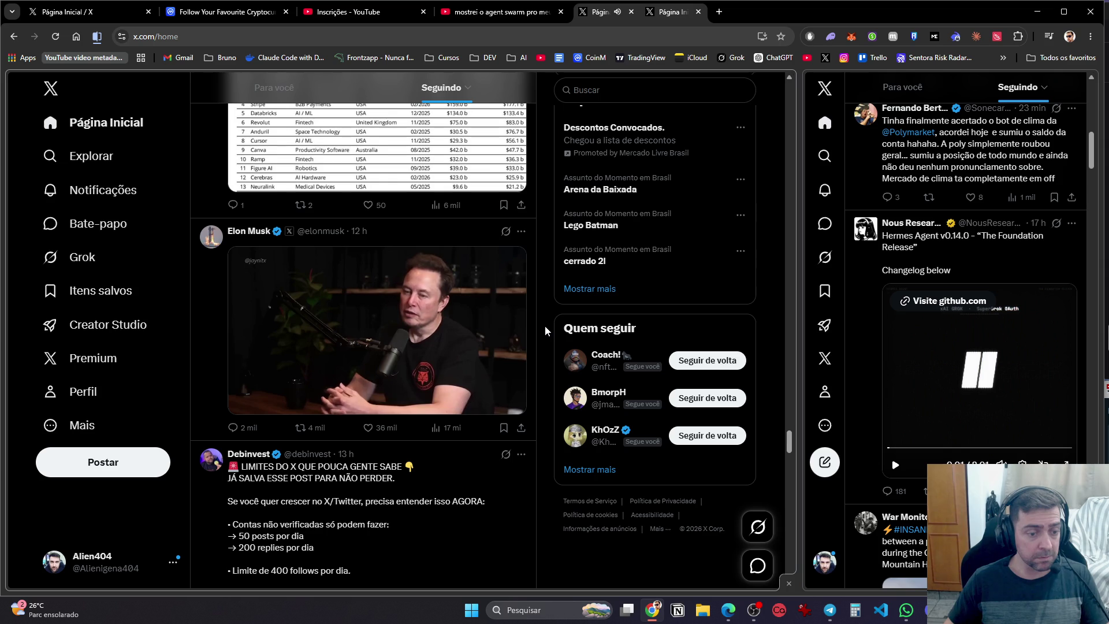
Scroll the Seguindo feed past the Grok Imagine, Framia, War Monitor and Polymarket posts to the Poland video
{"action": "scroll", "coordinate": [539, 333], "scroll_direction": "down", "scroll_amount": 10}
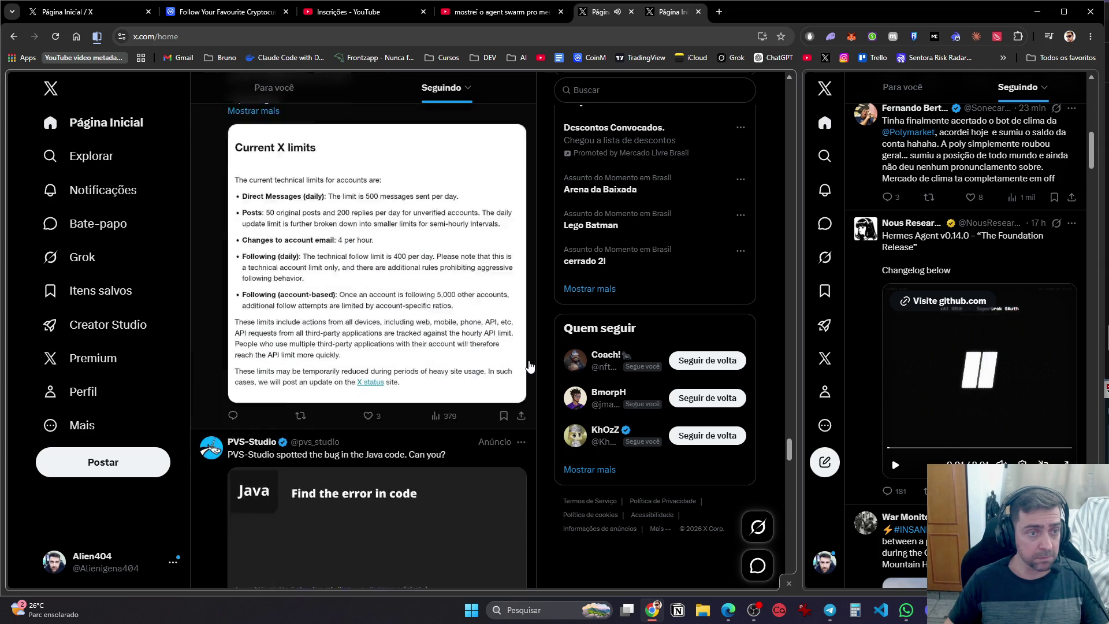
{"action": "scroll", "coordinate": [530, 366], "scroll_direction": "down", "scroll_amount": 7}
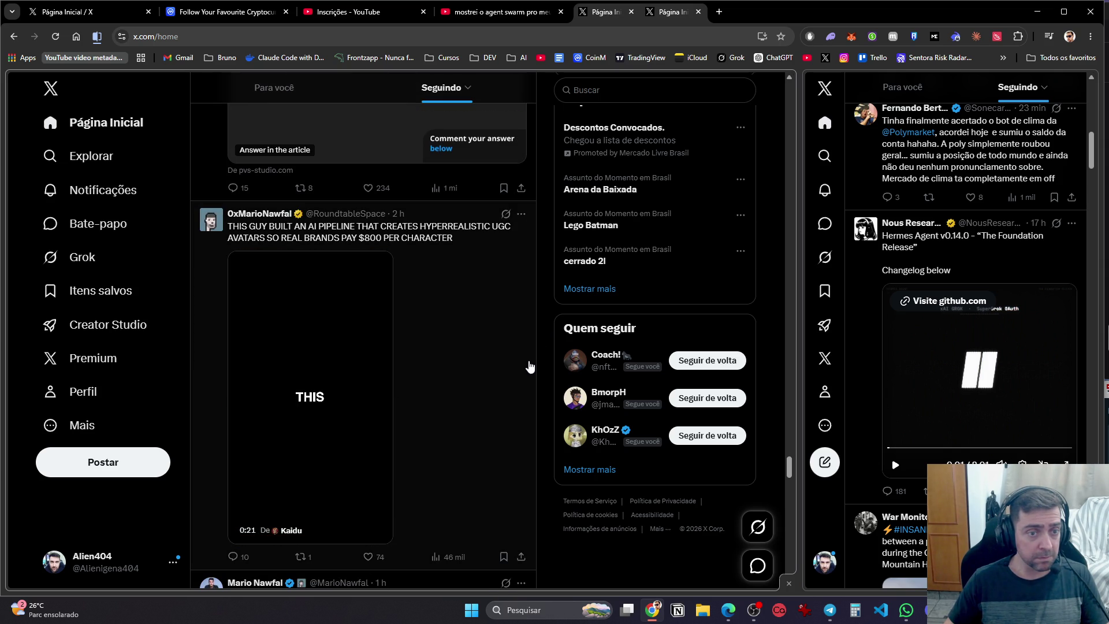
{"action": "scroll", "coordinate": [529, 367], "scroll_direction": "down", "scroll_amount": 6}
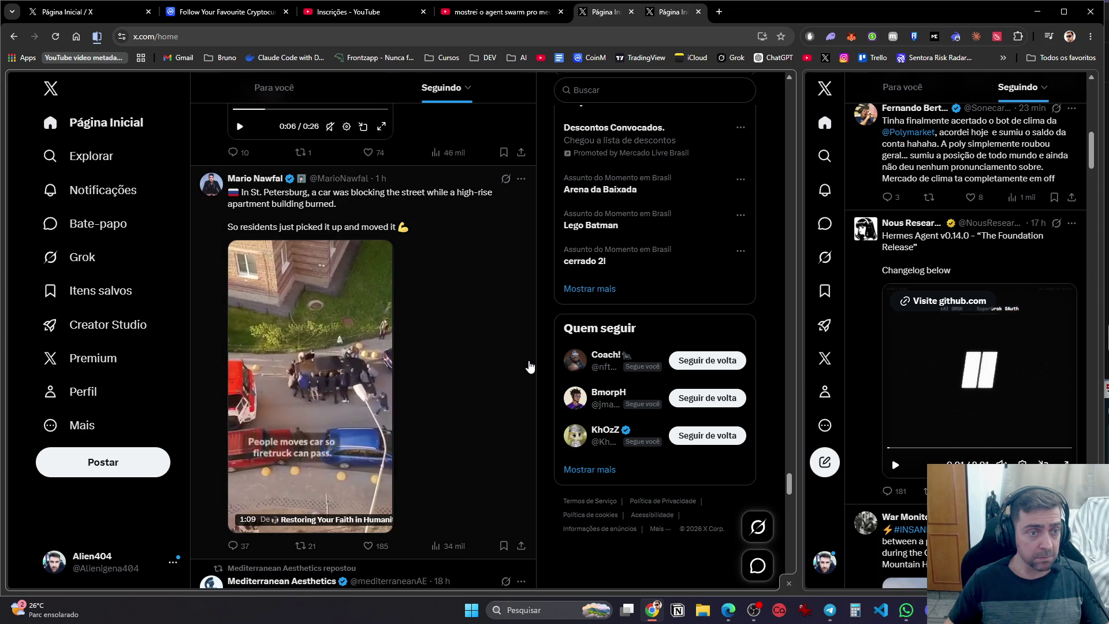
{"action": "scroll", "coordinate": [529, 366], "scroll_direction": "down", "scroll_amount": 1}
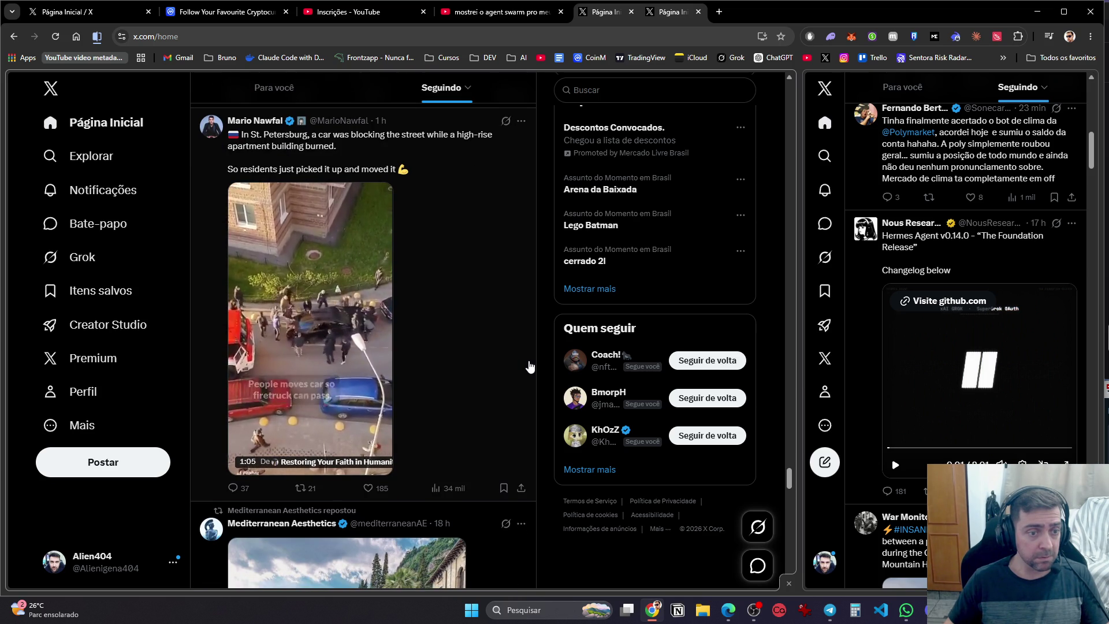
{"action": "scroll", "coordinate": [529, 367], "scroll_direction": "down", "scroll_amount": 15}
{"action": "scroll", "coordinate": [529, 367], "scroll_direction": "down", "scroll_amount": 6}
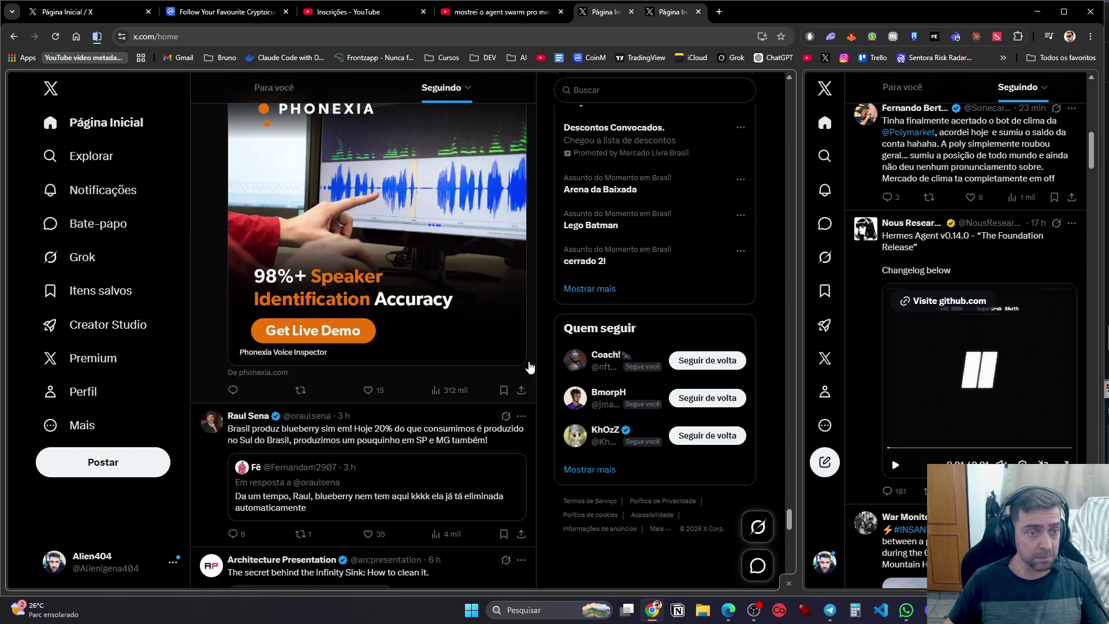
{"action": "scroll", "coordinate": [529, 367], "scroll_direction": "down", "scroll_amount": 8}
{"action": "scroll", "coordinate": [529, 366], "scroll_direction": "up", "scroll_amount": 4}
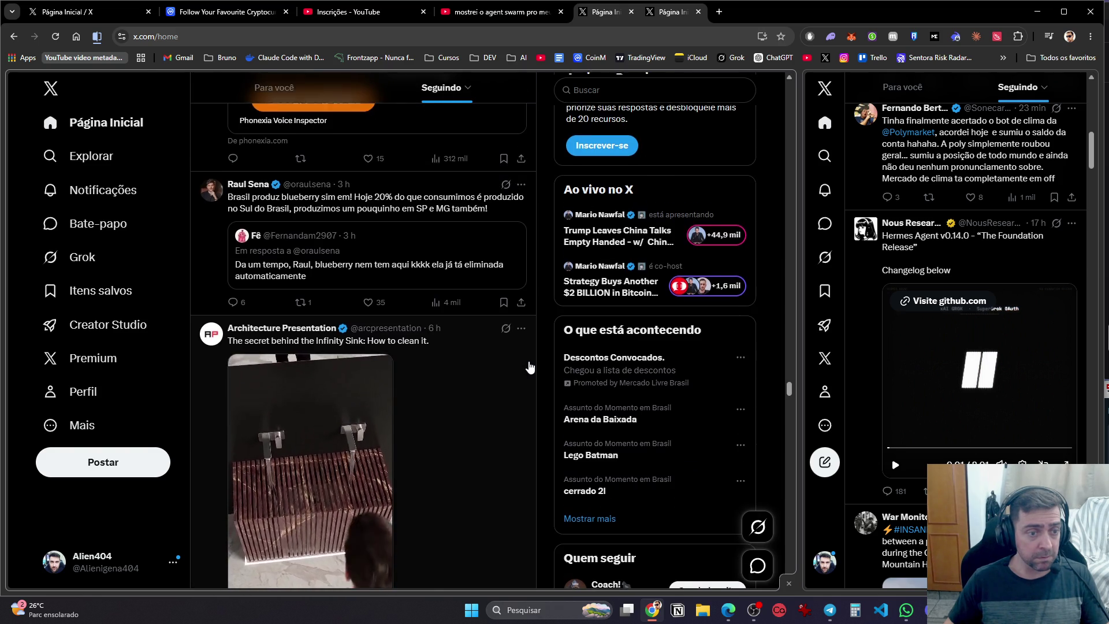
{"action": "scroll", "coordinate": [529, 366], "scroll_direction": "down", "scroll_amount": 3}
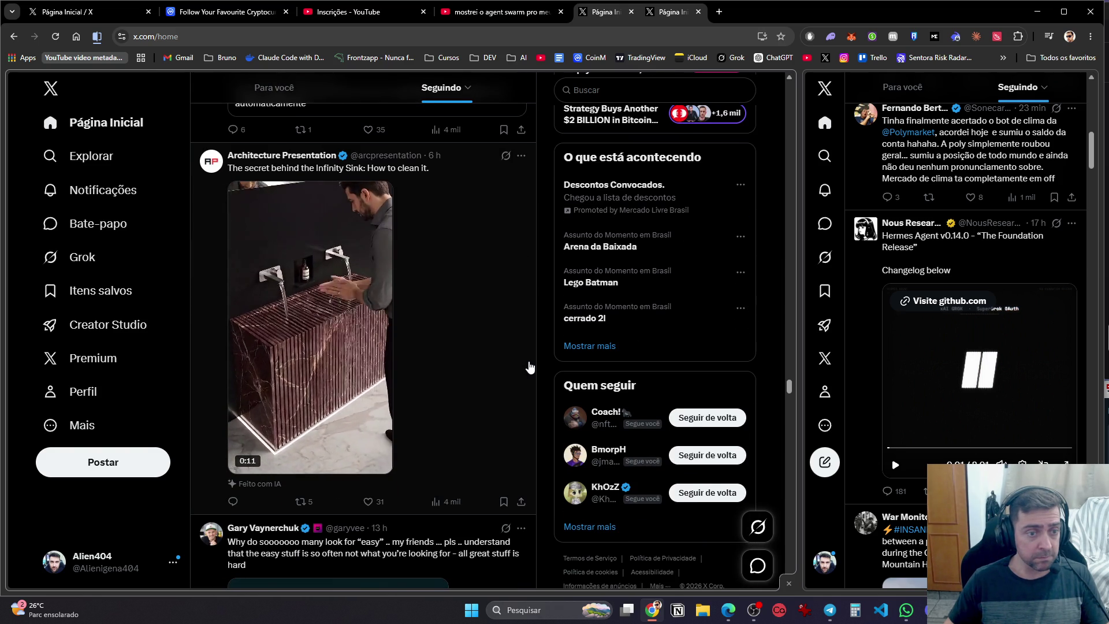
{"action": "scroll", "coordinate": [529, 367], "scroll_direction": "down", "scroll_amount": 6}
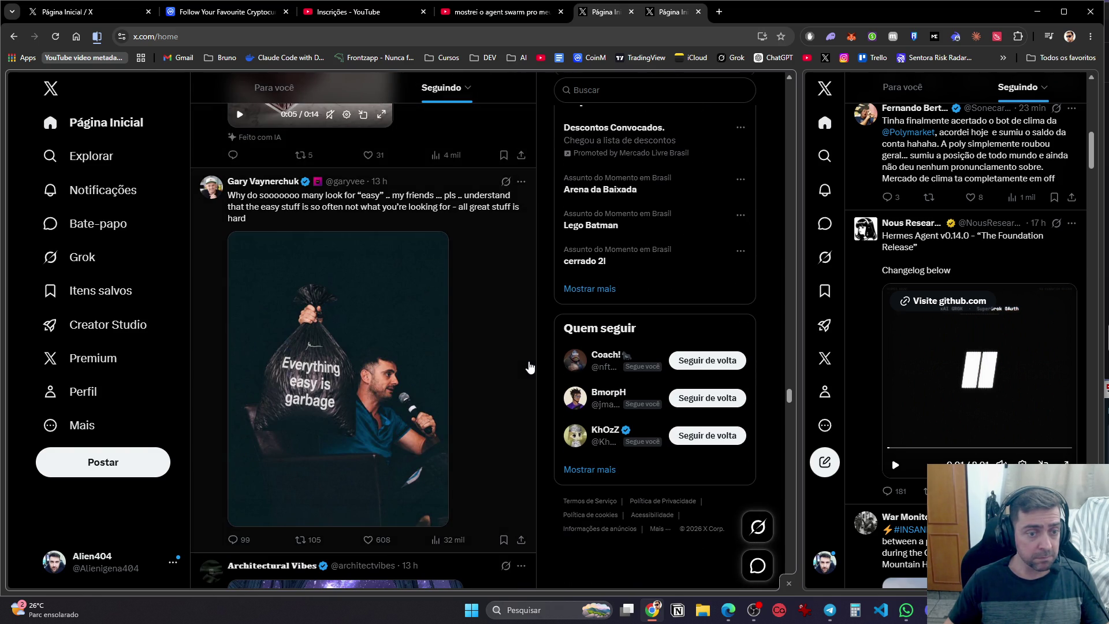
{"action": "scroll", "coordinate": [529, 367], "scroll_direction": "down", "scroll_amount": 16}
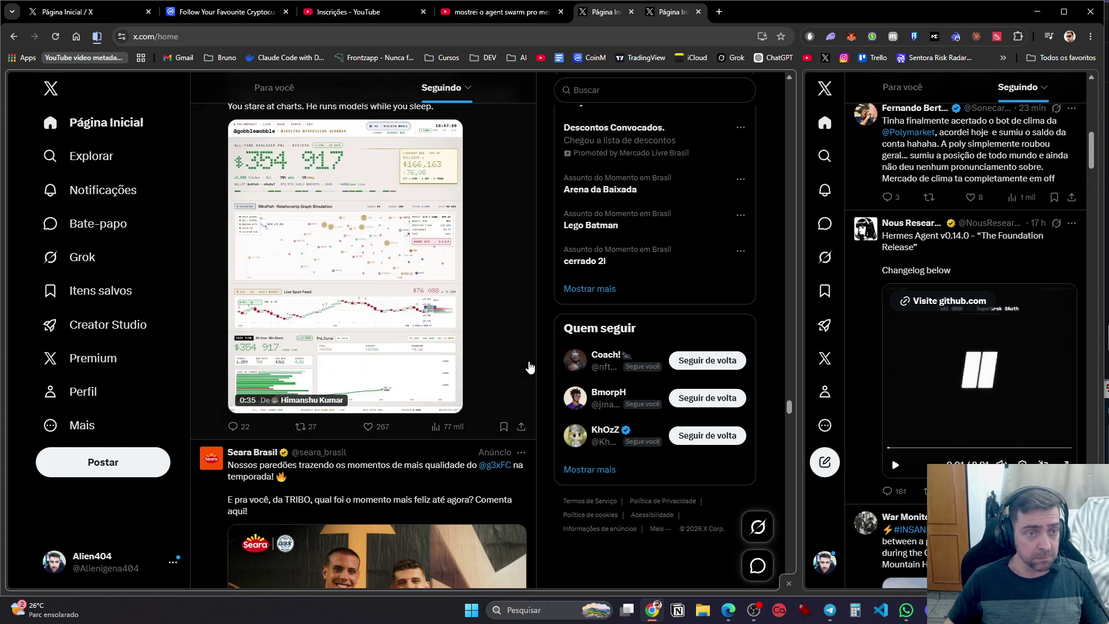
{"action": "scroll", "coordinate": [529, 367], "scroll_direction": "up", "scroll_amount": 2}
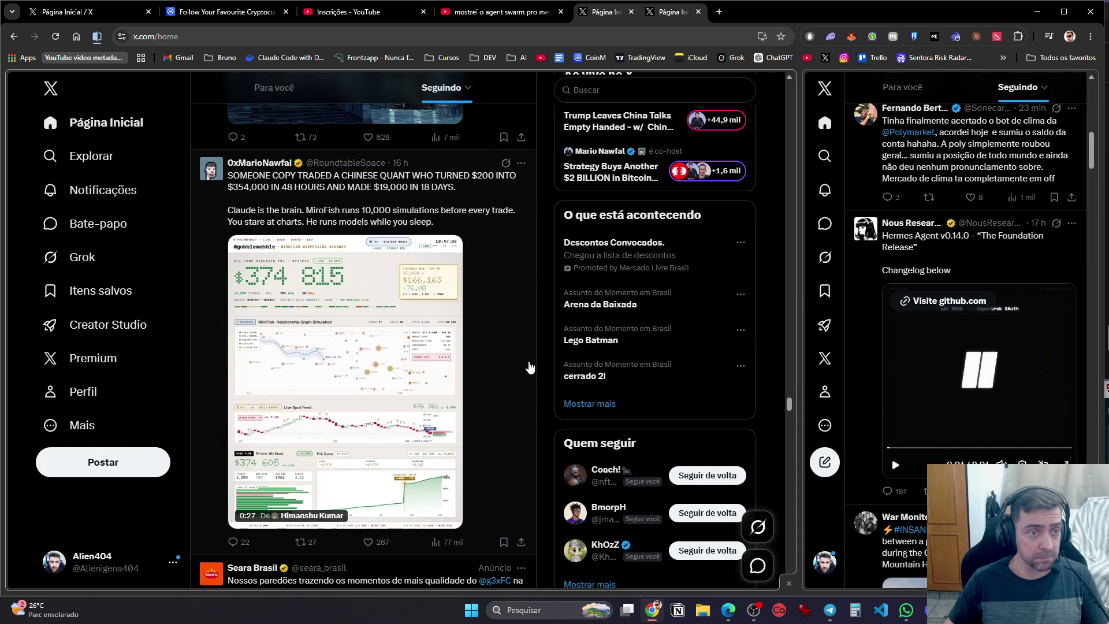
{"action": "scroll", "coordinate": [529, 368], "scroll_direction": "down", "scroll_amount": 20}
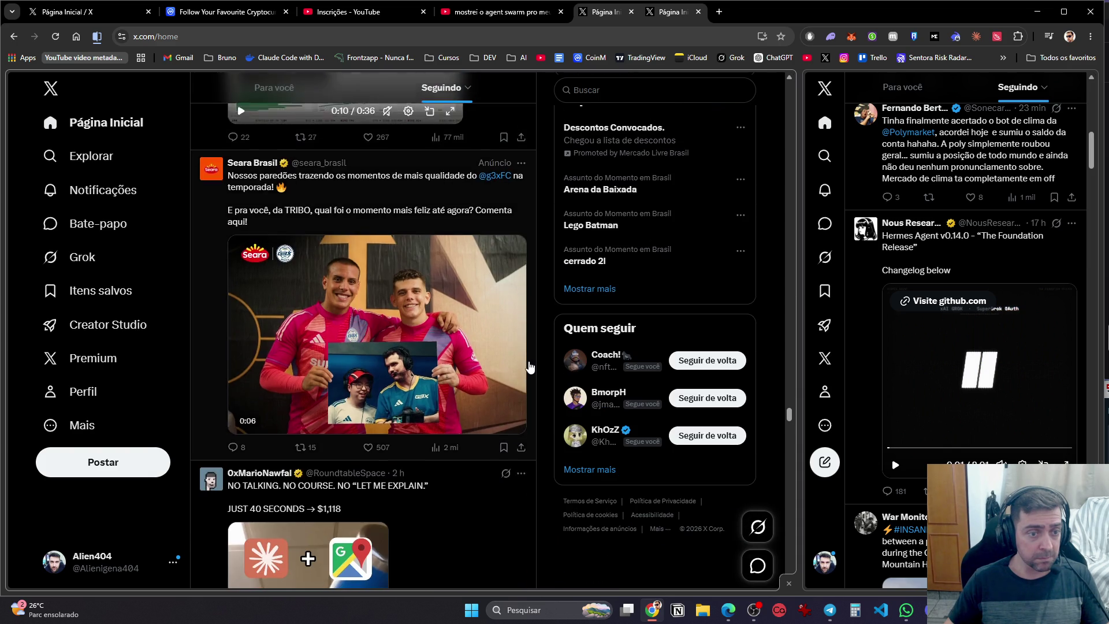
{"action": "scroll", "coordinate": [529, 367], "scroll_direction": "down", "scroll_amount": 6}
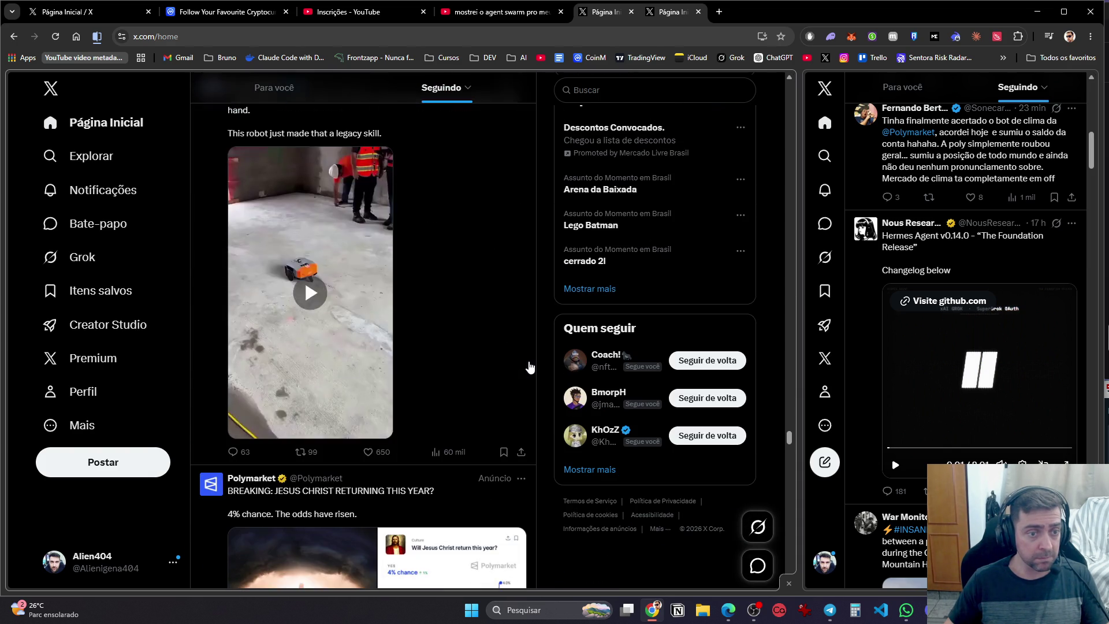
{"action": "scroll", "coordinate": [529, 368], "scroll_direction": "down", "scroll_amount": 5}
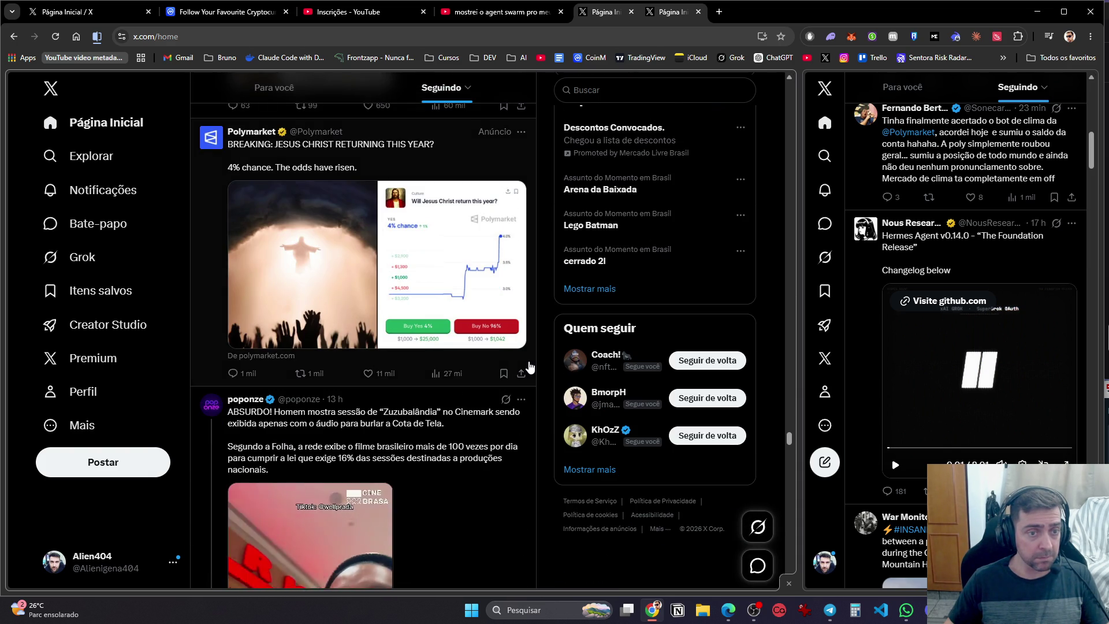
{"action": "scroll", "coordinate": [529, 367], "scroll_direction": "down", "scroll_amount": 4}
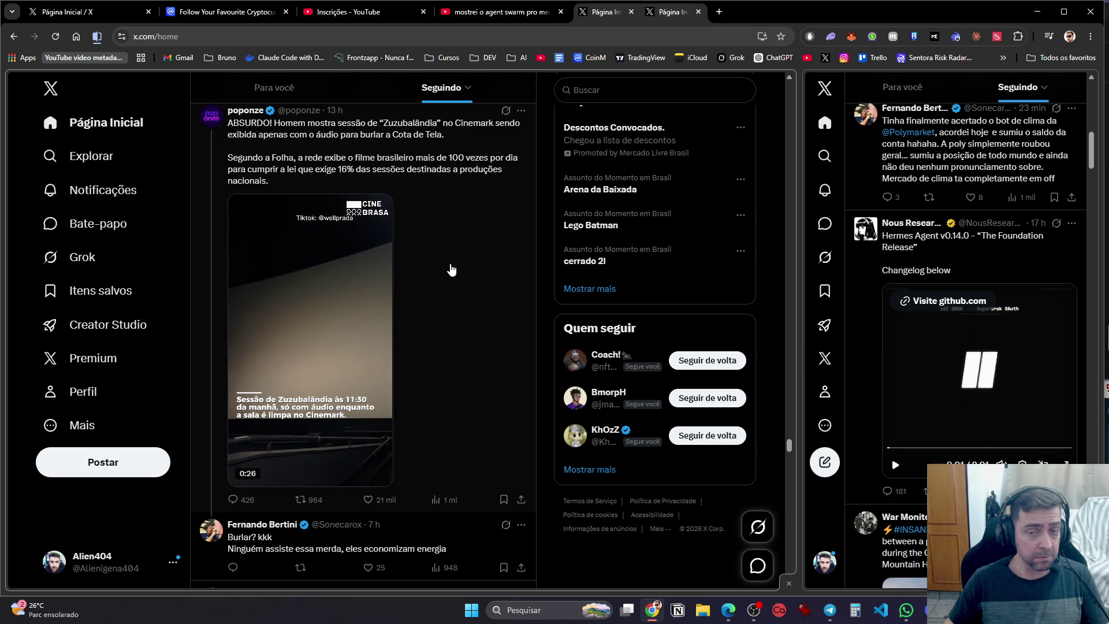
{"action": "scroll", "coordinate": [451, 270], "scroll_direction": "down", "scroll_amount": 5}
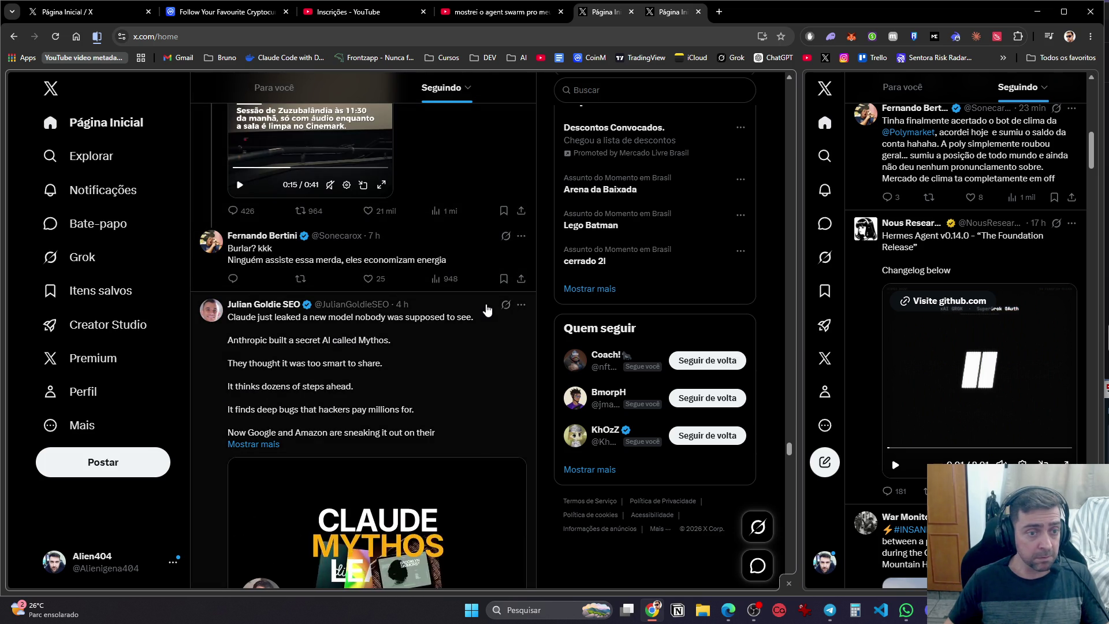
{"action": "scroll", "coordinate": [504, 318], "scroll_direction": "down", "scroll_amount": 1}
{"action": "scroll", "coordinate": [504, 318], "scroll_direction": "down", "scroll_amount": 10}
{"action": "scroll", "coordinate": [504, 318], "scroll_direction": "up", "scroll_amount": 3}
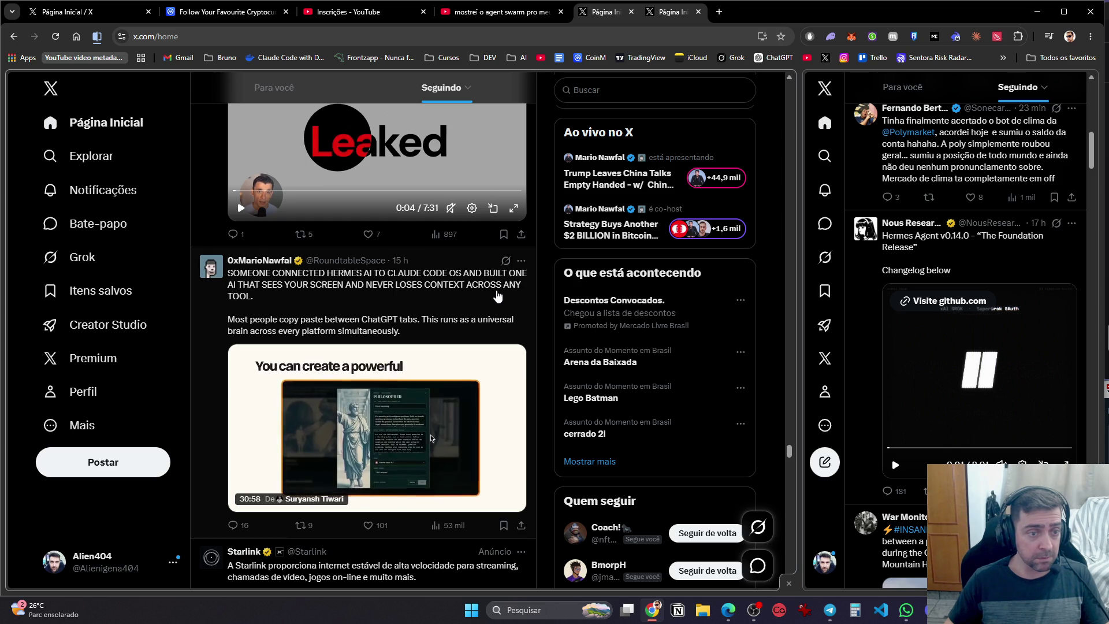
{"action": "scroll", "coordinate": [497, 296], "scroll_direction": "down", "scroll_amount": 12}
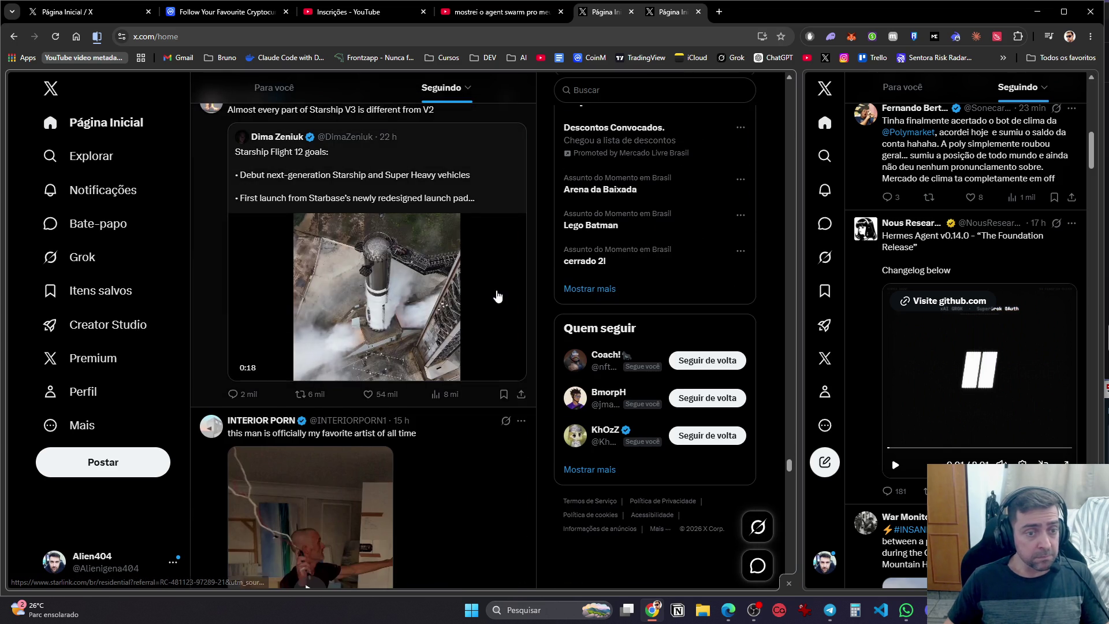
{"action": "scroll", "coordinate": [497, 296], "scroll_direction": "up", "scroll_amount": 1}
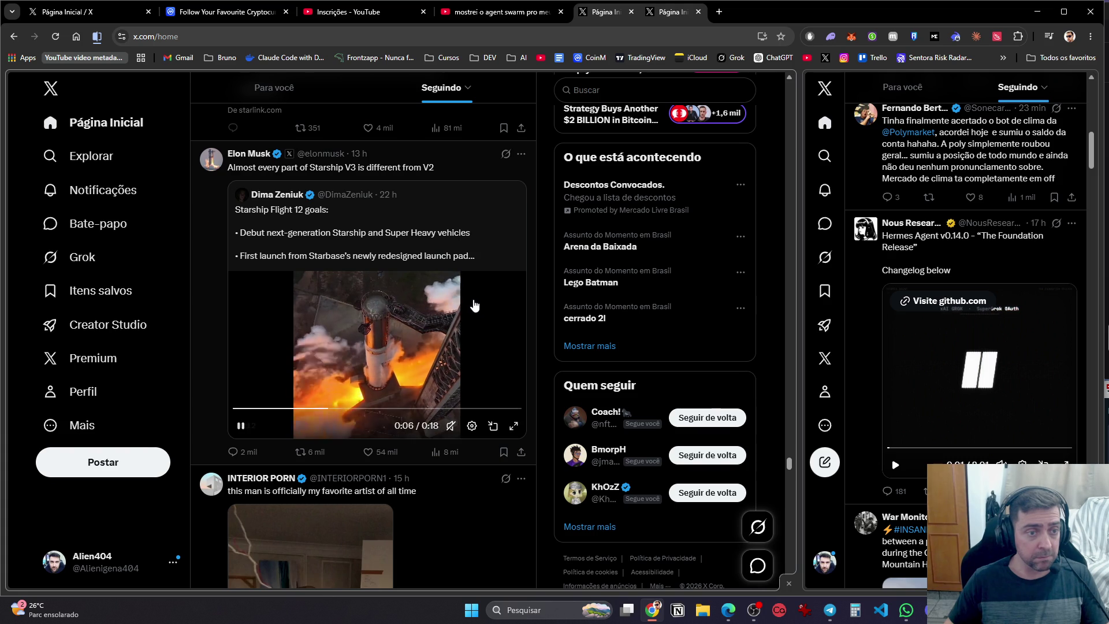
{"action": "scroll", "coordinate": [448, 410], "scroll_direction": "down", "scroll_amount": 5}
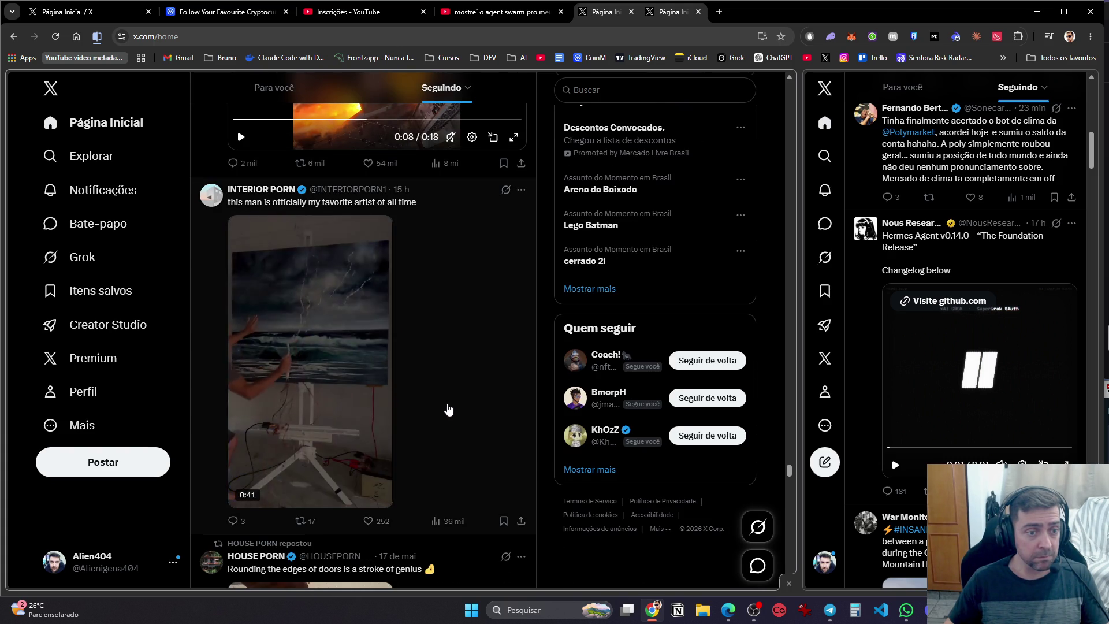
{"action": "scroll", "coordinate": [448, 409], "scroll_direction": "down", "scroll_amount": 8}
{"action": "scroll", "coordinate": [450, 407], "scroll_direction": "up", "scroll_amount": 2}
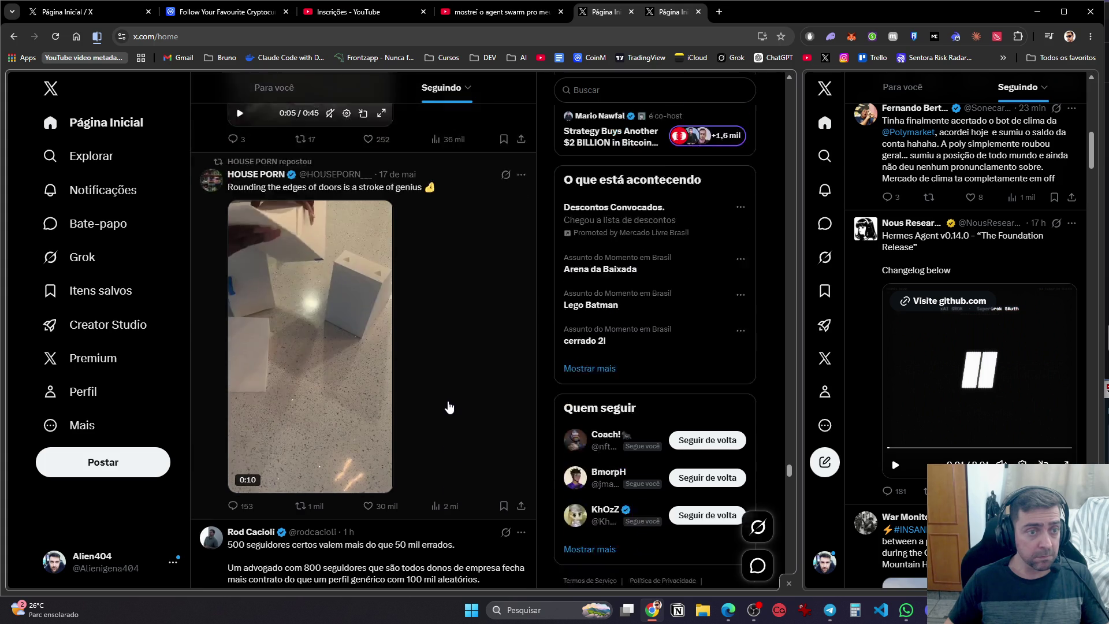
{"action": "scroll", "coordinate": [448, 404], "scroll_direction": "down", "scroll_amount": 7}
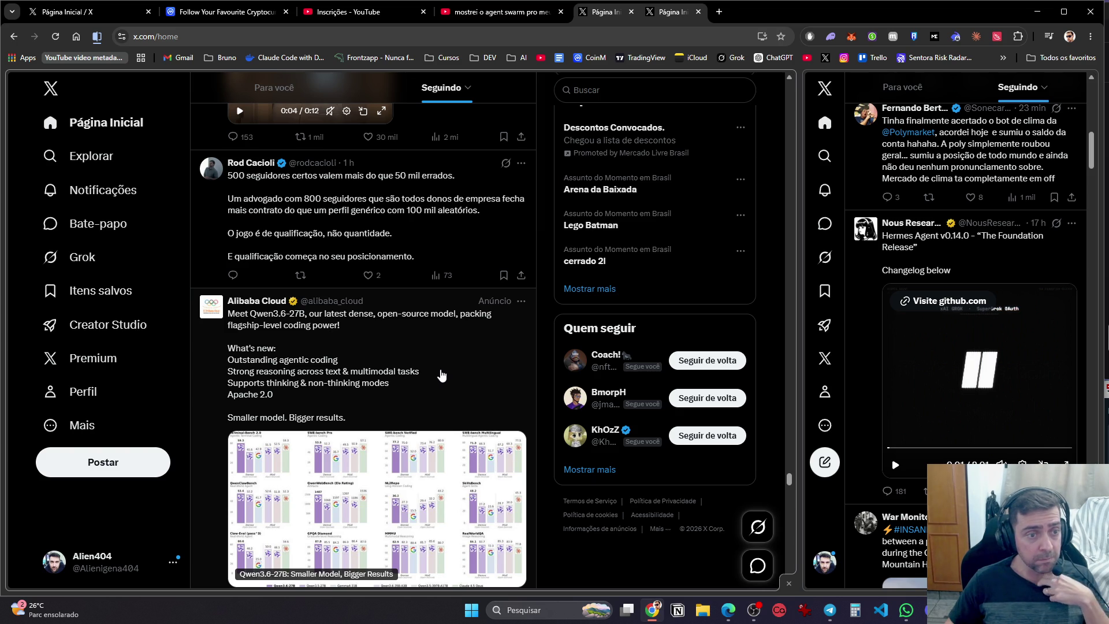
{"action": "scroll", "coordinate": [442, 375], "scroll_direction": "down", "scroll_amount": 10}
{"action": "scroll", "coordinate": [437, 368], "scroll_direction": "down", "scroll_amount": 5}
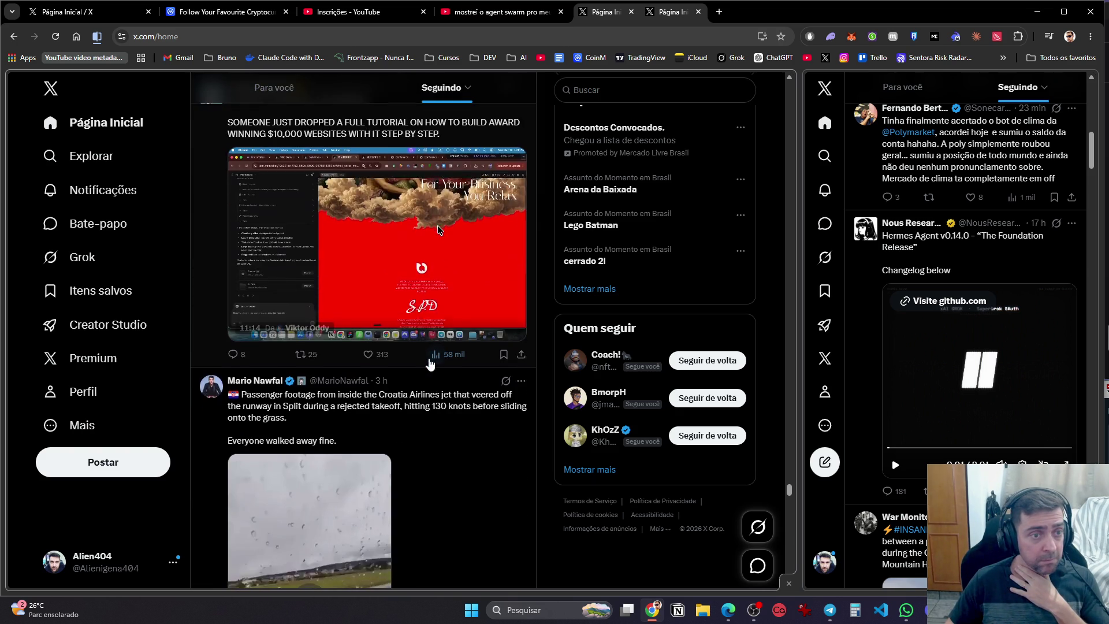
{"action": "scroll", "coordinate": [432, 362], "scroll_direction": "up", "scroll_amount": 2}
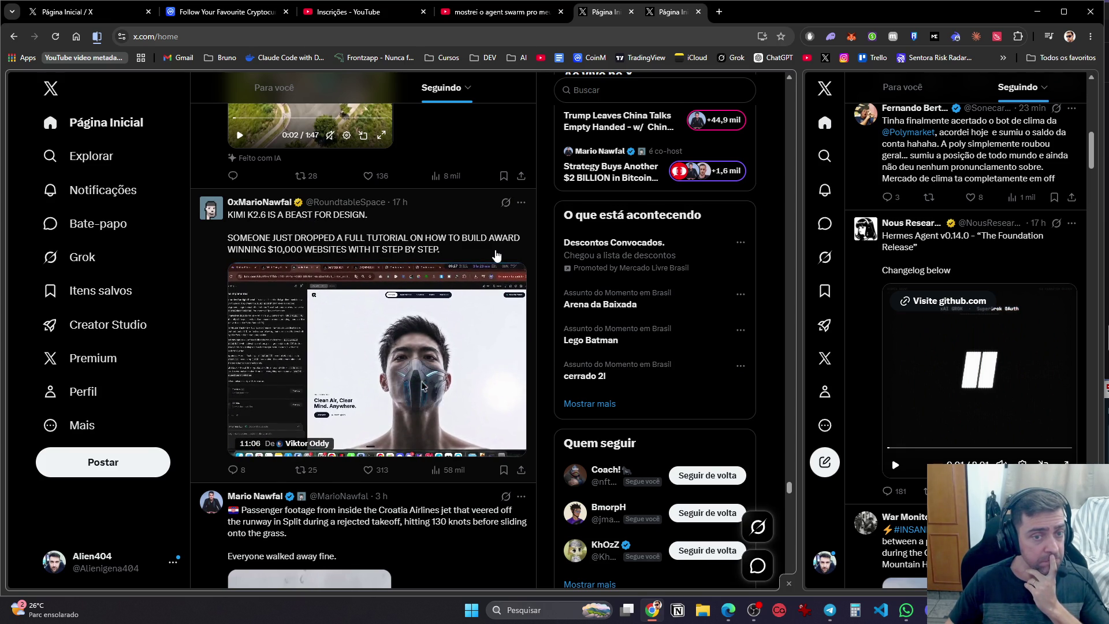
{"action": "scroll", "coordinate": [496, 254], "scroll_direction": "down", "scroll_amount": 5}
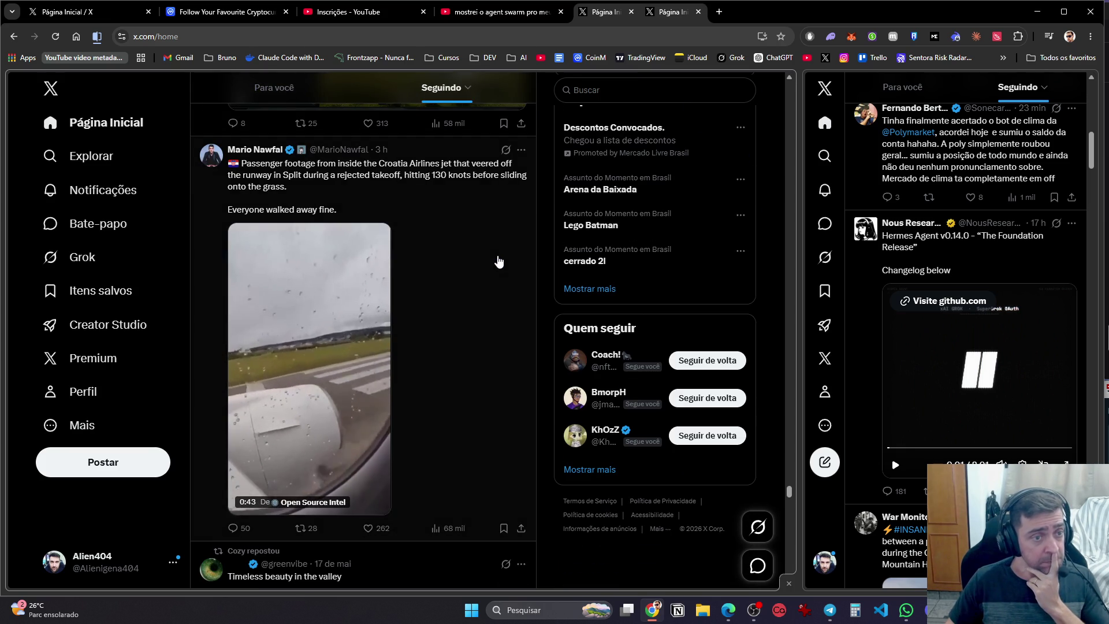
{"action": "scroll", "coordinate": [499, 261], "scroll_direction": "down", "scroll_amount": 15}
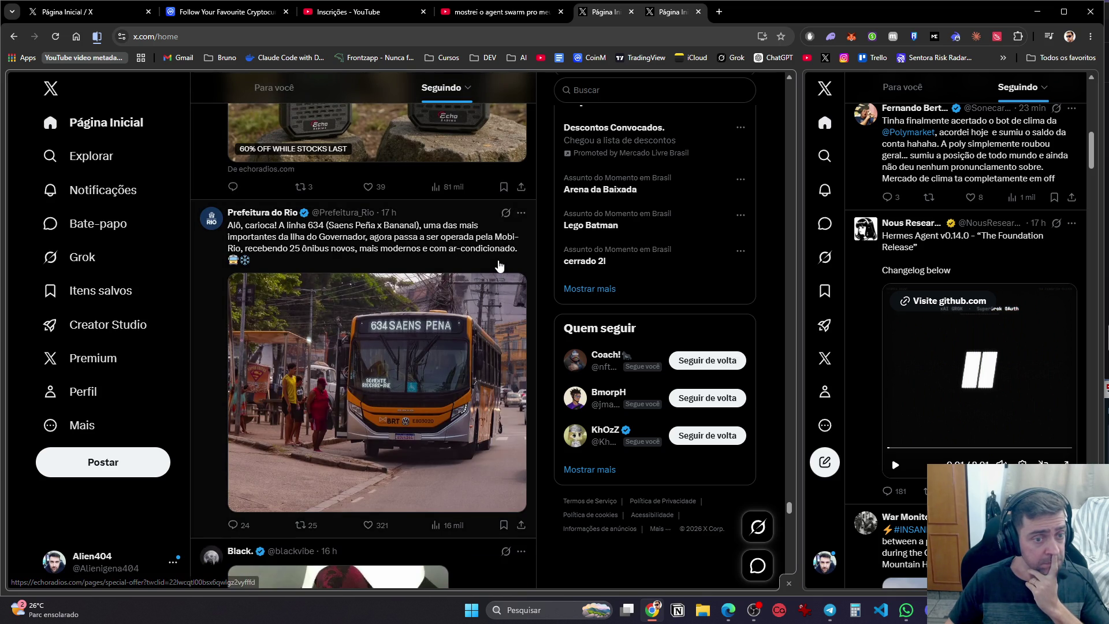
{"action": "scroll", "coordinate": [500, 265], "scroll_direction": "down", "scroll_amount": 5}
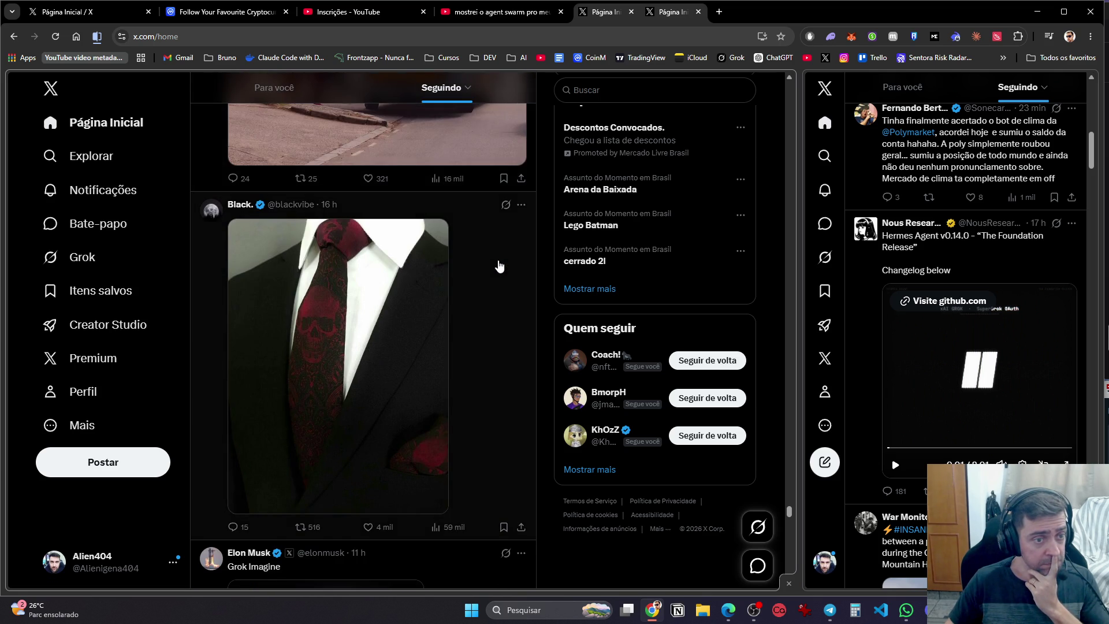
{"action": "scroll", "coordinate": [500, 266], "scroll_direction": "down", "scroll_amount": 4}
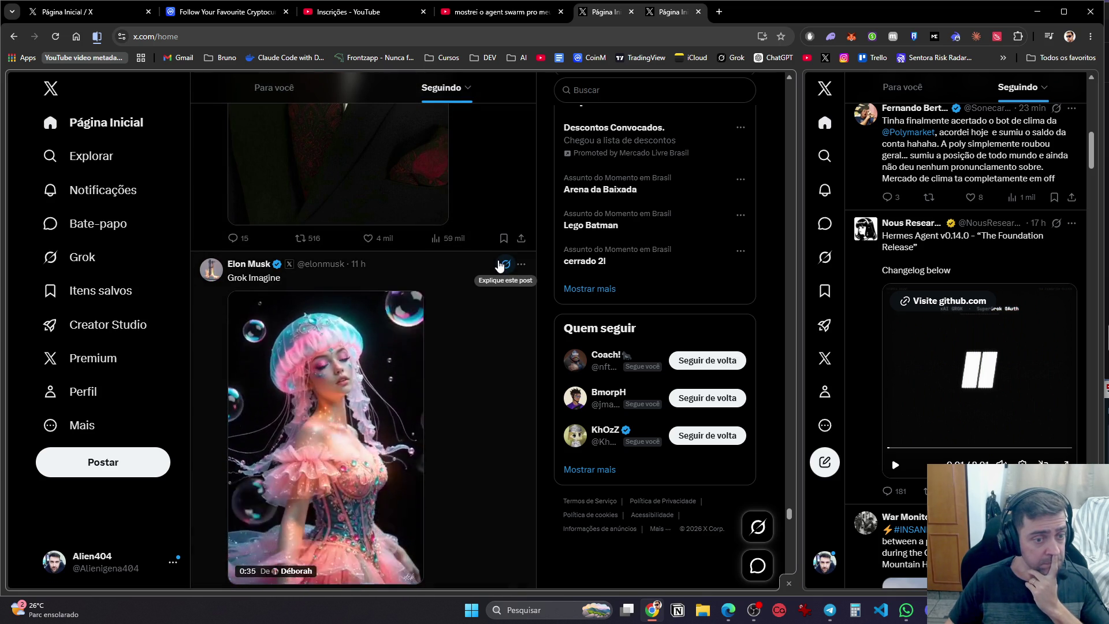
{"action": "scroll", "coordinate": [499, 265], "scroll_direction": "down", "scroll_amount": 12}
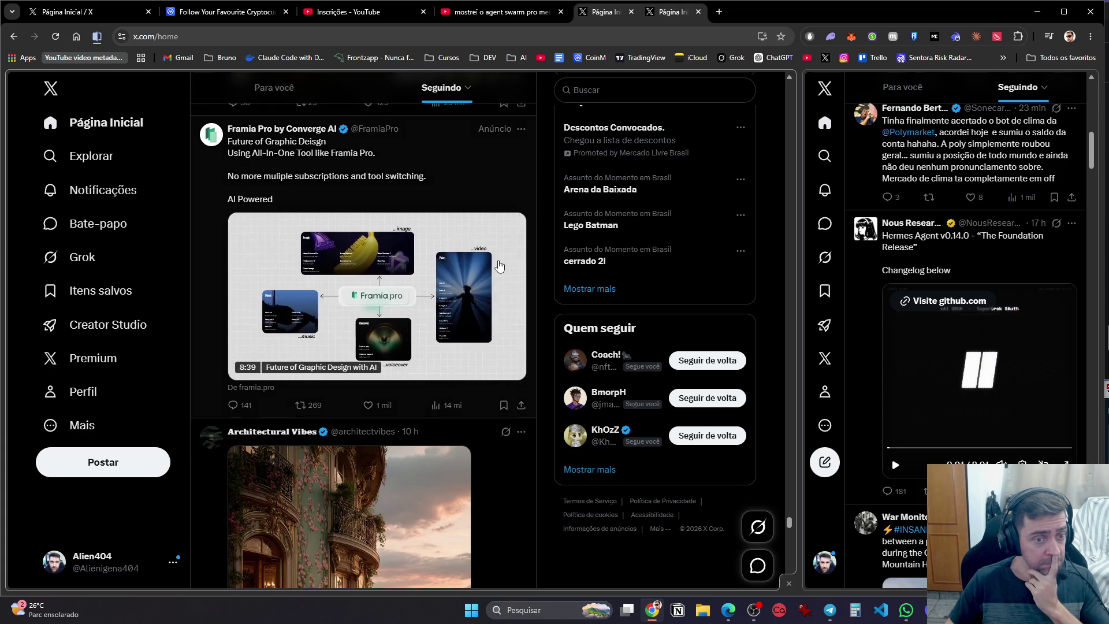
{"action": "scroll", "coordinate": [499, 265], "scroll_direction": "down", "scroll_amount": 11}
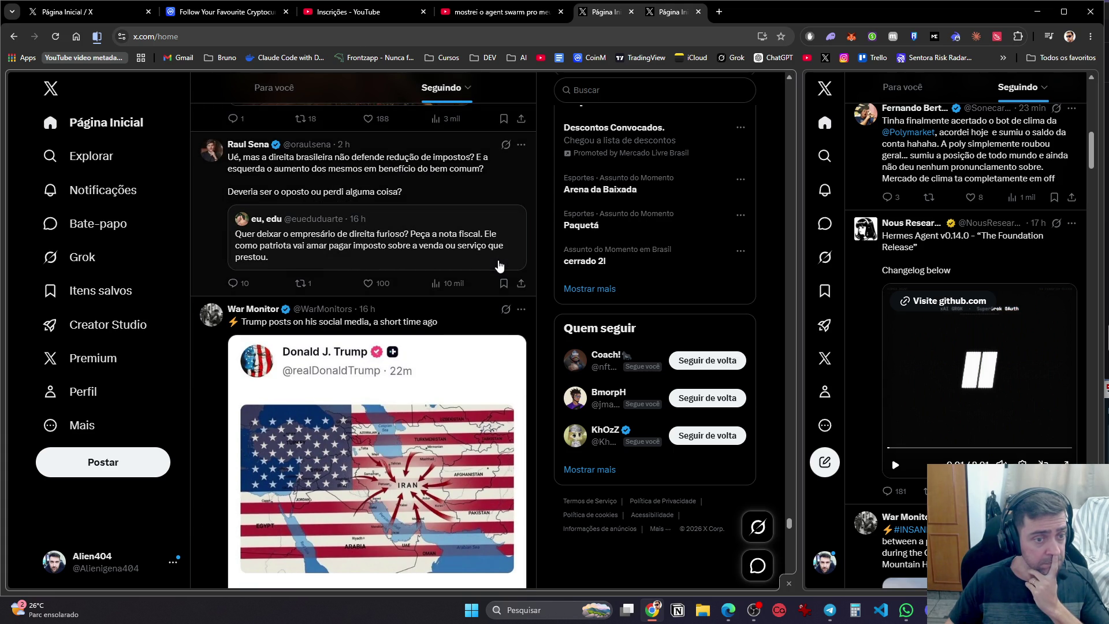
{"action": "scroll", "coordinate": [499, 265], "scroll_direction": "down", "scroll_amount": 2}
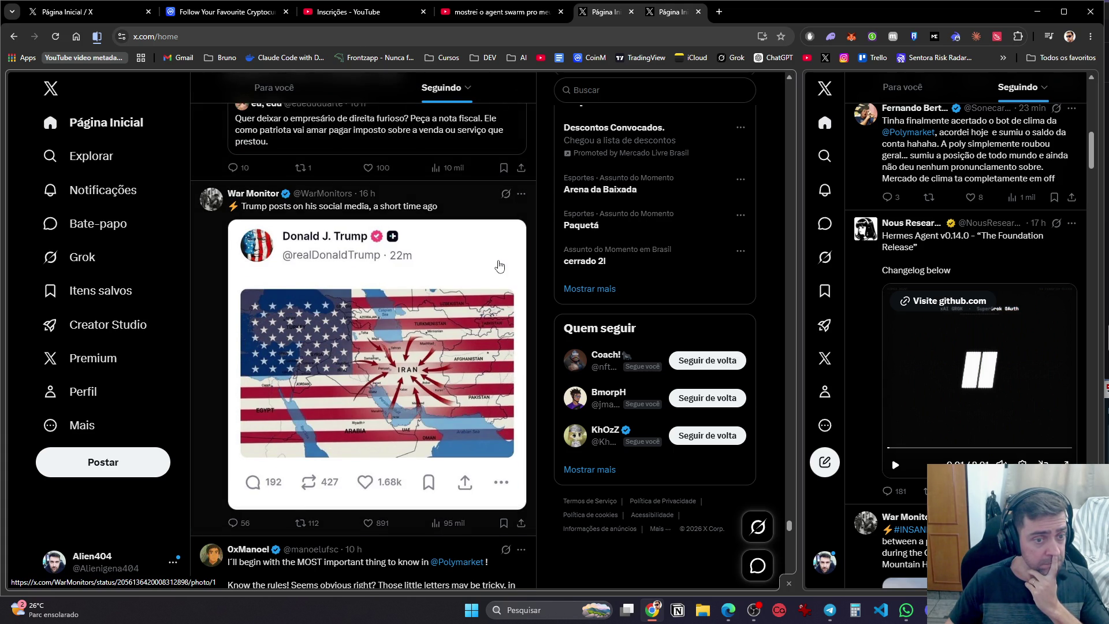
{"action": "scroll", "coordinate": [499, 266], "scroll_direction": "down", "scroll_amount": 7}
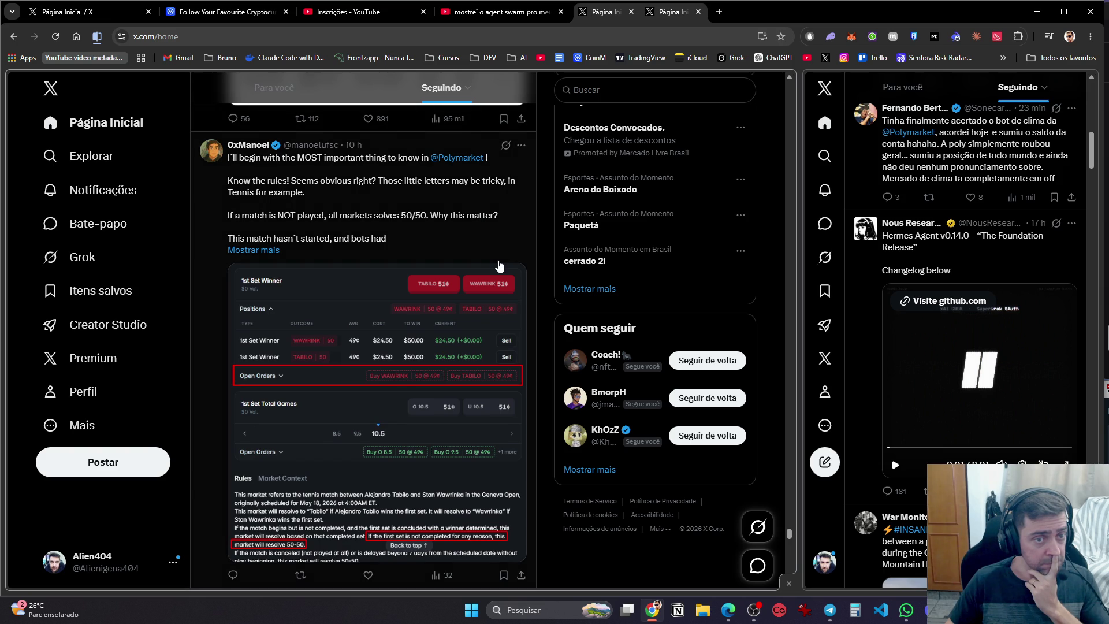
{"action": "scroll", "coordinate": [499, 265], "scroll_direction": "down", "scroll_amount": 7}
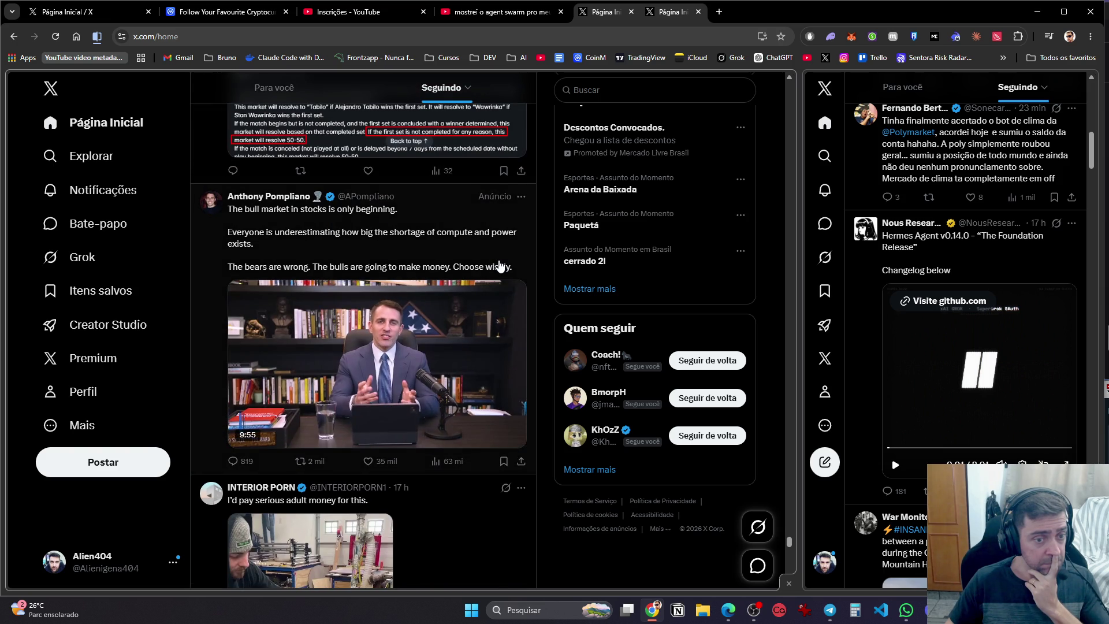
{"action": "scroll", "coordinate": [499, 265], "scroll_direction": "down", "scroll_amount": 4}
{"action": "scroll", "coordinate": [499, 266], "scroll_direction": "down", "scroll_amount": 7}
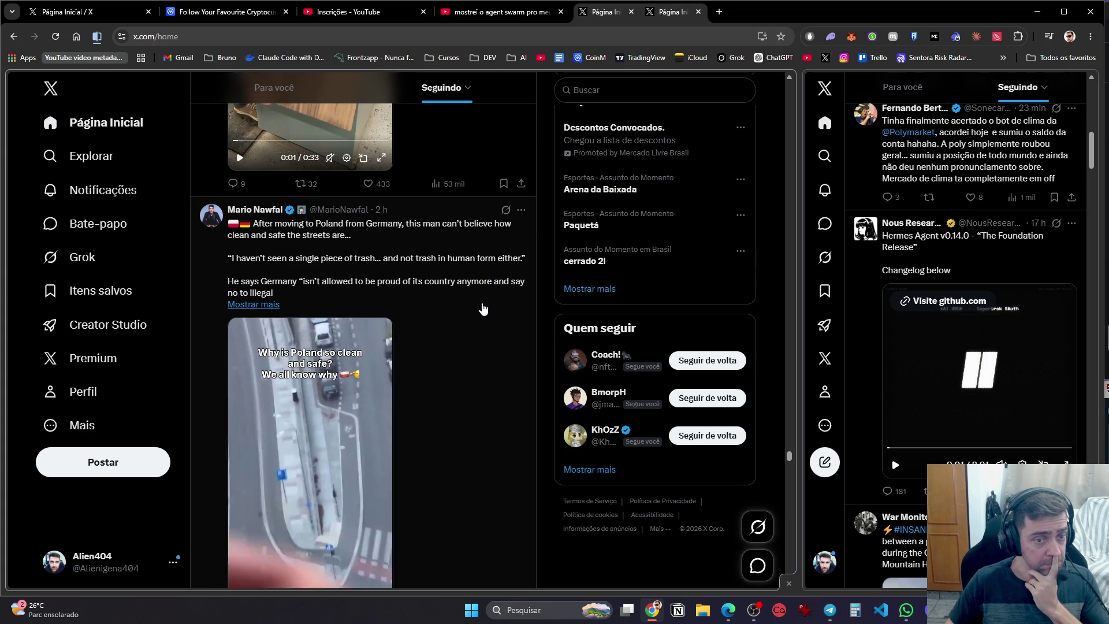
Expand the Poland post's full text and restart its video from 0:00
{"action": "left_click", "coordinate": [248, 305]}
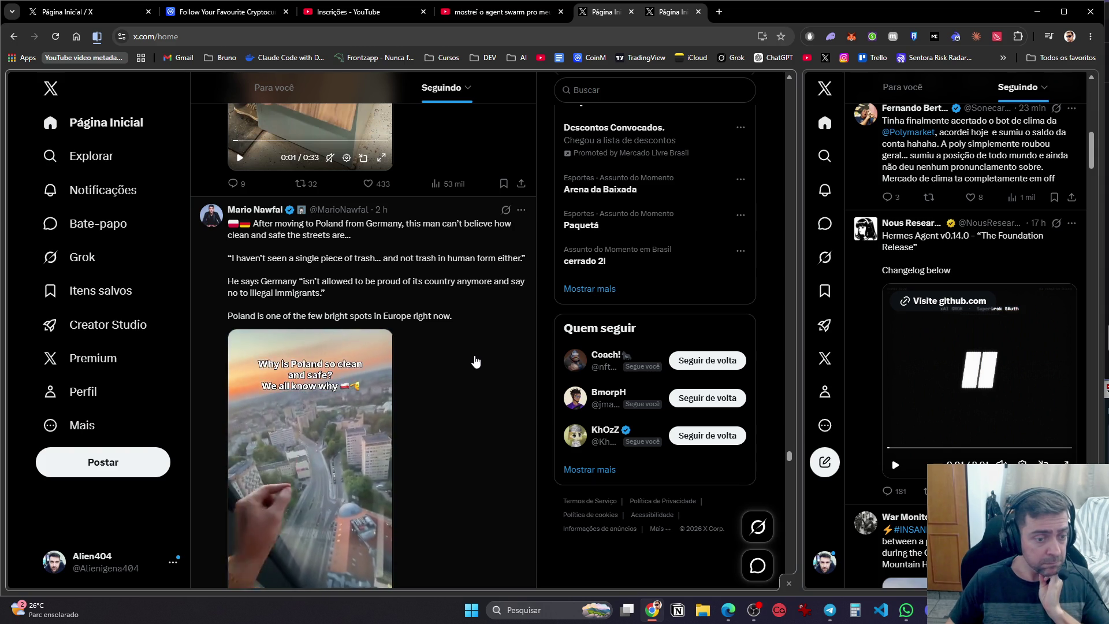
{"action": "scroll", "coordinate": [471, 364], "scroll_direction": "down", "scroll_amount": 2}
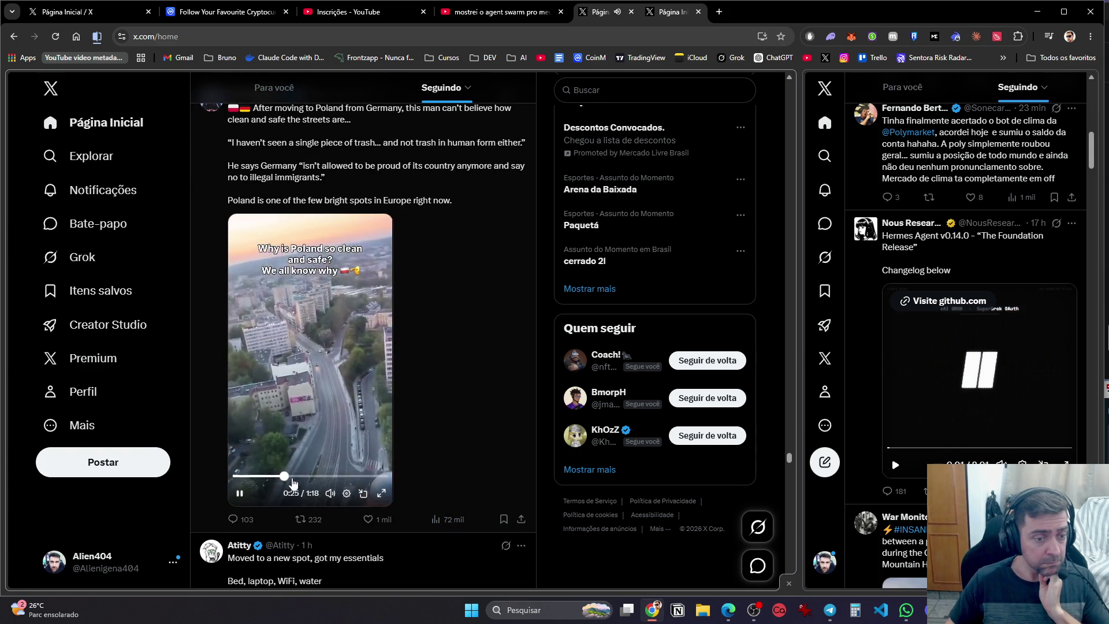
{"action": "left_click_drag", "start_coordinate": [312, 475], "coordinate": [222, 474]}
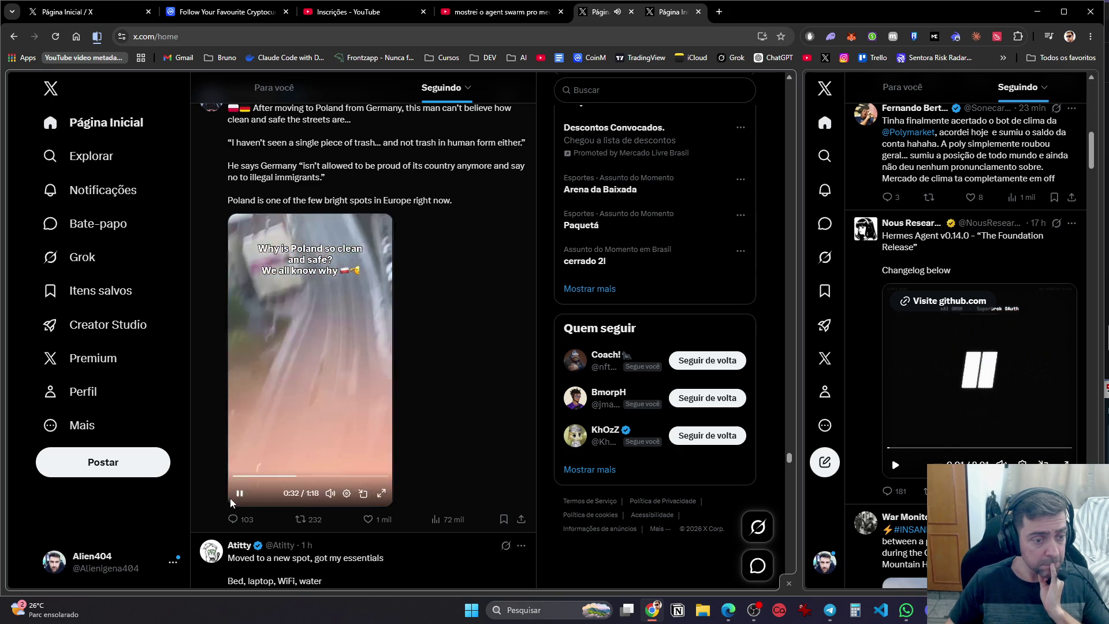
{"action": "scroll", "coordinate": [251, 493], "scroll_direction": "down", "scroll_amount": 7}
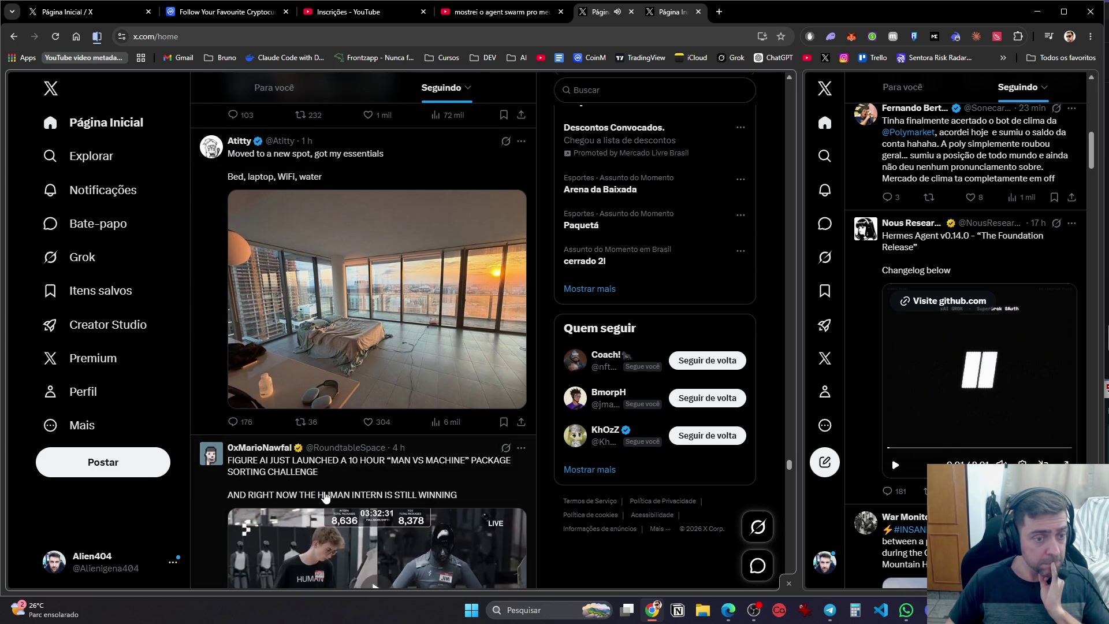
Scroll down the feed to the Gaza flotilla jamming video
{"action": "scroll", "coordinate": [333, 500], "scroll_direction": "down", "scroll_amount": 4}
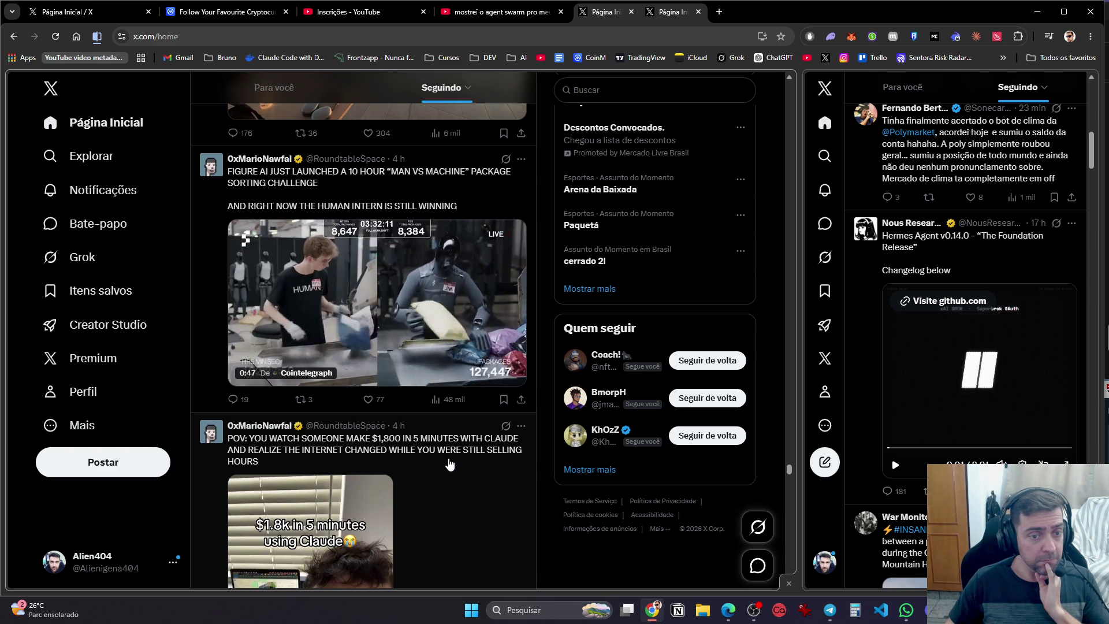
{"action": "scroll", "coordinate": [450, 464], "scroll_direction": "down", "scroll_amount": 10}
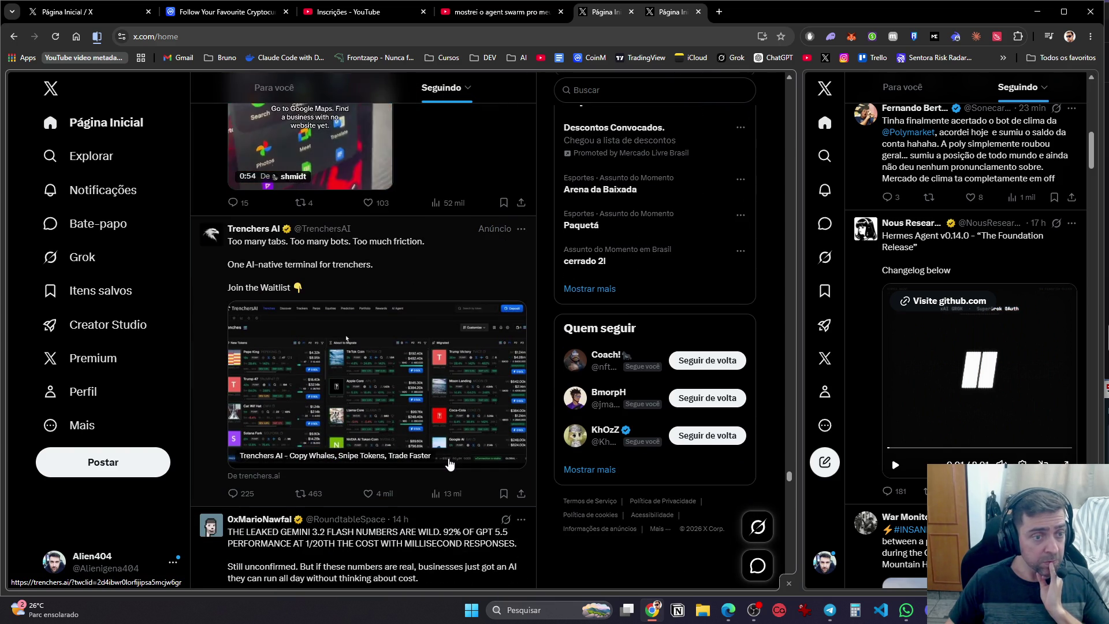
{"action": "scroll", "coordinate": [450, 464], "scroll_direction": "down", "scroll_amount": 5}
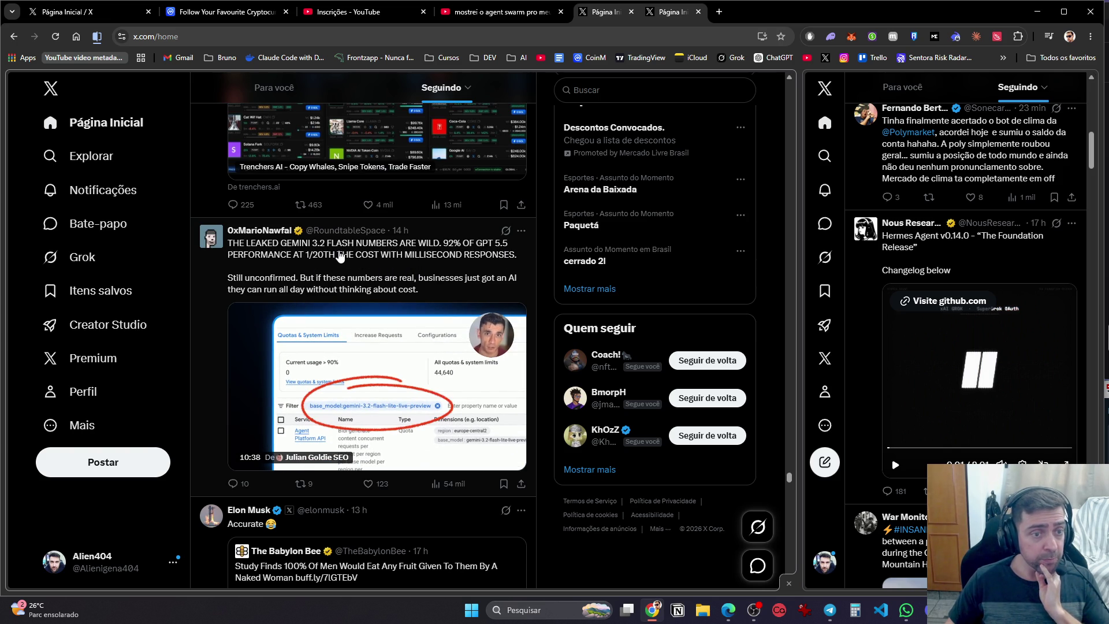
{"action": "scroll", "coordinate": [347, 290], "scroll_direction": "down", "scroll_amount": 8}
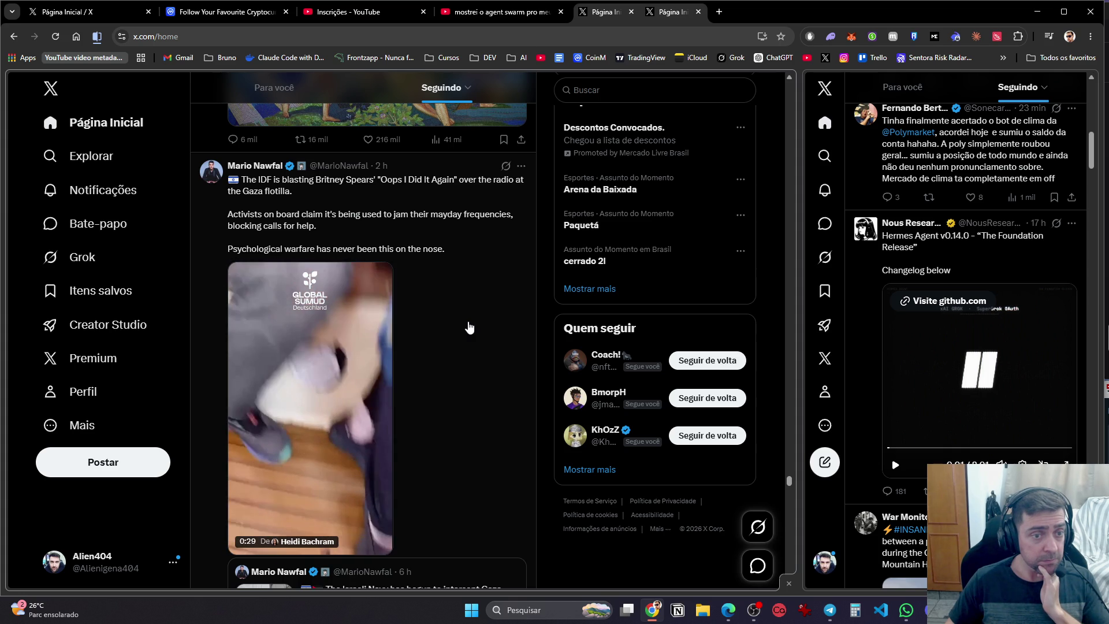
{"action": "scroll", "coordinate": [469, 328], "scroll_direction": "down", "scroll_amount": 2}
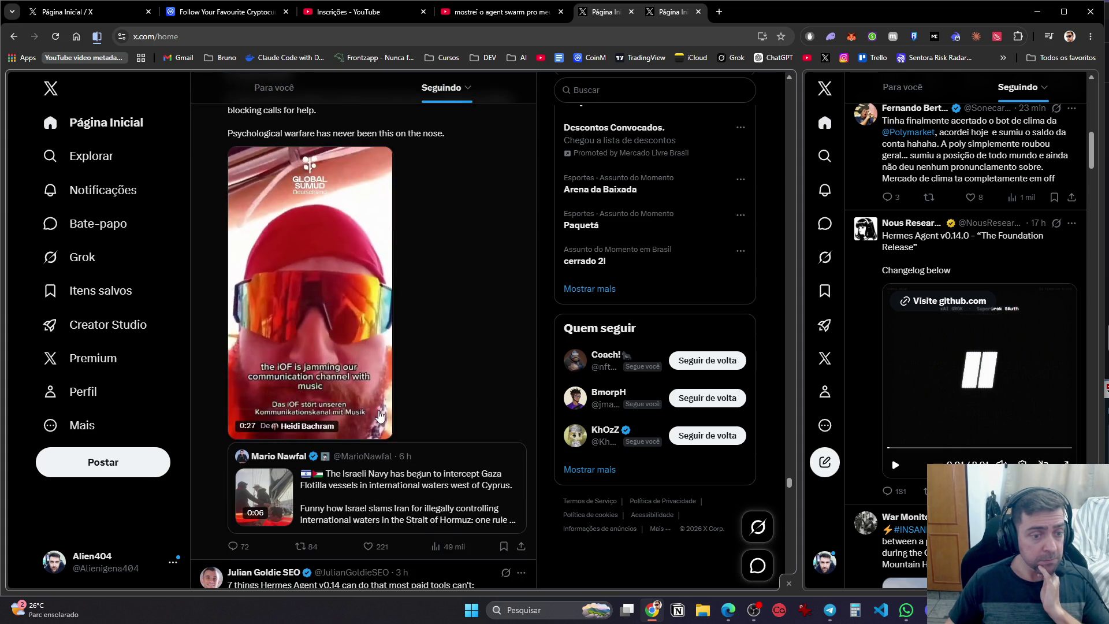
Unmute the flotilla video, skip to 0:33, then jump back near its start
{"action": "left_click", "coordinate": [329, 434]}
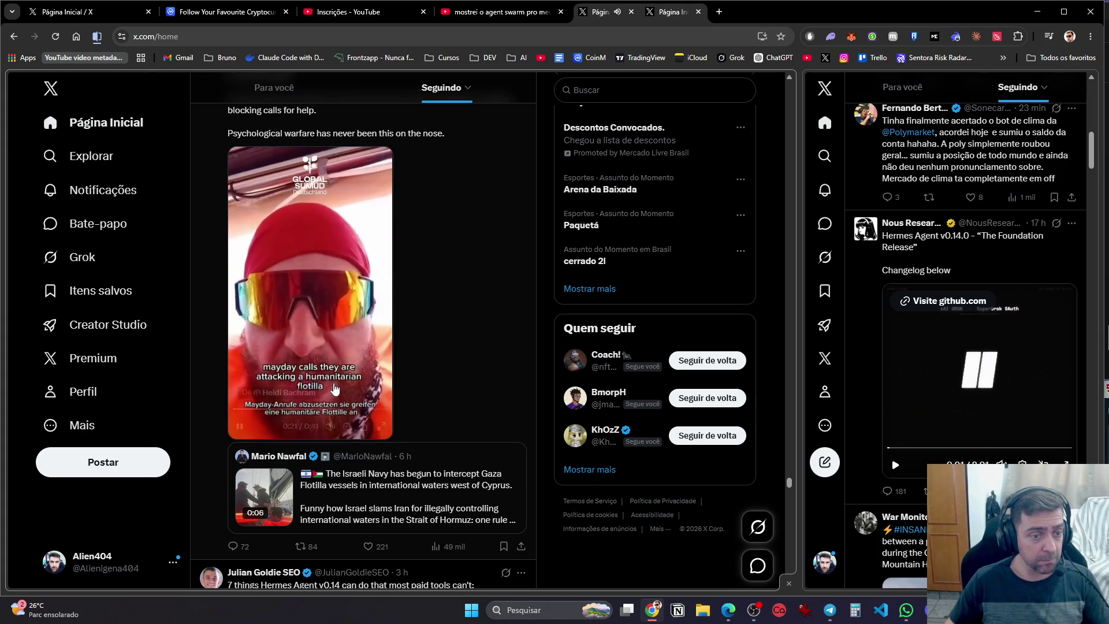
{"action": "left_click", "coordinate": [358, 409]}
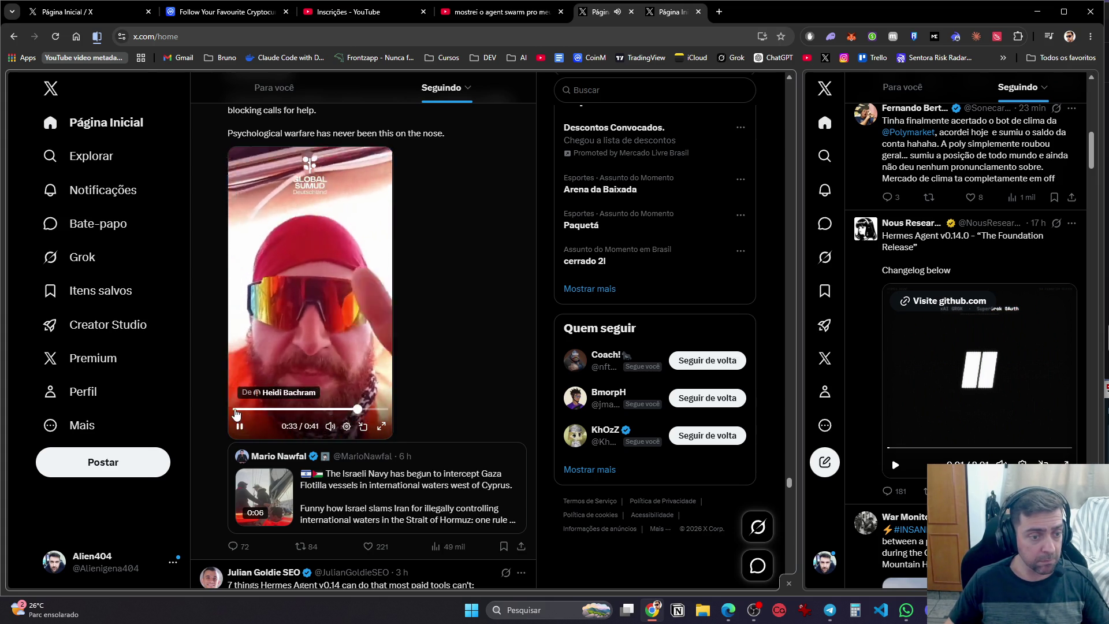
{"action": "left_click", "coordinate": [236, 409]}
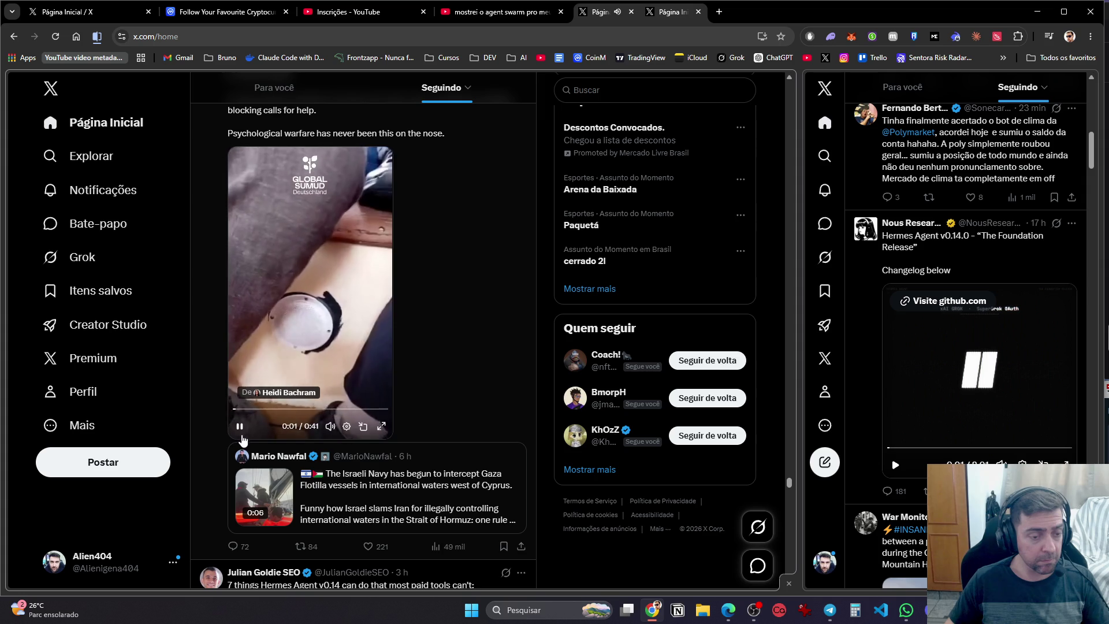
{"action": "scroll", "coordinate": [239, 430], "scroll_direction": "down", "scroll_amount": 8}
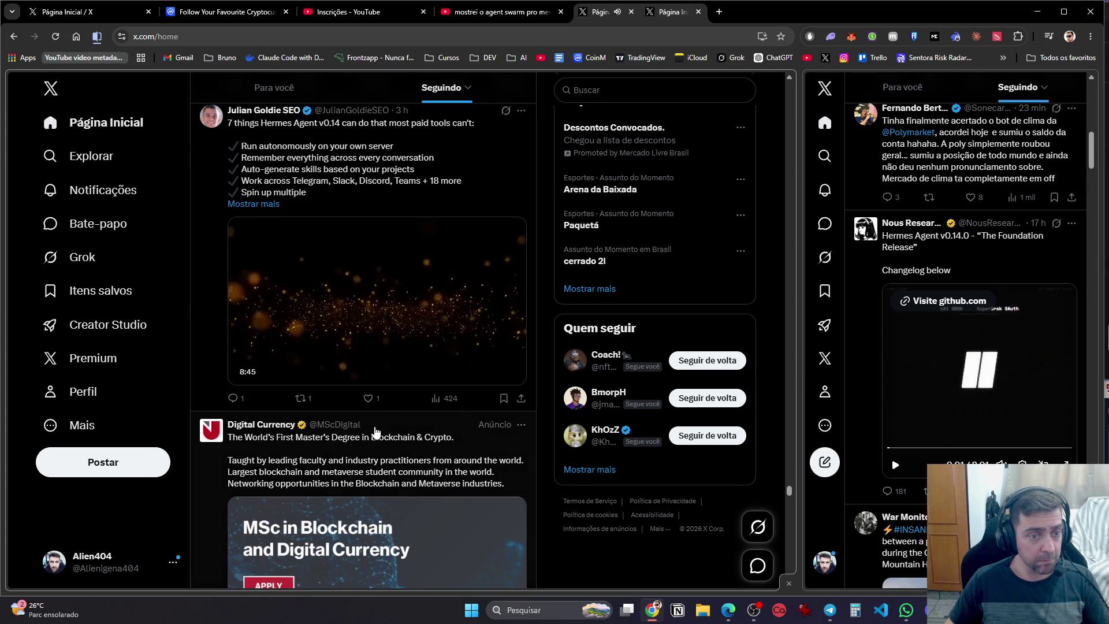
Scroll down to Figure AI's F.03 humanoid-versus-human-intern video post
{"action": "scroll", "coordinate": [376, 430], "scroll_direction": "down", "scroll_amount": 10}
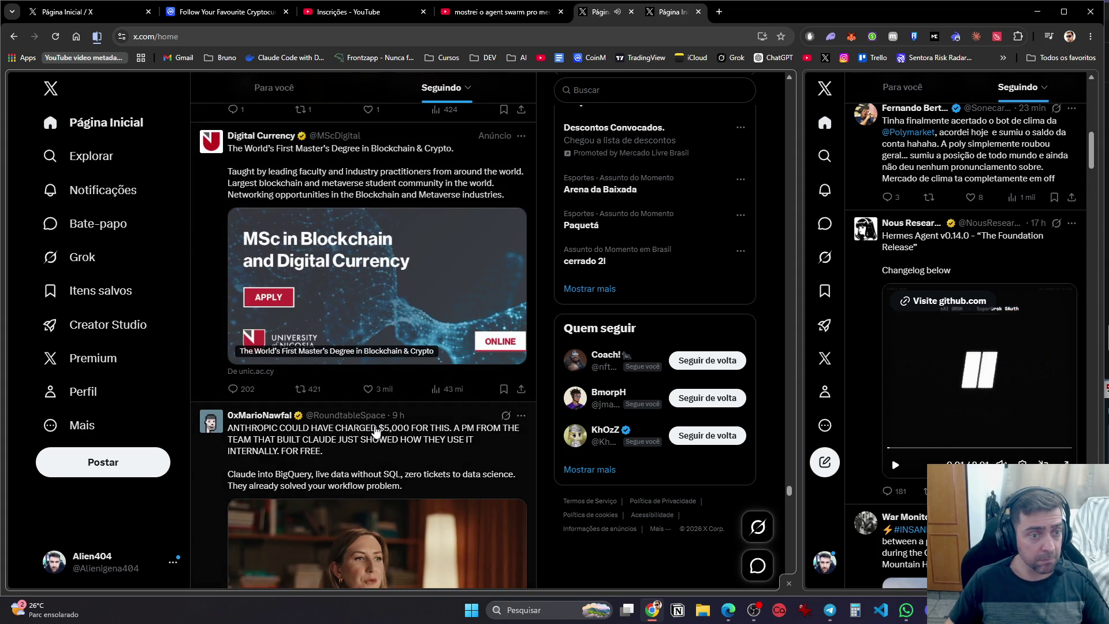
{"action": "scroll", "coordinate": [376, 430], "scroll_direction": "down", "scroll_amount": 5}
{"action": "scroll", "coordinate": [428, 442], "scroll_direction": "up", "scroll_amount": 2}
{"action": "scroll", "coordinate": [429, 442], "scroll_direction": "down", "scroll_amount": 10}
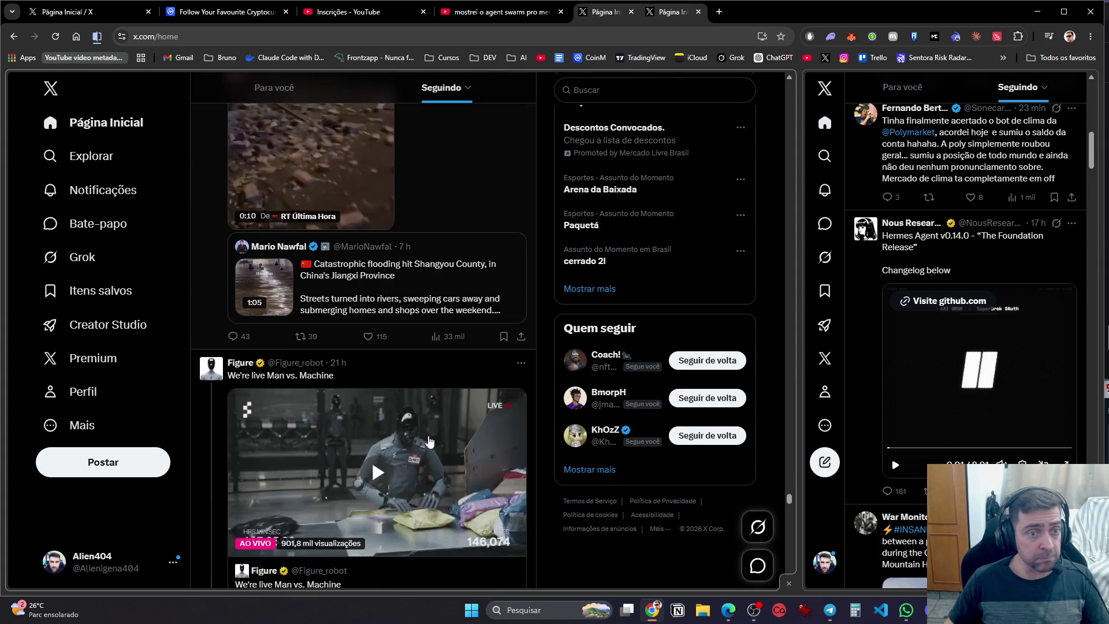
{"action": "scroll", "coordinate": [428, 440], "scroll_direction": "up", "scroll_amount": 4}
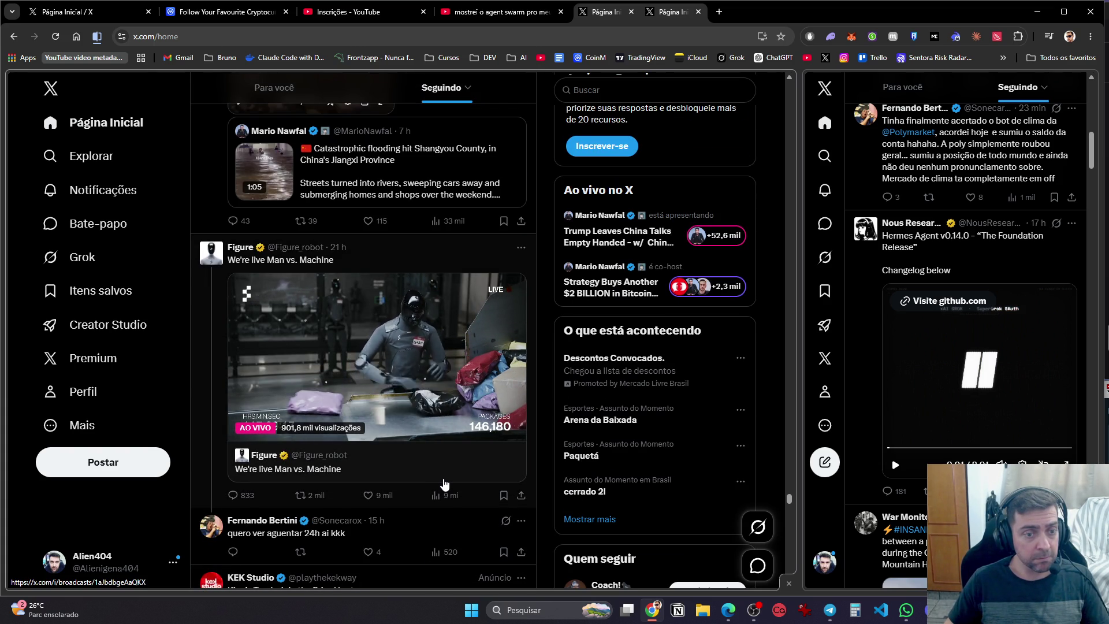
{"action": "scroll", "coordinate": [445, 482], "scroll_direction": "down", "scroll_amount": 4}
{"action": "scroll", "coordinate": [444, 483], "scroll_direction": "down", "scroll_amount": 8}
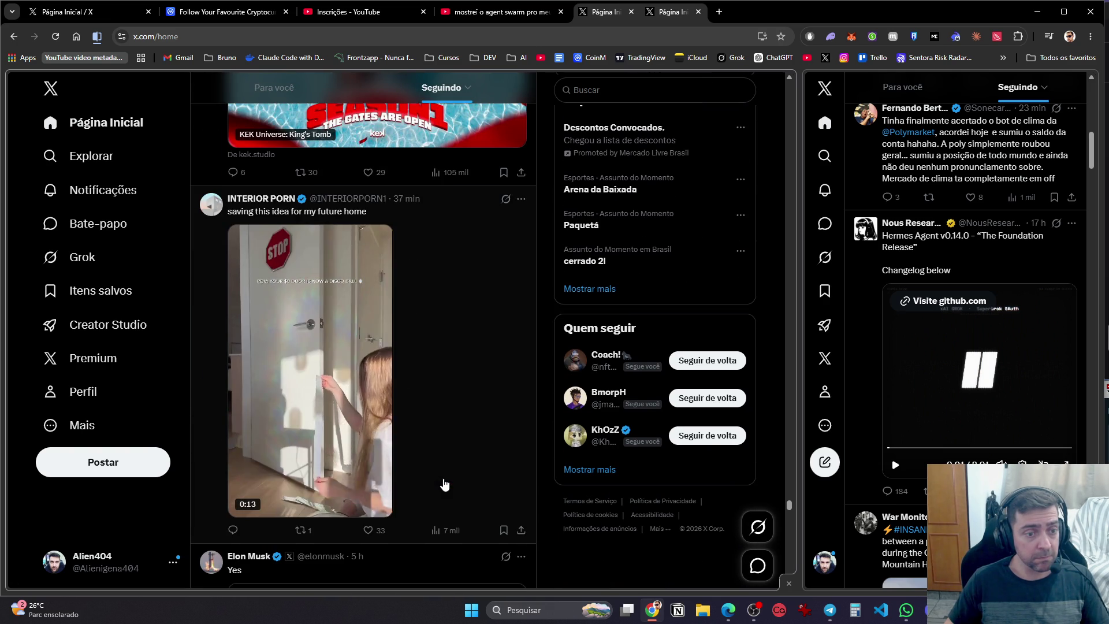
{"action": "scroll", "coordinate": [445, 484], "scroll_direction": "down", "scroll_amount": 8}
{"action": "scroll", "coordinate": [444, 484], "scroll_direction": "down", "scroll_amount": 15}
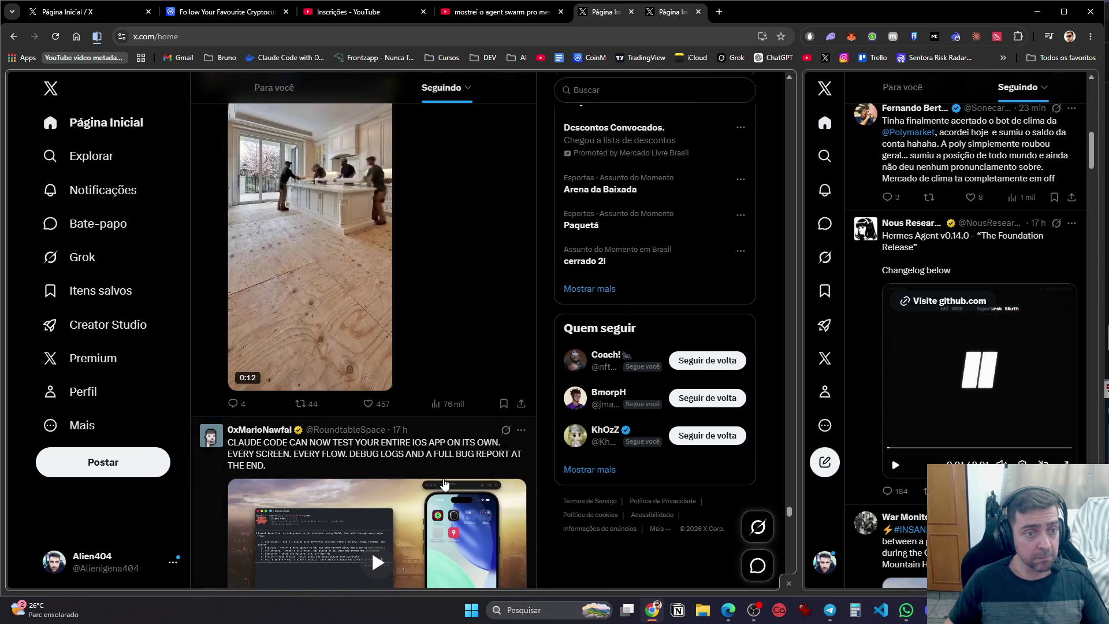
{"action": "scroll", "coordinate": [444, 483], "scroll_direction": "down", "scroll_amount": 10}
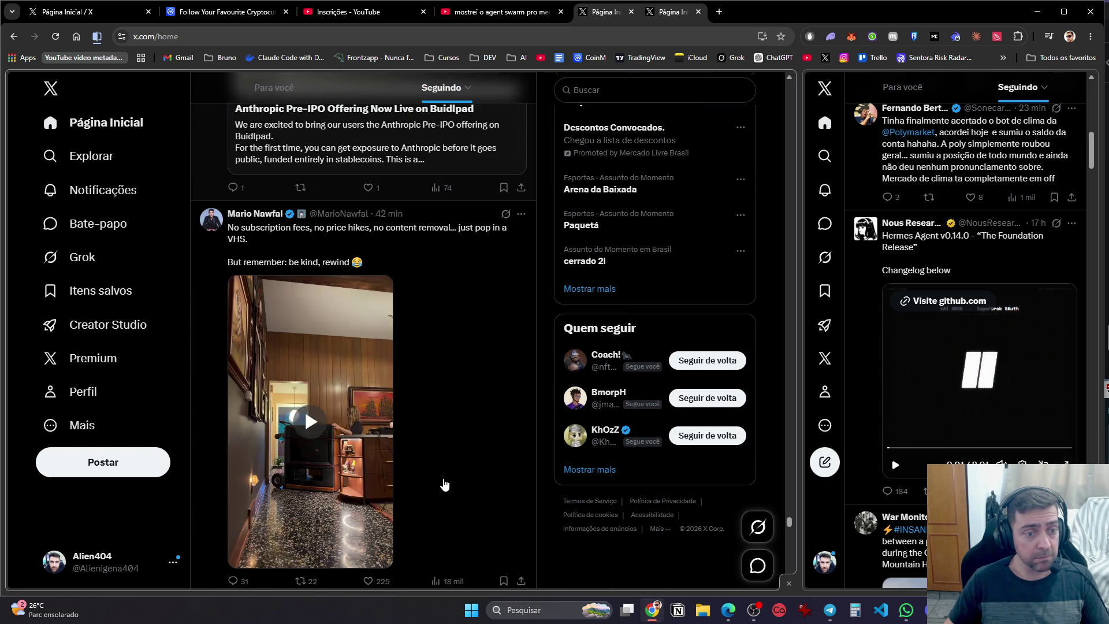
{"action": "scroll", "coordinate": [444, 484], "scroll_direction": "down", "scroll_amount": 8}
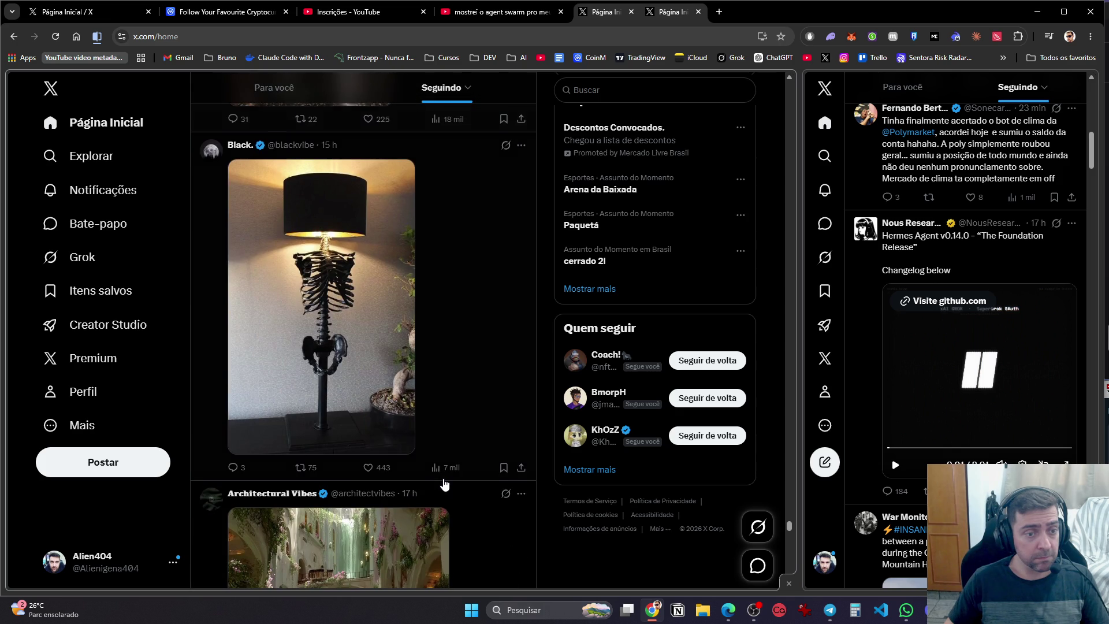
{"action": "scroll", "coordinate": [444, 484], "scroll_direction": "down", "scroll_amount": 13}
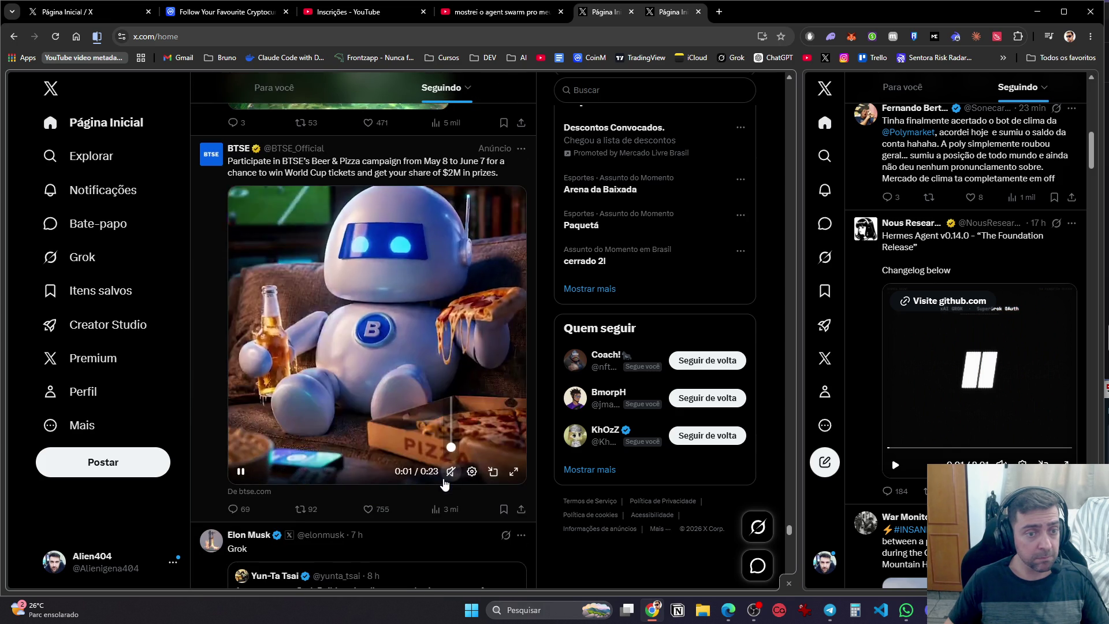
{"action": "scroll", "coordinate": [444, 484], "scroll_direction": "down", "scroll_amount": 3}
{"action": "scroll", "coordinate": [444, 484], "scroll_direction": "down", "scroll_amount": 4}
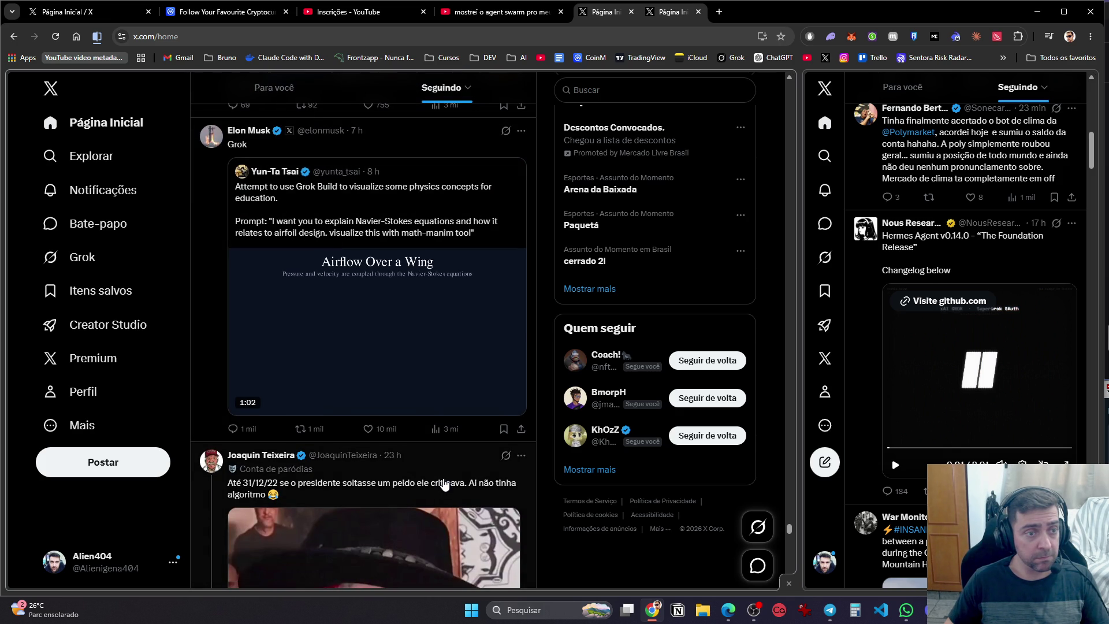
{"action": "scroll", "coordinate": [444, 484], "scroll_direction": "down", "scroll_amount": 7}
{"action": "scroll", "coordinate": [444, 484], "scroll_direction": "up", "scroll_amount": 2}
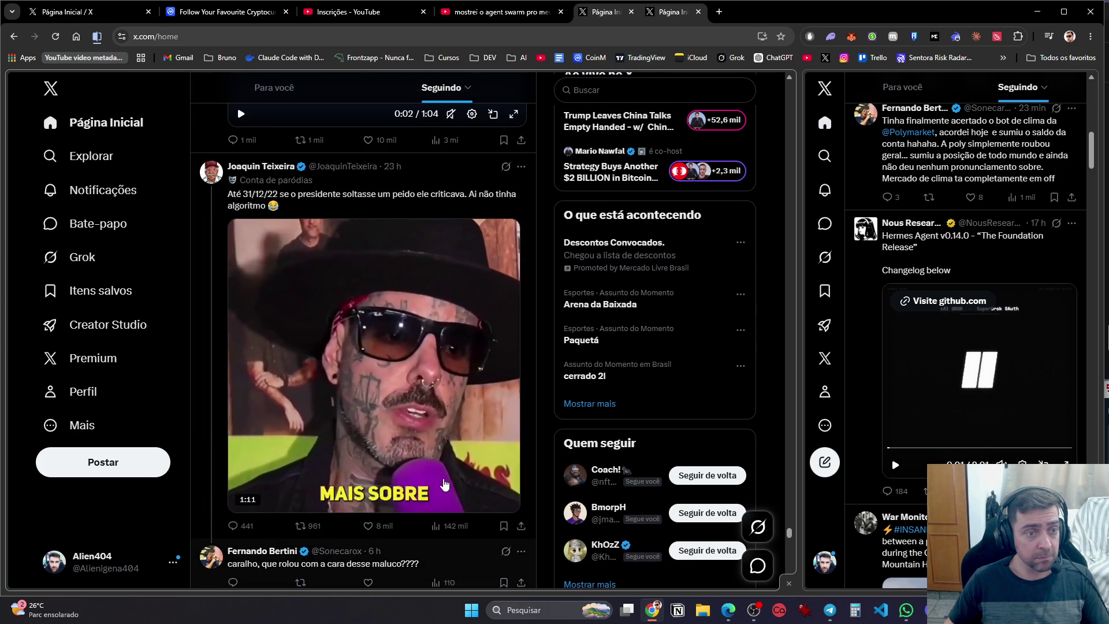
{"action": "scroll", "coordinate": [444, 484], "scroll_direction": "down", "scroll_amount": 8}
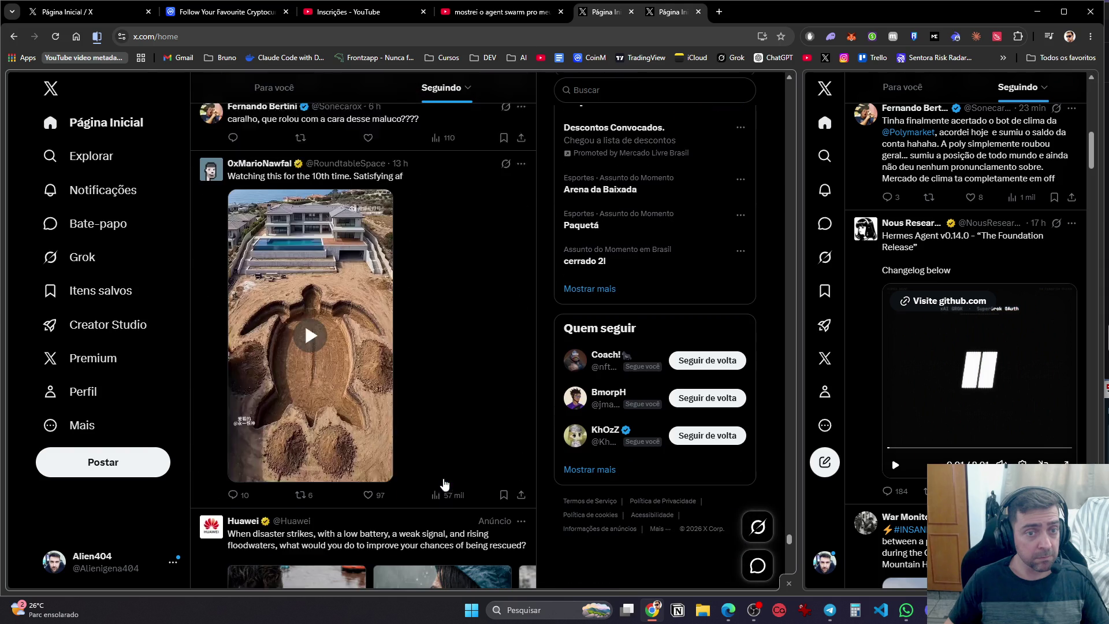
{"action": "scroll", "coordinate": [445, 484], "scroll_direction": "down", "scroll_amount": 8}
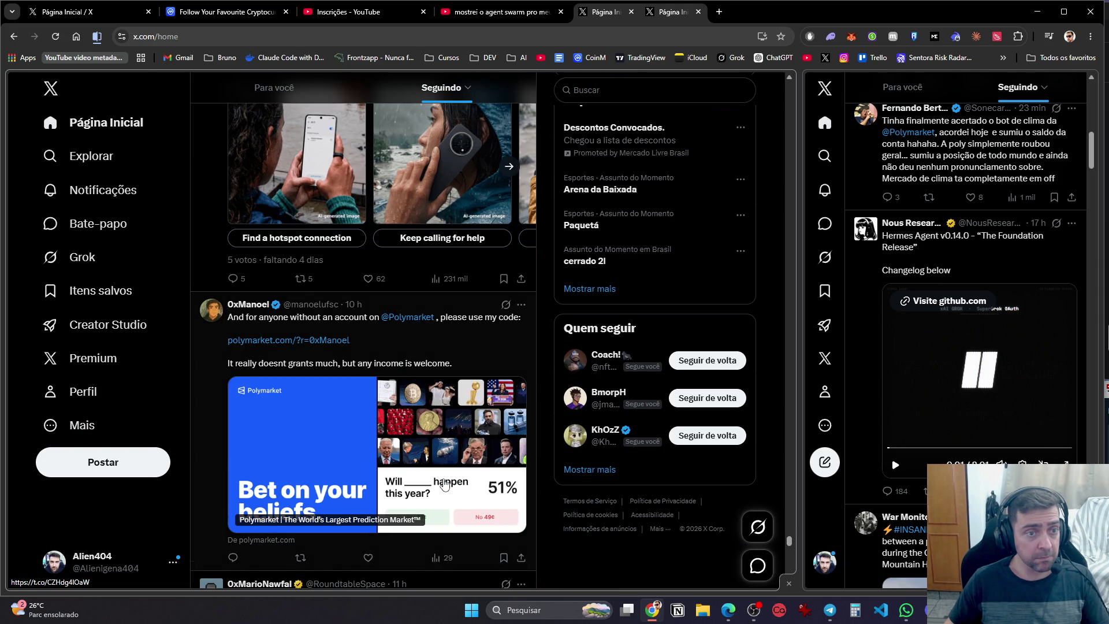
{"action": "scroll", "coordinate": [444, 484], "scroll_direction": "down", "scroll_amount": 5}
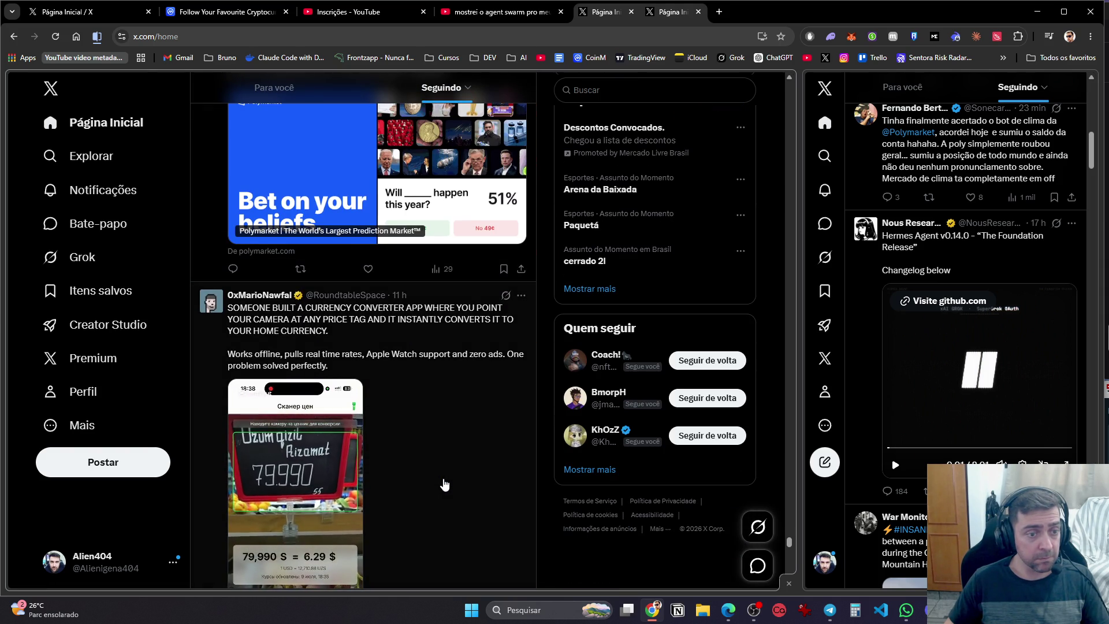
{"action": "scroll", "coordinate": [435, 346], "scroll_direction": "down", "scroll_amount": 20}
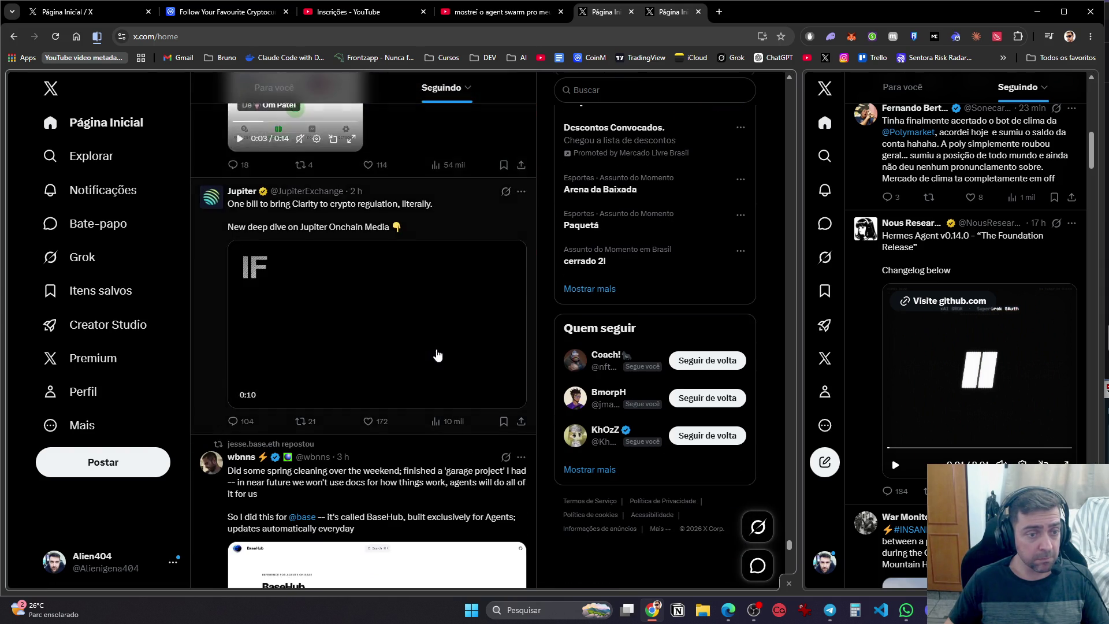
{"action": "scroll", "coordinate": [443, 393], "scroll_direction": "down", "scroll_amount": 12}
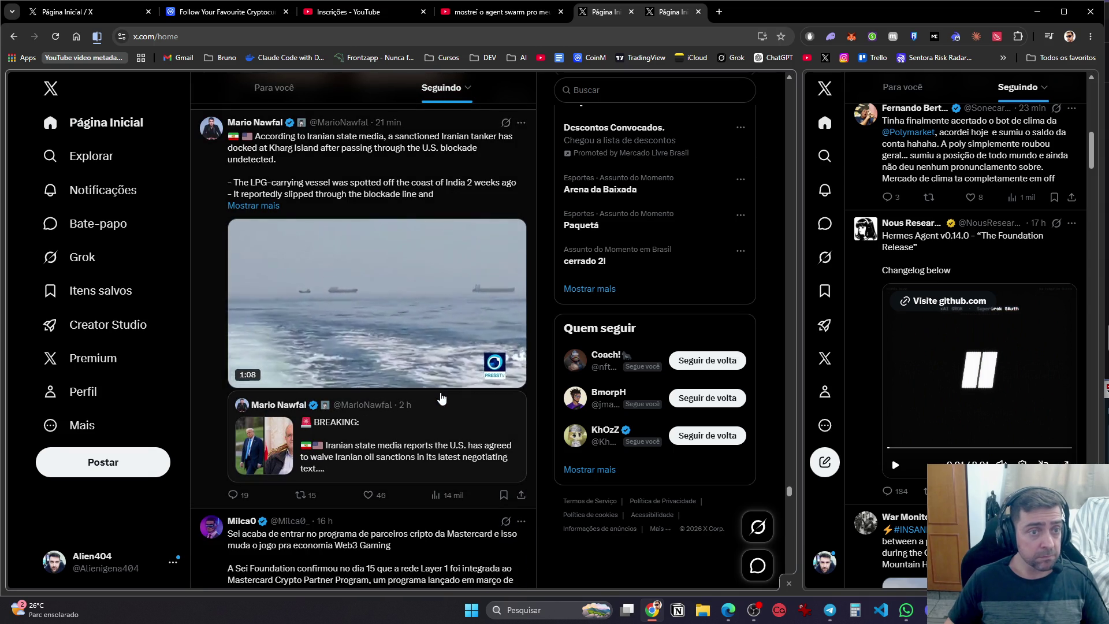
{"action": "scroll", "coordinate": [442, 398], "scroll_direction": "down", "scroll_amount": 5}
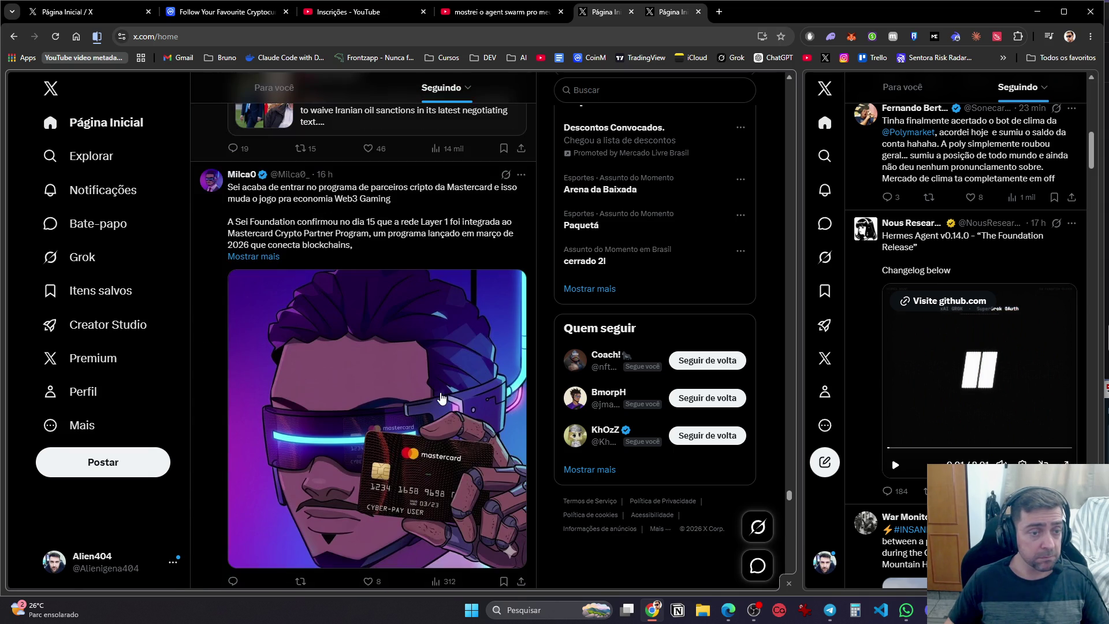
{"action": "scroll", "coordinate": [441, 398], "scroll_direction": "down", "scroll_amount": 7}
{"action": "scroll", "coordinate": [441, 397], "scroll_direction": "down", "scroll_amount": 6}
{"action": "scroll", "coordinate": [442, 398], "scroll_direction": "up", "scroll_amount": 6}
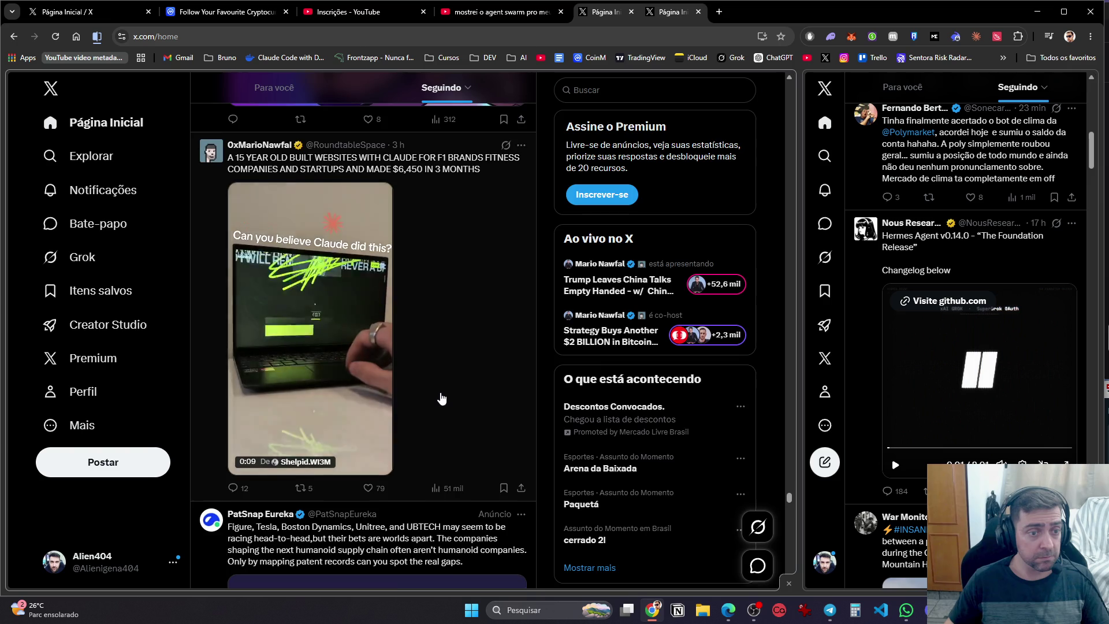
{"action": "scroll", "coordinate": [442, 399], "scroll_direction": "down", "scroll_amount": 13}
{"action": "scroll", "coordinate": [442, 399], "scroll_direction": "down", "scroll_amount": 8}
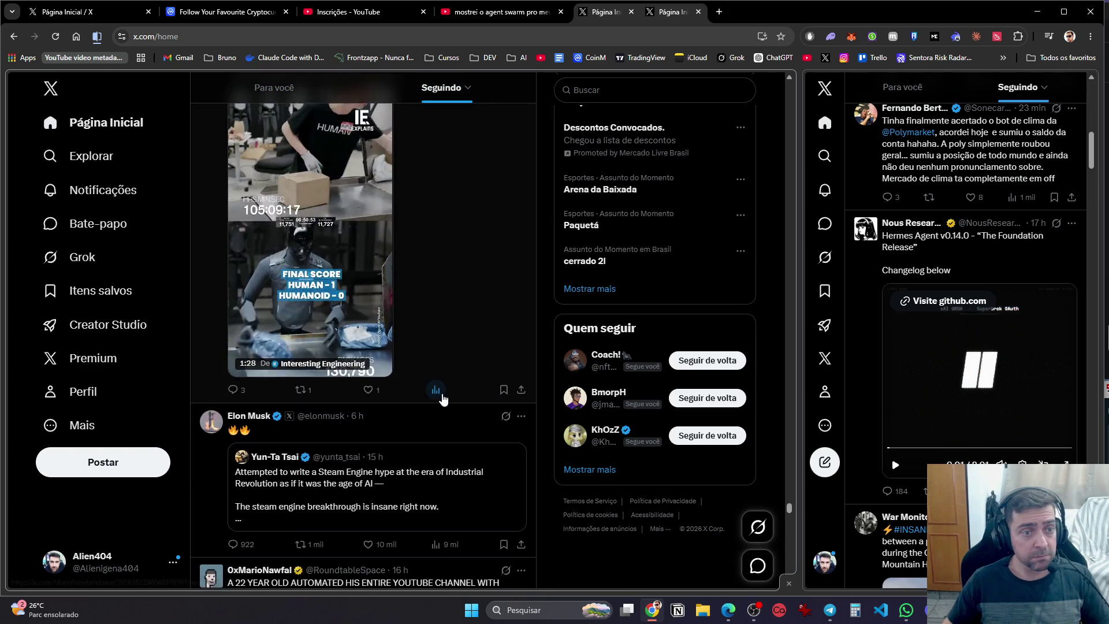
{"action": "scroll", "coordinate": [435, 403], "scroll_direction": "down", "scroll_amount": 8}
{"action": "scroll", "coordinate": [423, 389], "scroll_direction": "up", "scroll_amount": 2}
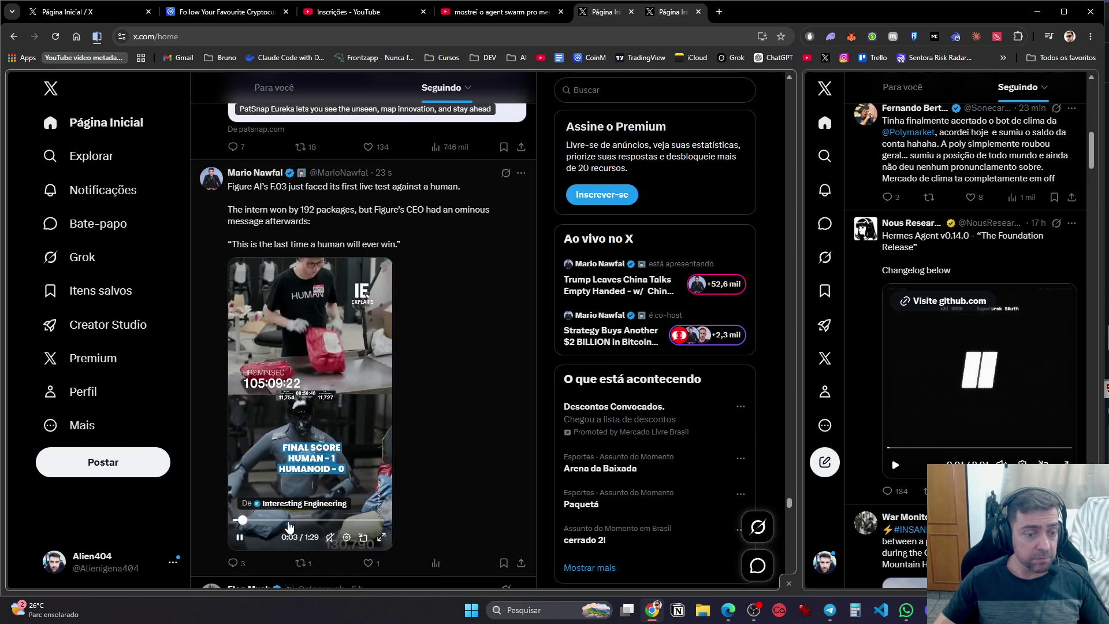
Skip ahead in the Figure humanoid video, then scroll on to the 'Cada um com suas prioridades' video
{"action": "left_click", "coordinate": [288, 520]}
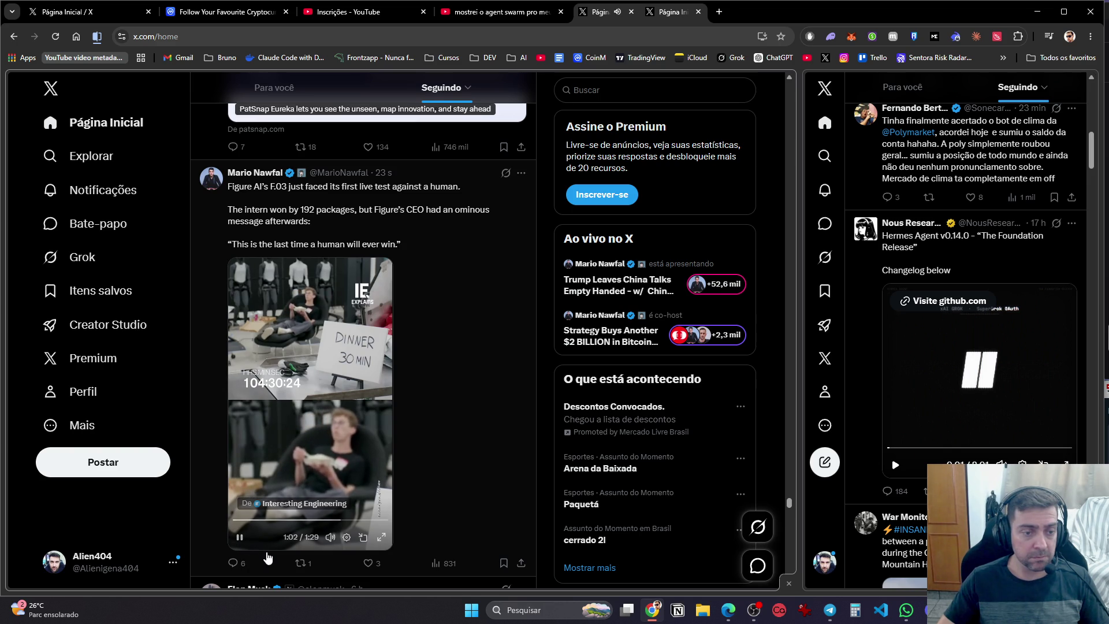
{"action": "mouse_move", "coordinate": [255, 549]}
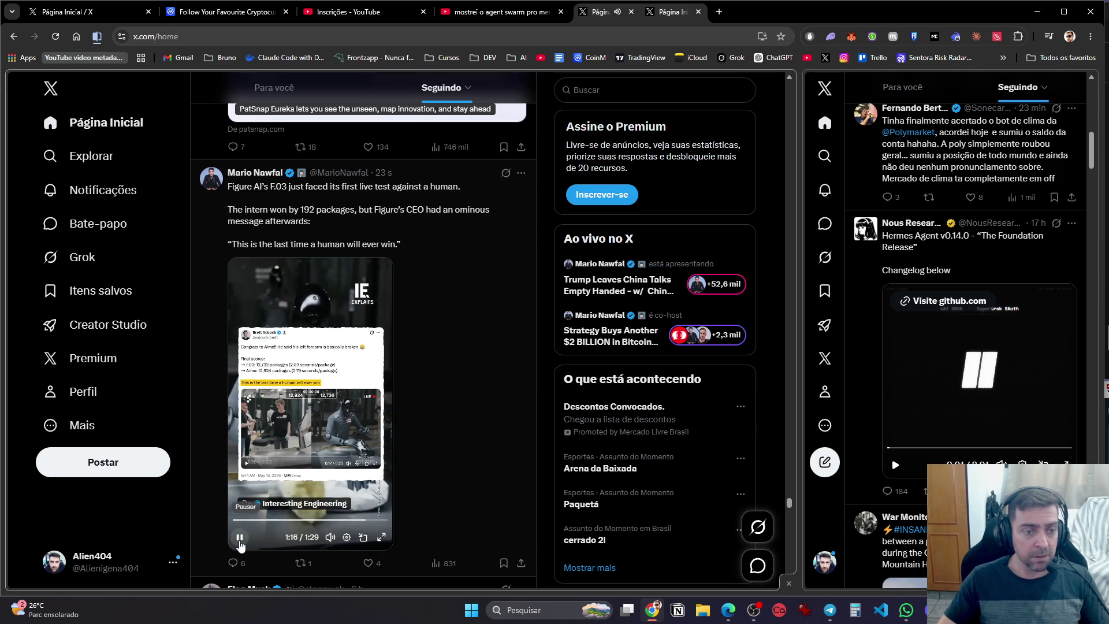
{"action": "scroll", "coordinate": [310, 387], "scroll_direction": "down", "scroll_amount": 12}
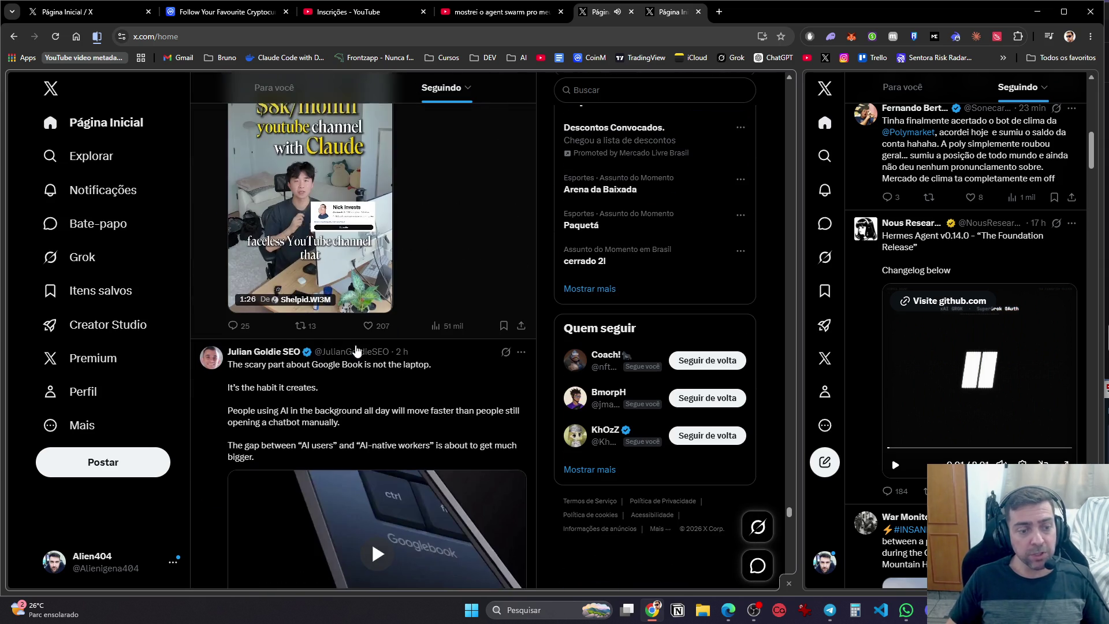
{"action": "scroll", "coordinate": [364, 364], "scroll_direction": "down", "scroll_amount": 15}
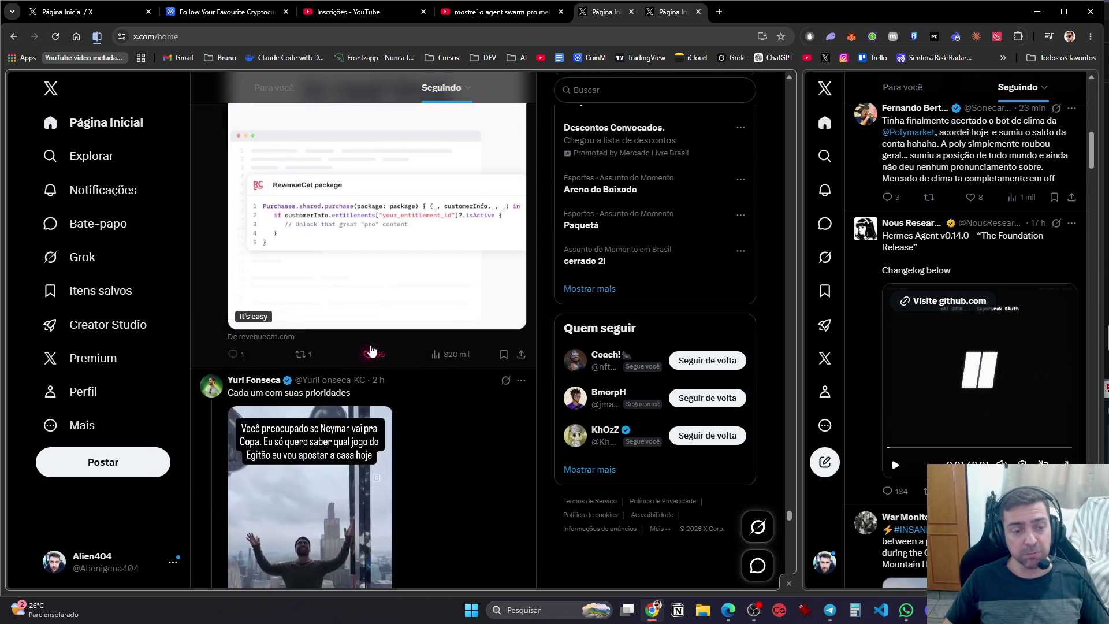
{"action": "scroll", "coordinate": [373, 350], "scroll_direction": "up", "scroll_amount": 2}
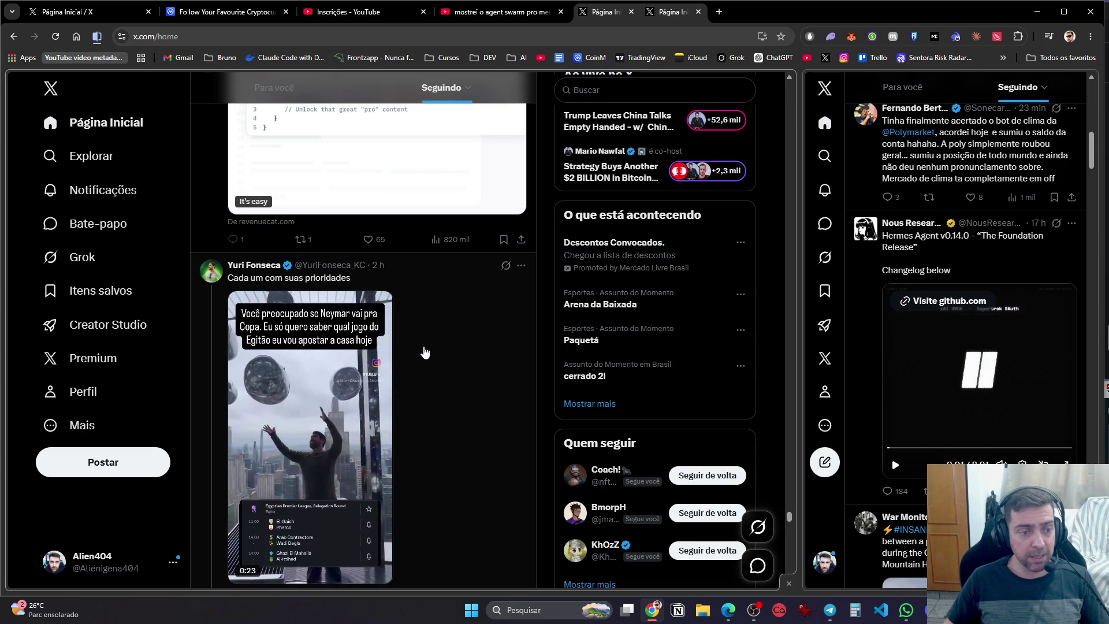
Scroll the feed down to the Nodiens crypto-signals ad and close the two extra X tabs
{"action": "scroll", "coordinate": [425, 352], "scroll_direction": "down", "scroll_amount": 8}
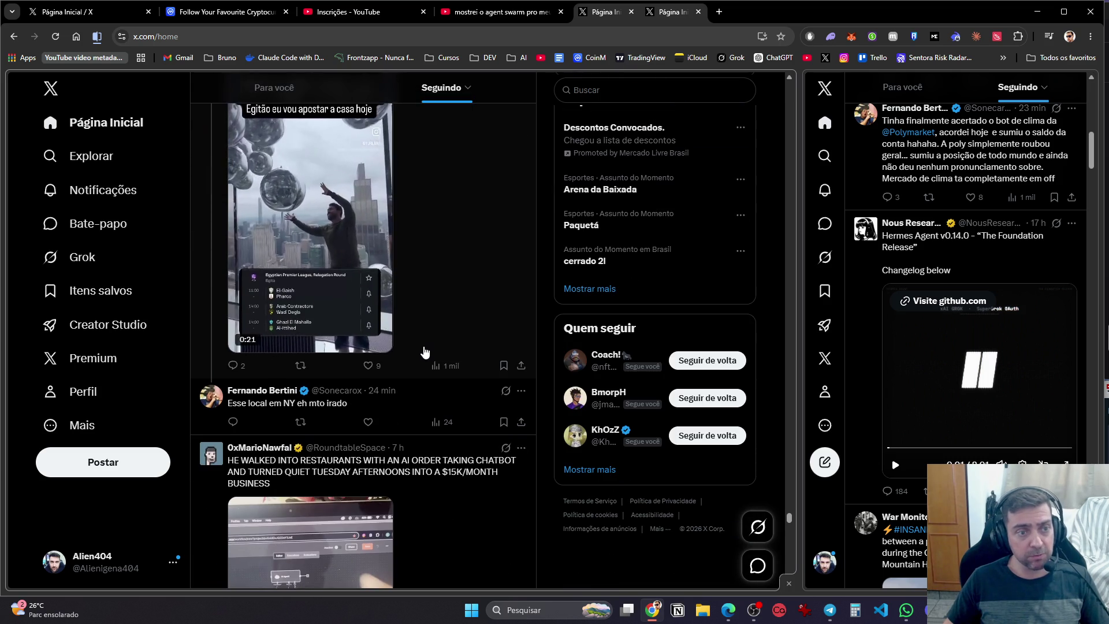
{"action": "scroll", "coordinate": [425, 353], "scroll_direction": "up", "scroll_amount": 5}
{"action": "scroll", "coordinate": [425, 353], "scroll_direction": "down", "scroll_amount": 5}
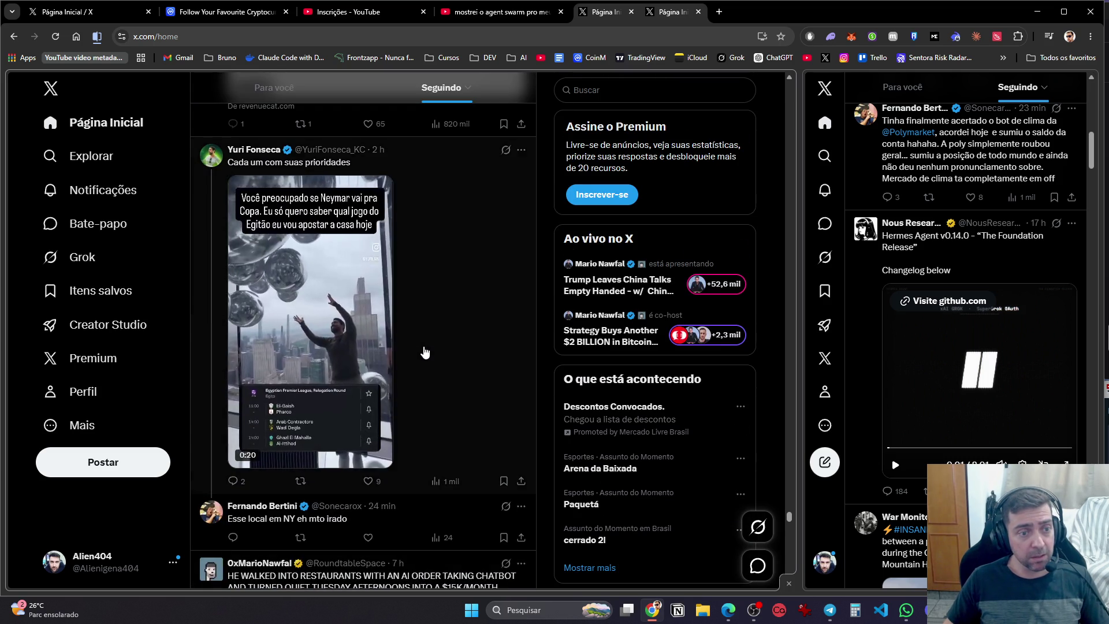
{"action": "scroll", "coordinate": [425, 352], "scroll_direction": "down", "scroll_amount": 8}
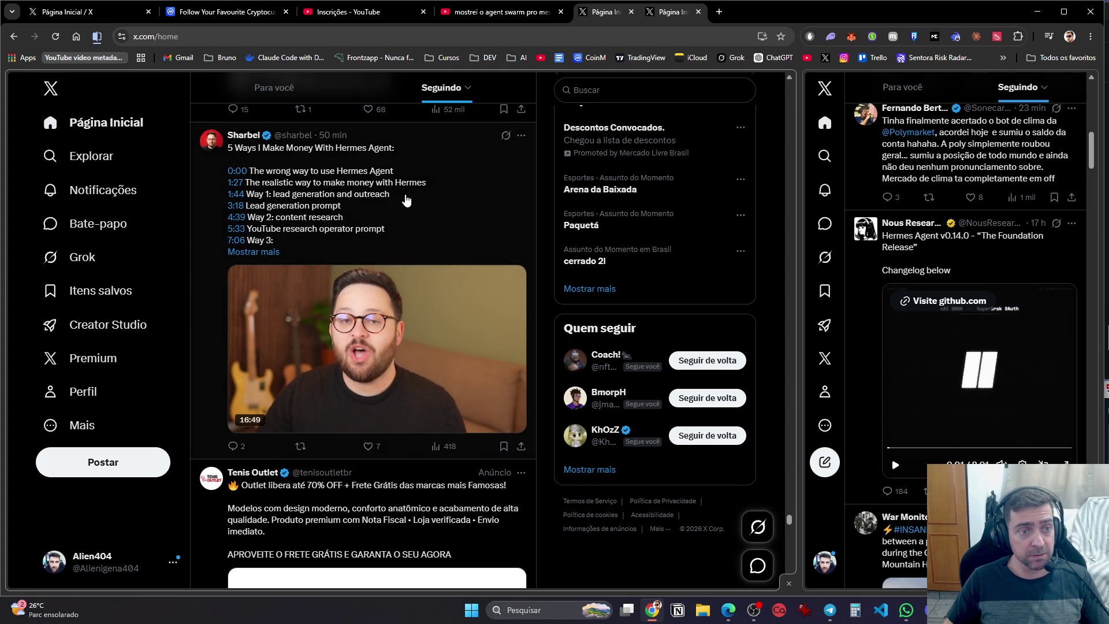
{"action": "scroll", "coordinate": [407, 200], "scroll_direction": "down", "scroll_amount": 15}
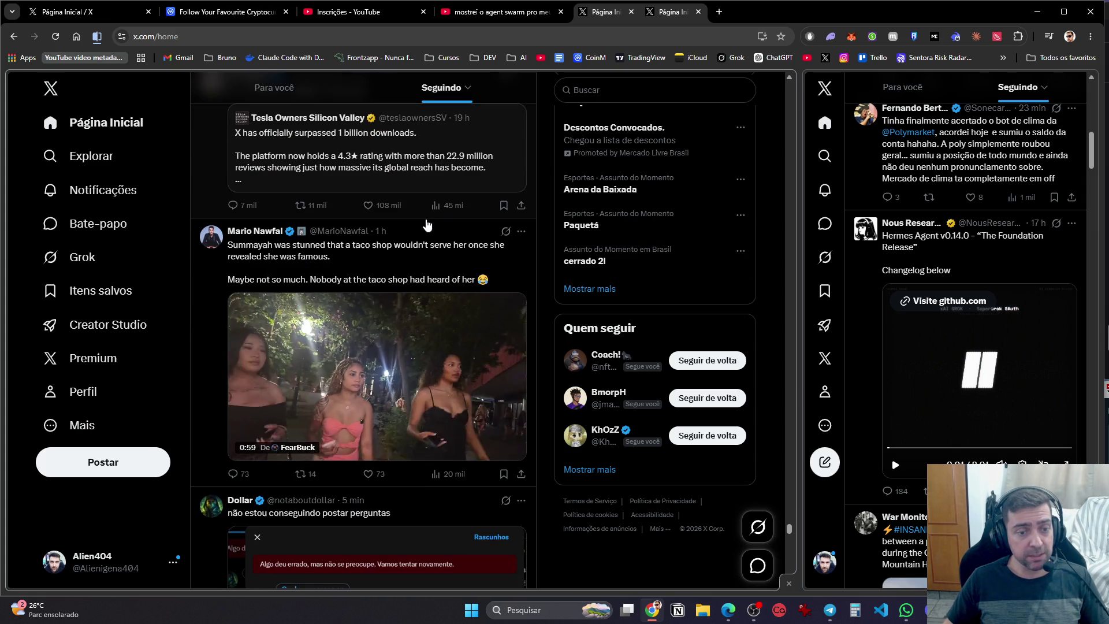
{"action": "scroll", "coordinate": [427, 225], "scroll_direction": "down", "scroll_amount": 10}
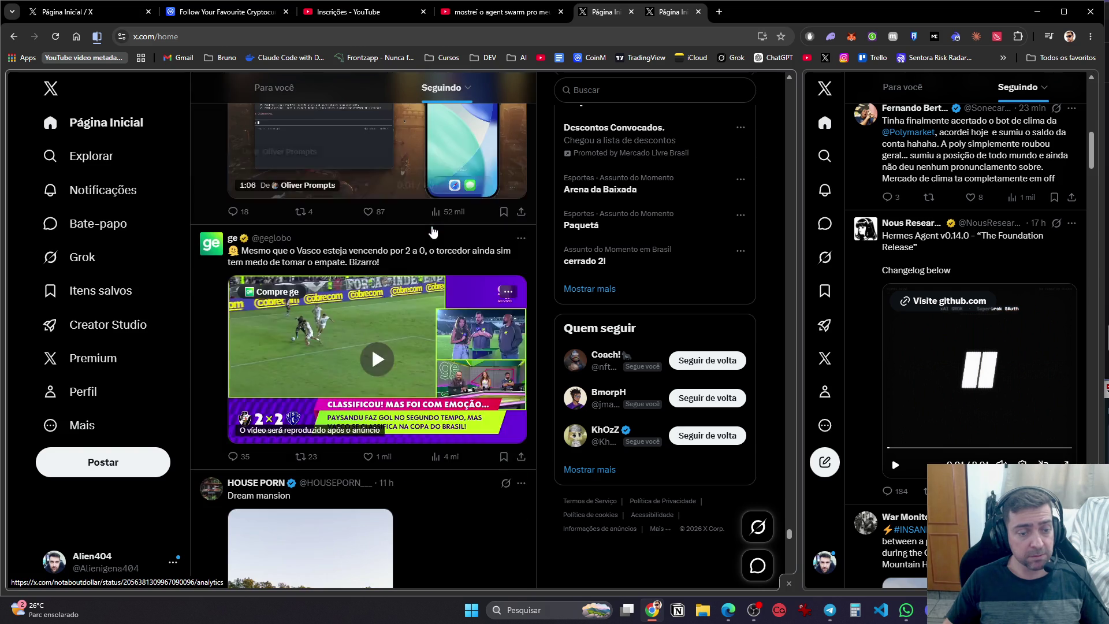
{"action": "scroll", "coordinate": [436, 234], "scroll_direction": "down", "scroll_amount": 15}
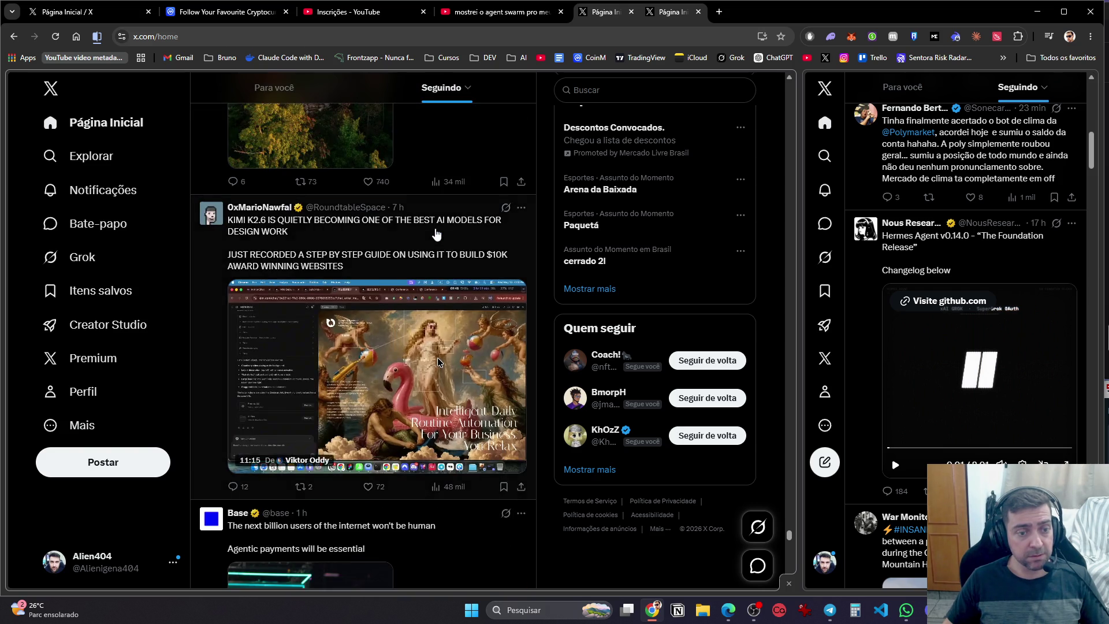
{"action": "scroll", "coordinate": [436, 234], "scroll_direction": "down", "scroll_amount": 20}
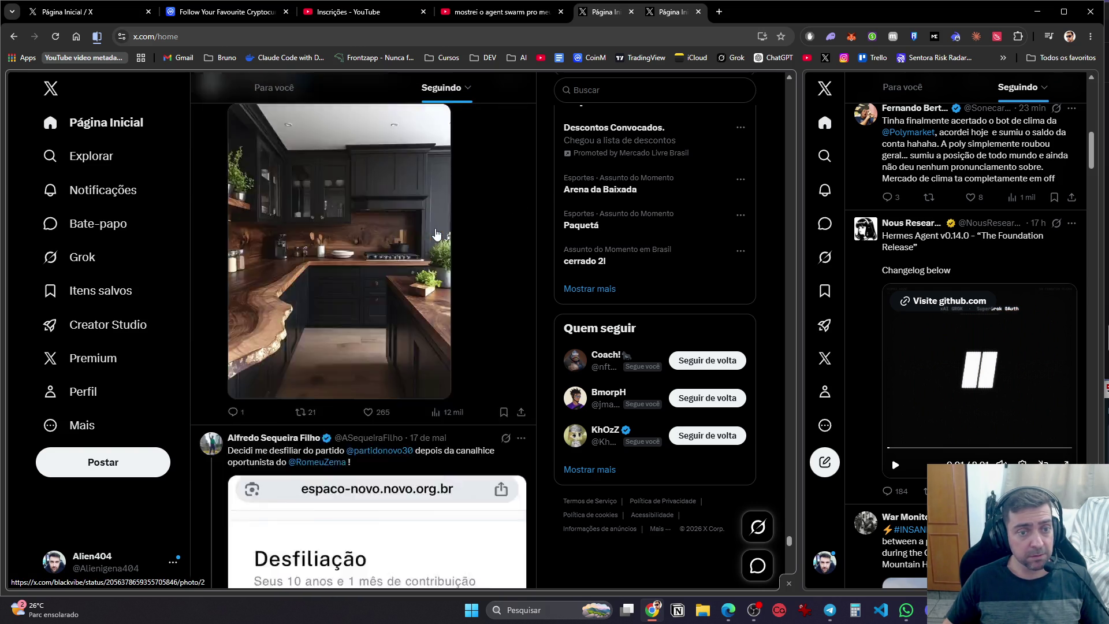
{"action": "scroll", "coordinate": [436, 233], "scroll_direction": "down", "scroll_amount": 15}
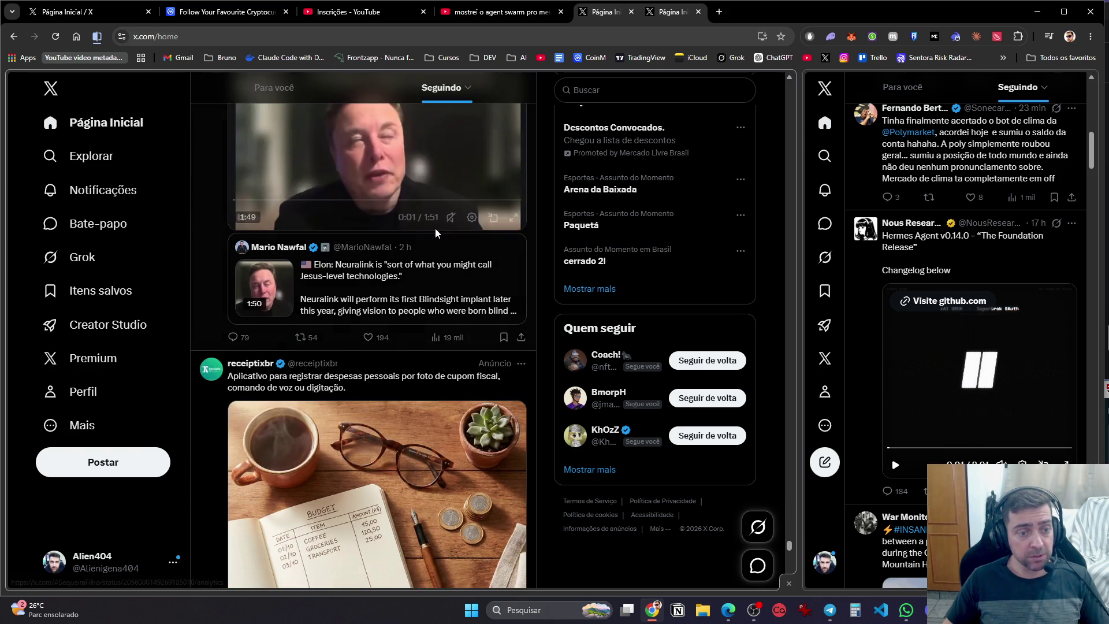
{"action": "scroll", "coordinate": [436, 234], "scroll_direction": "down", "scroll_amount": 15}
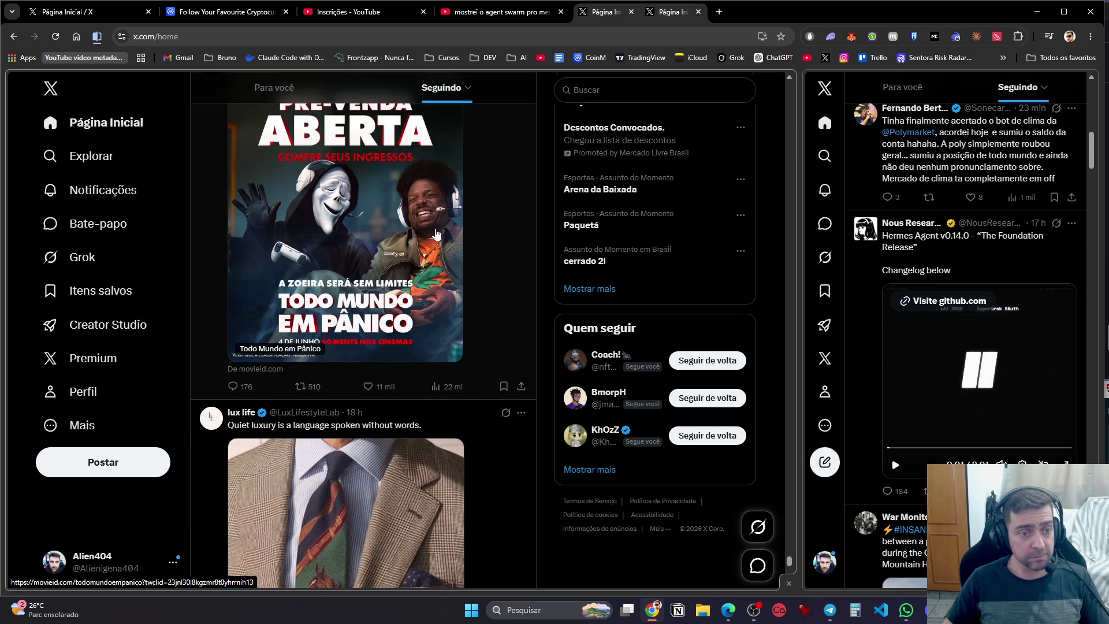
{"action": "scroll", "coordinate": [436, 234], "scroll_direction": "down", "scroll_amount": 15}
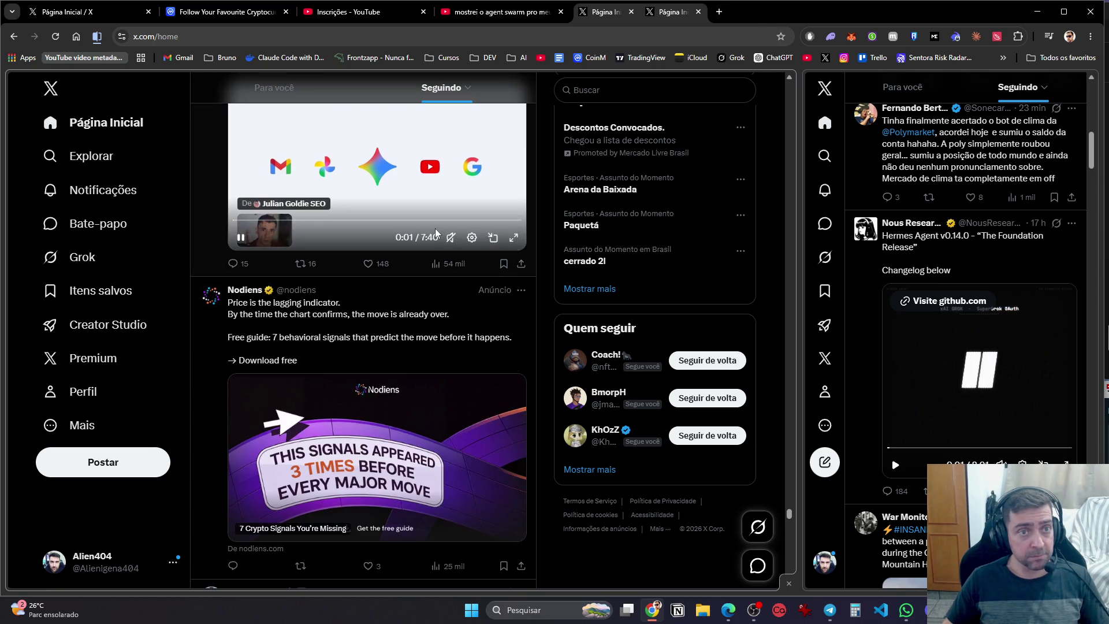
{"action": "key", "text": "ctrl+w"}
{"action": "key", "text": "ctrl+w"}
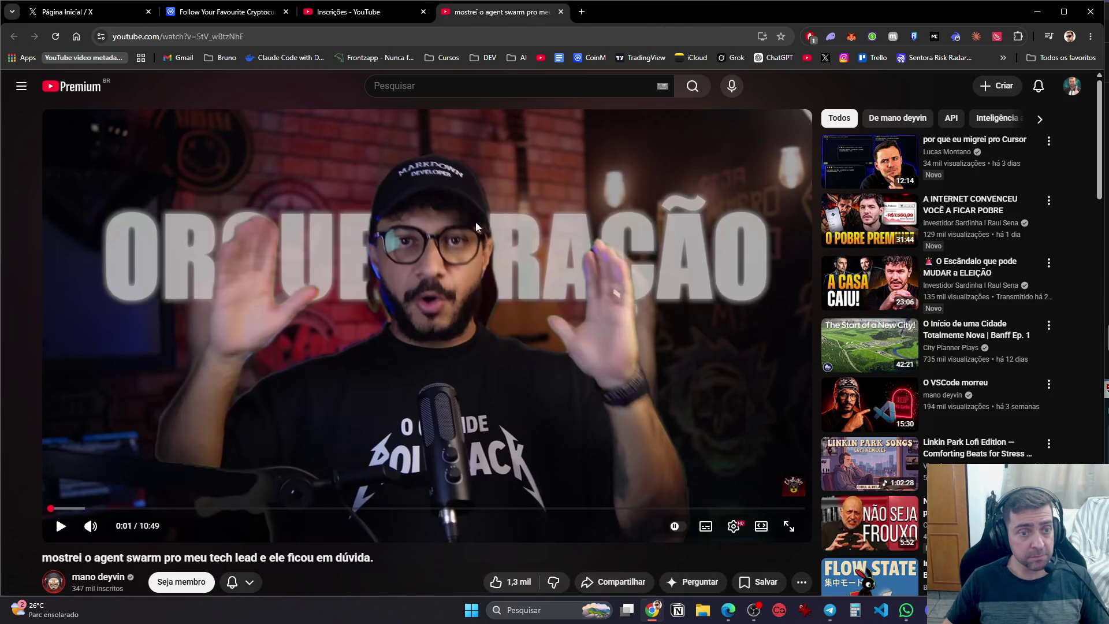
Start the agent swarm video and open X in a new tab
{"action": "left_click", "coordinate": [431, 303]}
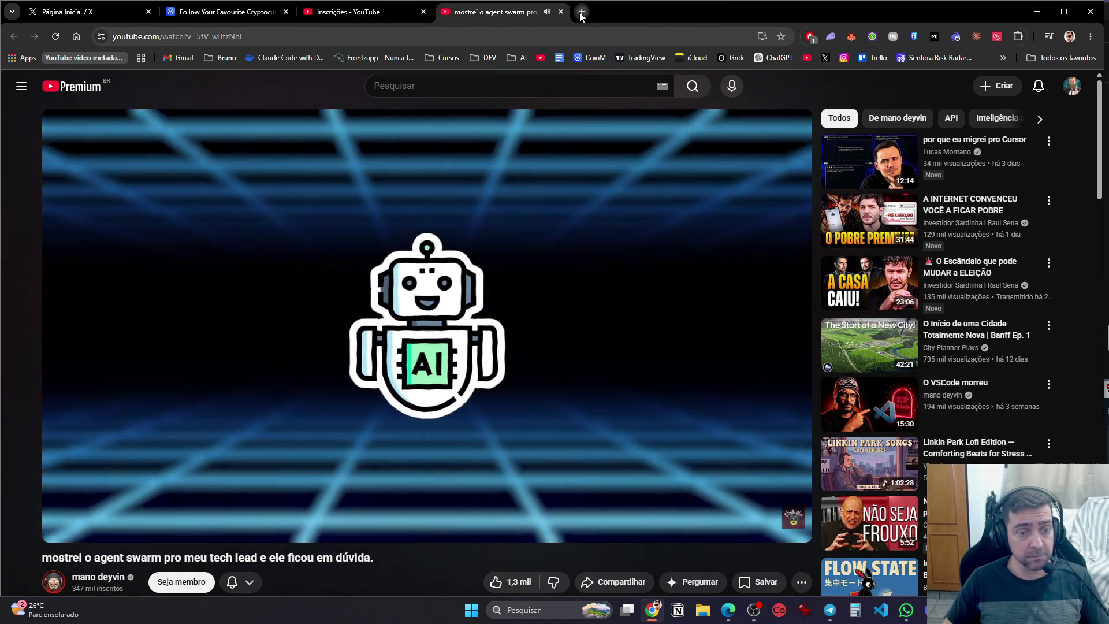
{"action": "left_click", "coordinate": [582, 12]}
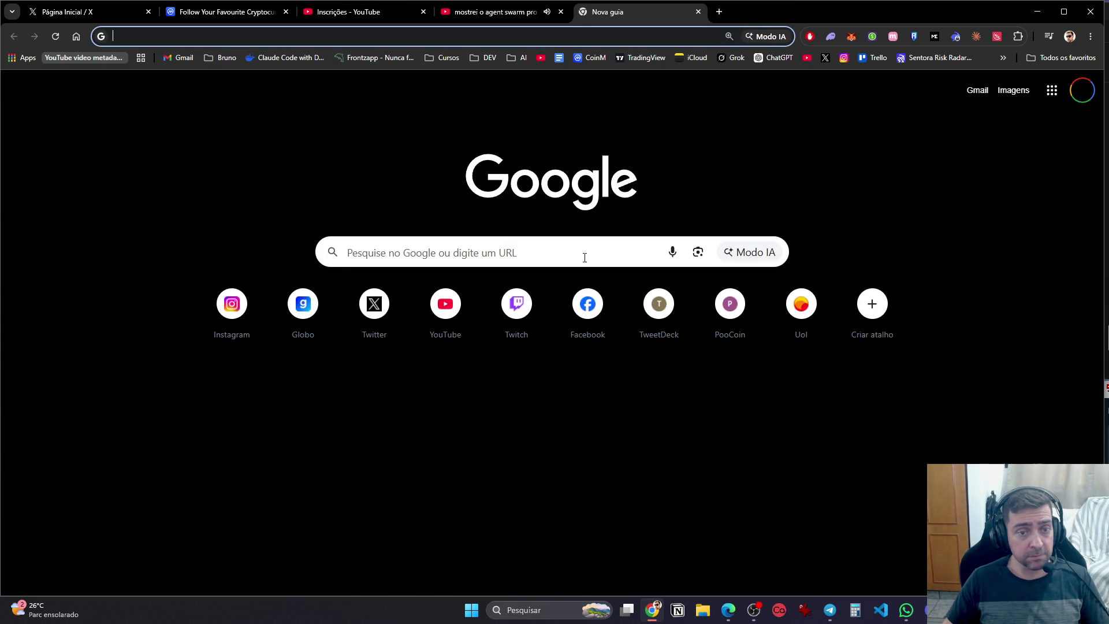
{"action": "left_click", "coordinate": [374, 304]}
{"action": "key", "text": "ctrl+shift+Tab"}
Show YouTube and X in split view with a wide YouTube pane in theater mode
{"action": "right_click", "coordinate": [462, 294]}
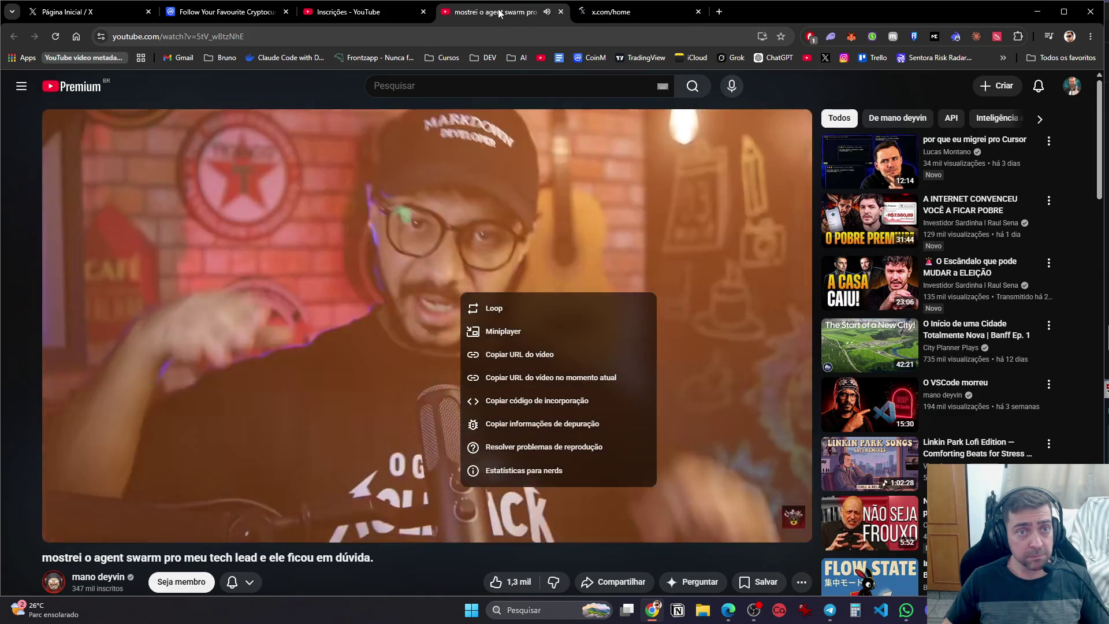
{"action": "right_click", "coordinate": [508, 13]}
{"action": "left_click", "coordinate": [519, 38]}
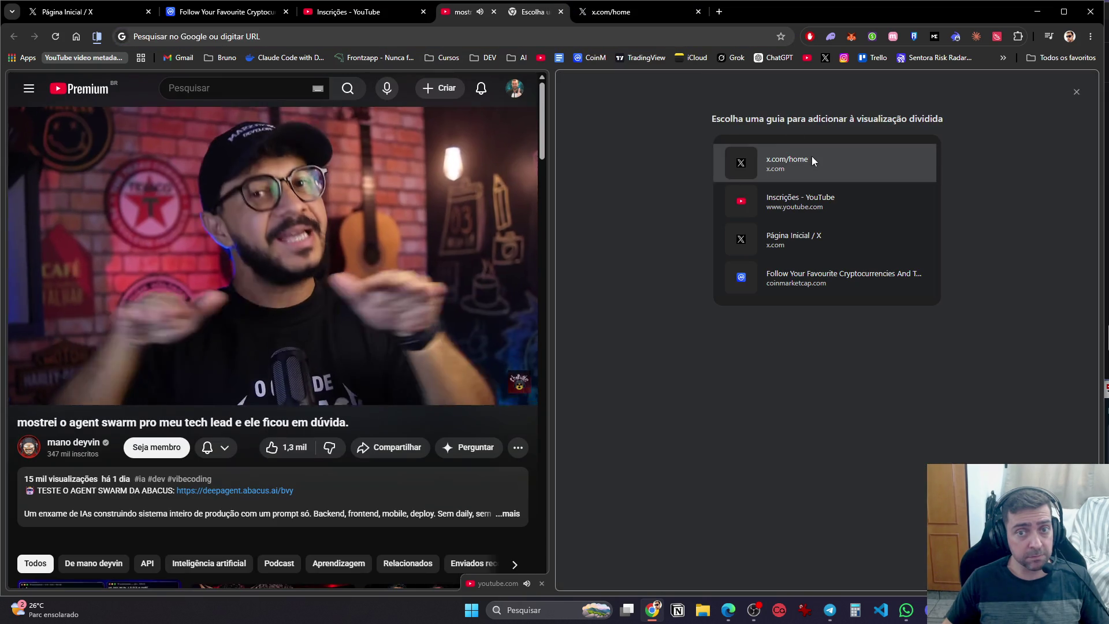
{"action": "left_click", "coordinate": [812, 159]}
{"action": "left_click_drag", "start_coordinate": [554, 181], "coordinate": [806, 201]}
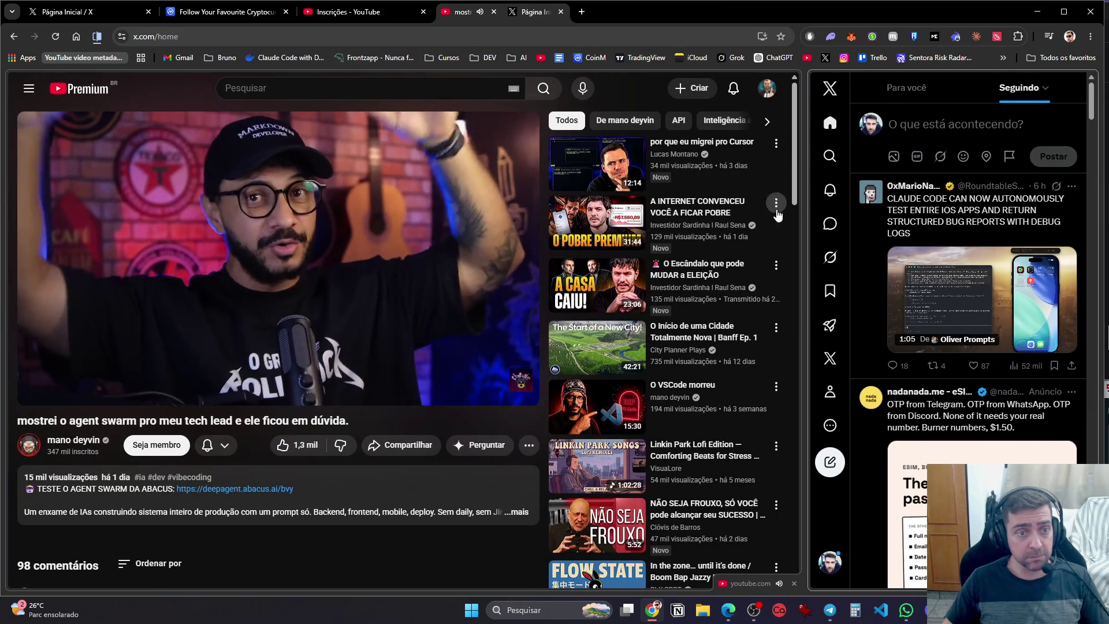
{"action": "left_click", "coordinate": [488, 362]}
{"action": "left_click", "coordinate": [488, 389]}
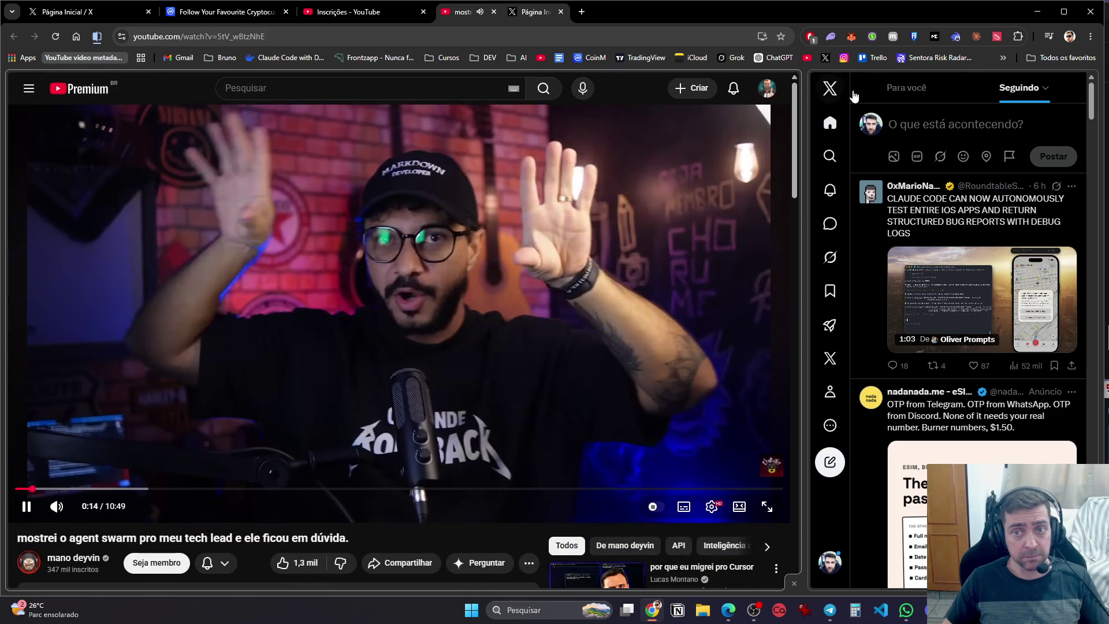
Return X to its newest posts and load the CoinMarketCap watchlist in the right pane
{"action": "scroll", "coordinate": [854, 179], "scroll_direction": "down", "scroll_amount": 5}
{"action": "scroll", "coordinate": [854, 179], "scroll_direction": "down", "scroll_amount": 15}
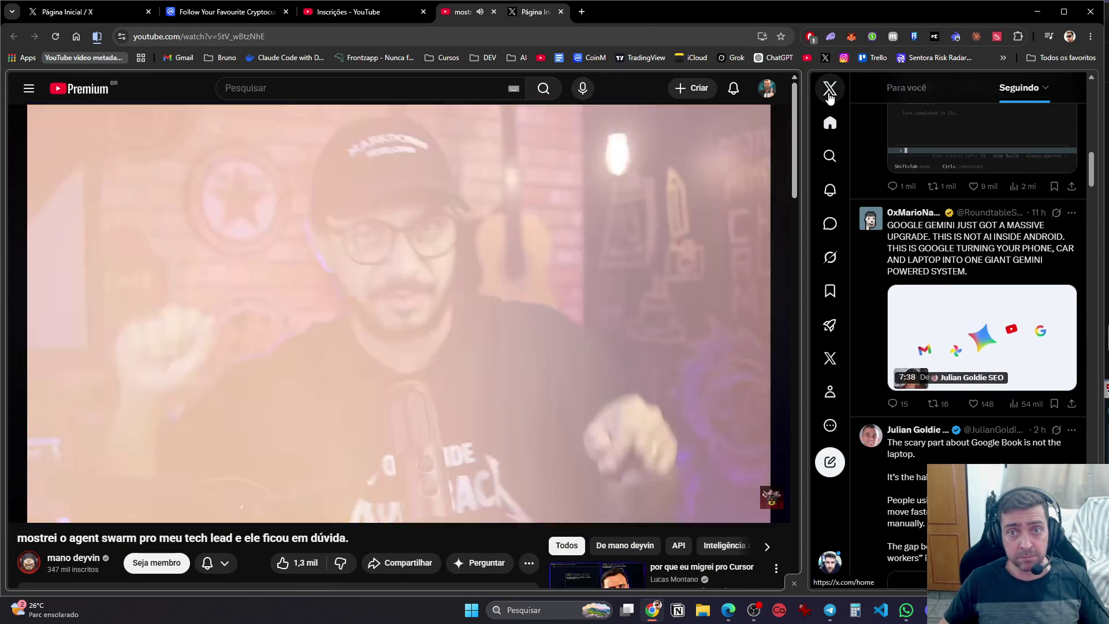
{"action": "left_click", "coordinate": [531, 12]}
{"action": "left_click", "coordinate": [587, 58]}
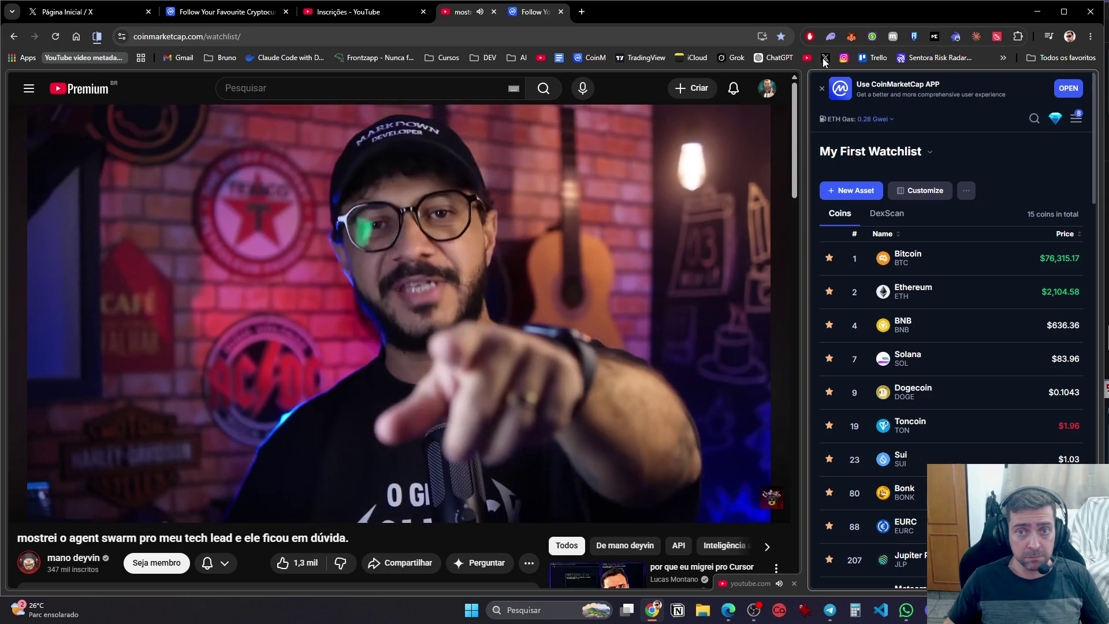
{"action": "left_click", "coordinate": [825, 57]}
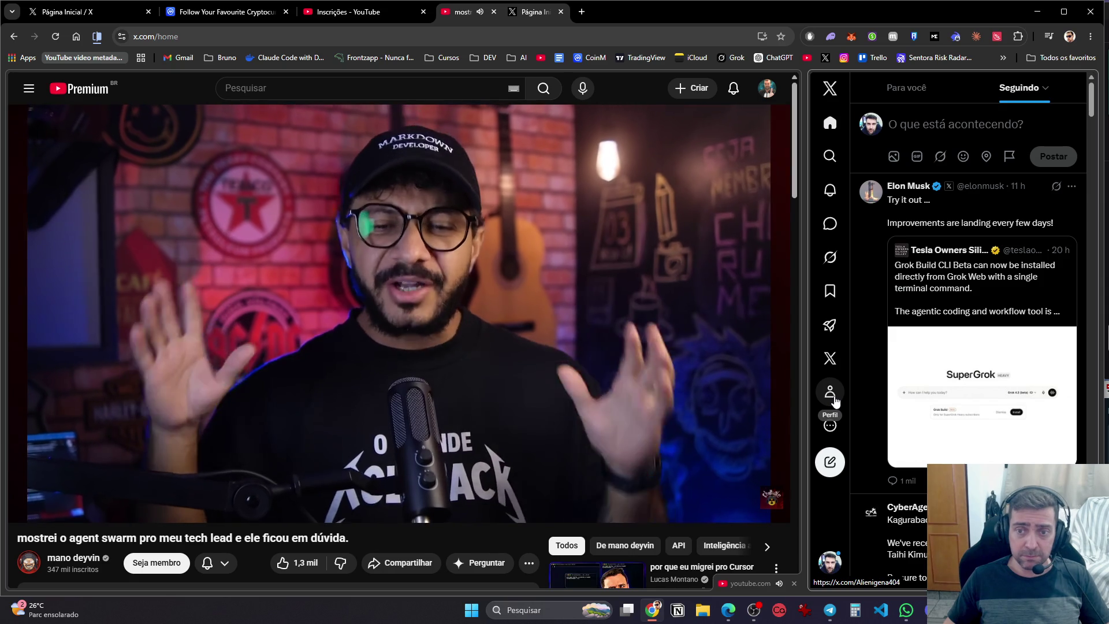
{"action": "left_click", "coordinate": [833, 399]}
{"action": "scroll", "coordinate": [989, 303], "scroll_direction": "down", "scroll_amount": 2}
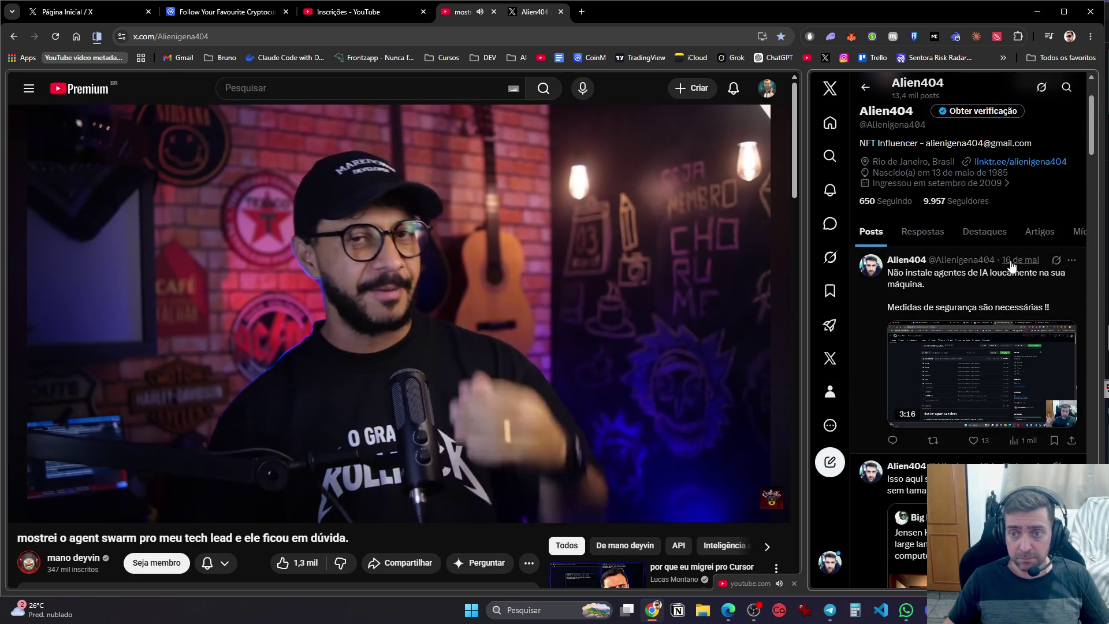
{"action": "left_click", "coordinate": [1020, 295]}
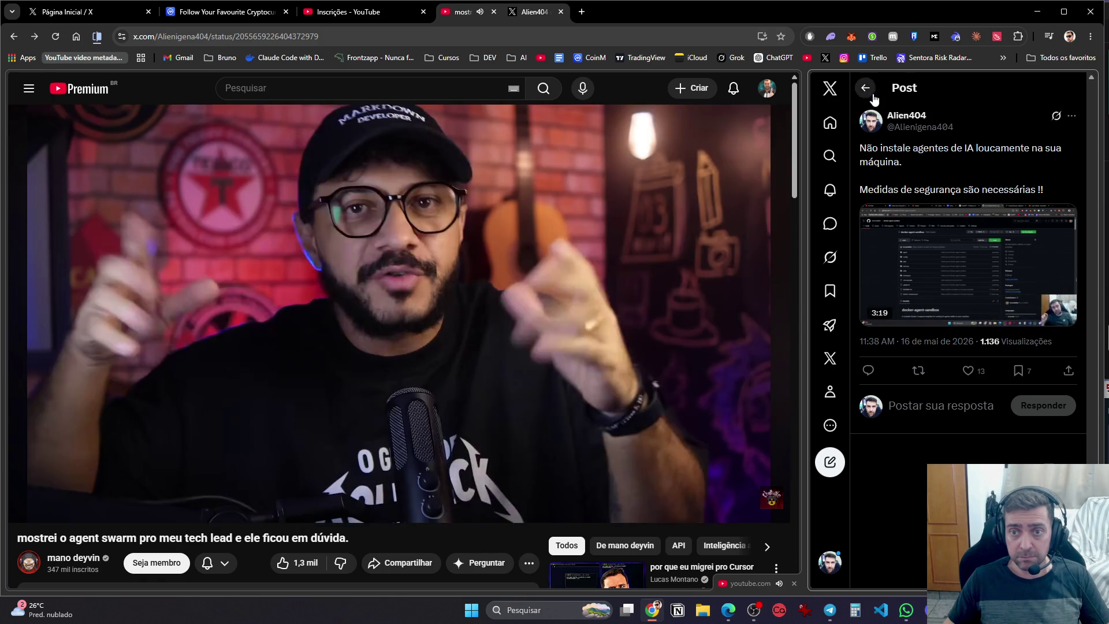
{"action": "left_click", "coordinate": [873, 96]}
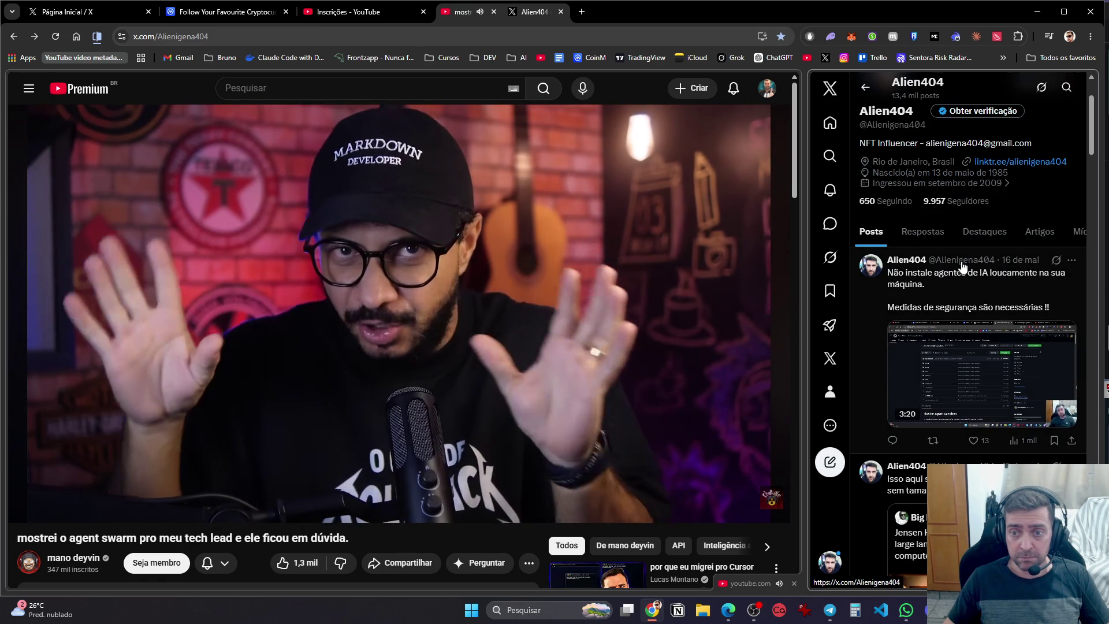
{"action": "scroll", "coordinate": [972, 315], "scroll_direction": "down", "scroll_amount": 5}
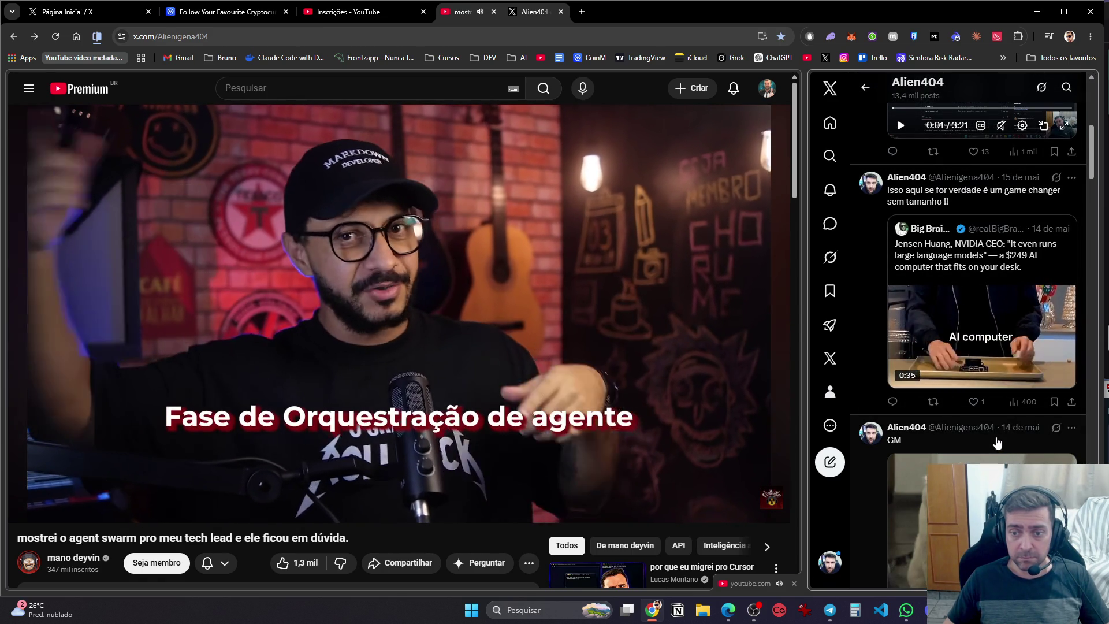
{"action": "scroll", "coordinate": [997, 442], "scroll_direction": "down", "scroll_amount": 15}
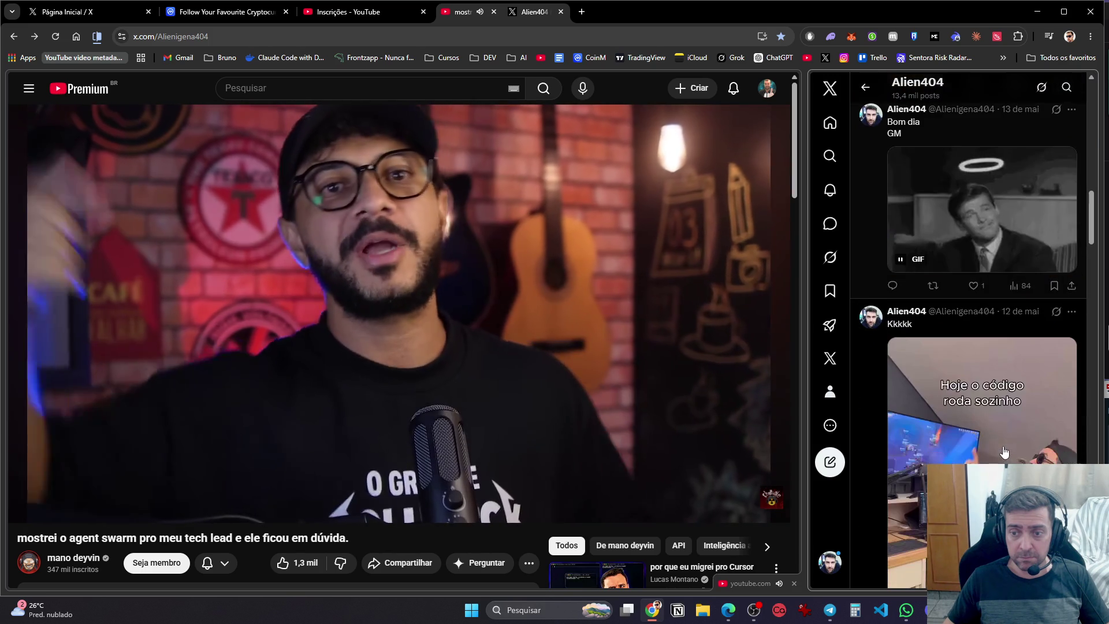
{"action": "scroll", "coordinate": [999, 404], "scroll_direction": "up", "scroll_amount": 2}
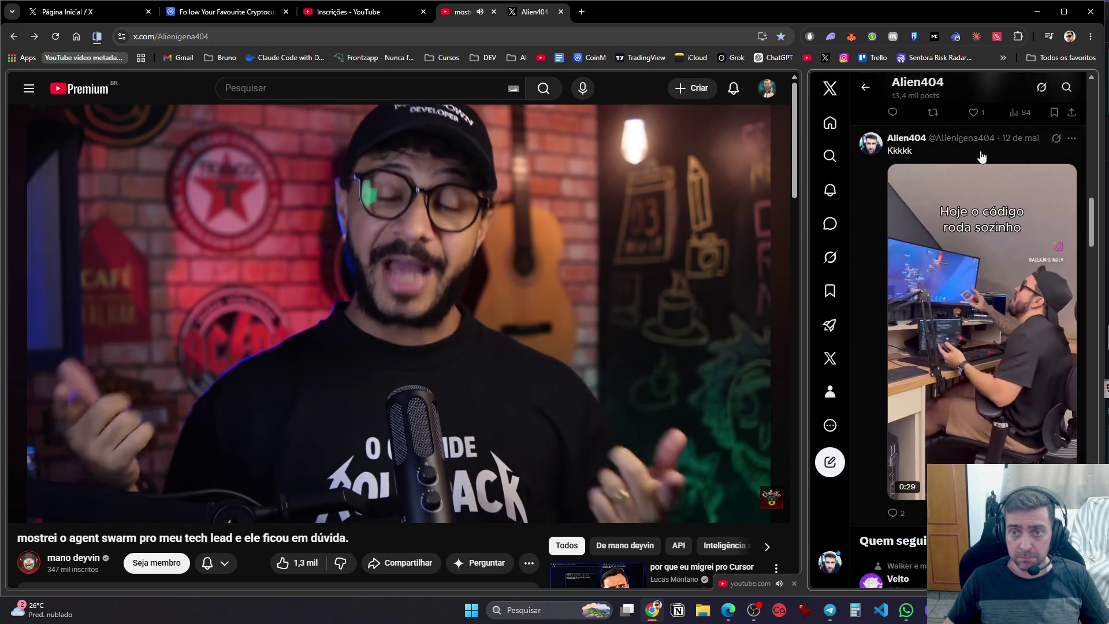
{"action": "left_click", "coordinate": [981, 156]}
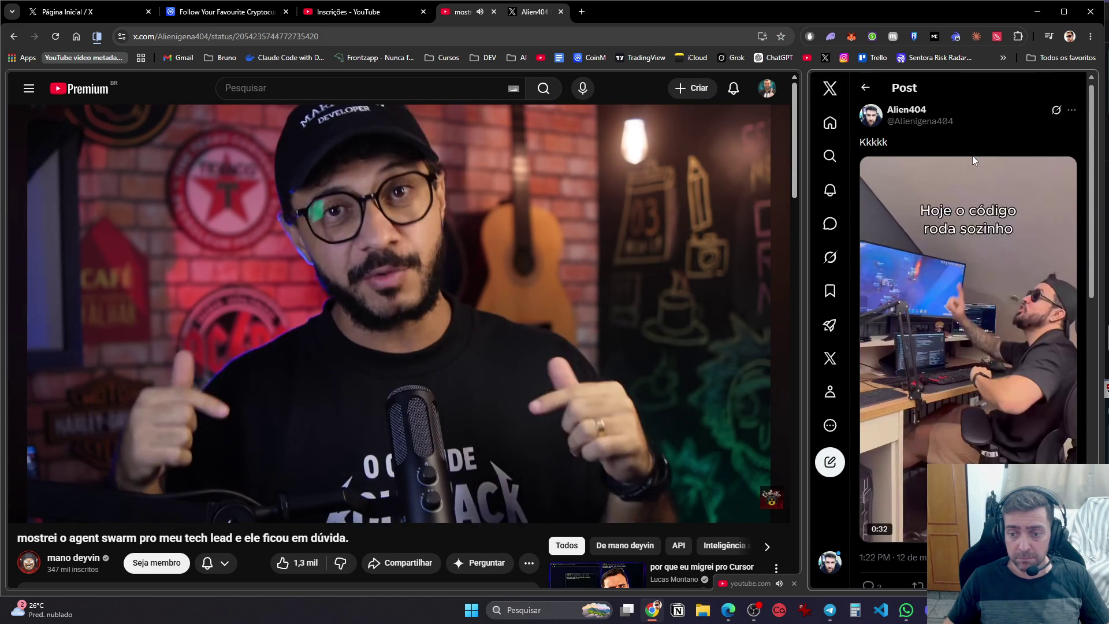
{"action": "scroll", "coordinate": [972, 155], "scroll_direction": "down", "scroll_amount": 3}
{"action": "key", "text": "alt+Left"}
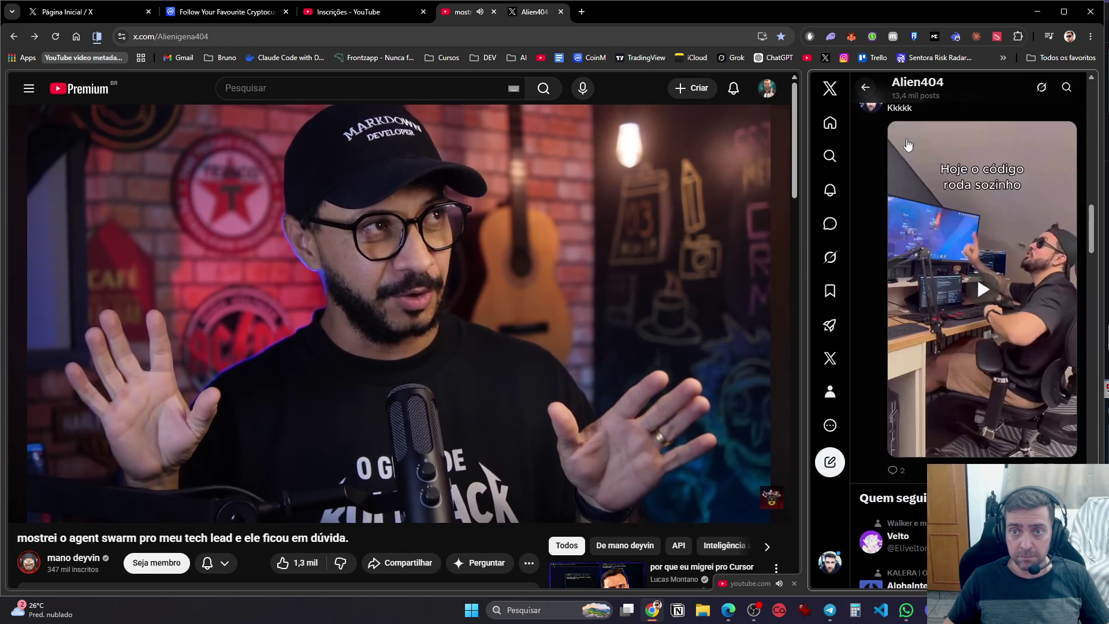
{"action": "scroll", "coordinate": [924, 155], "scroll_direction": "up", "scroll_amount": 5}
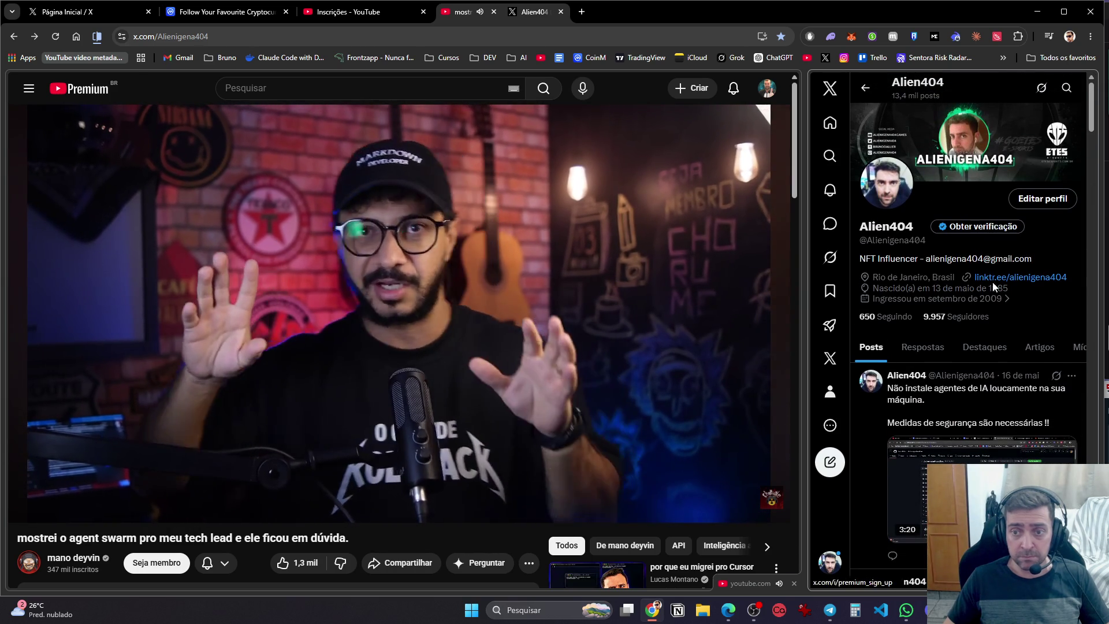
{"action": "left_click", "coordinate": [1010, 408]}
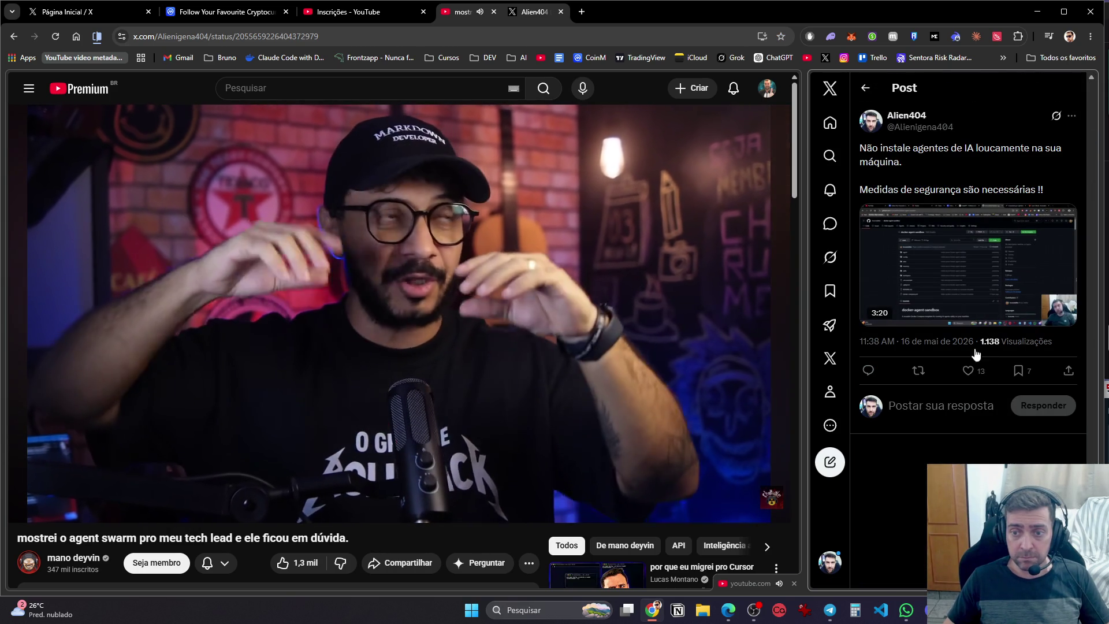
{"action": "left_click", "coordinate": [866, 93]}
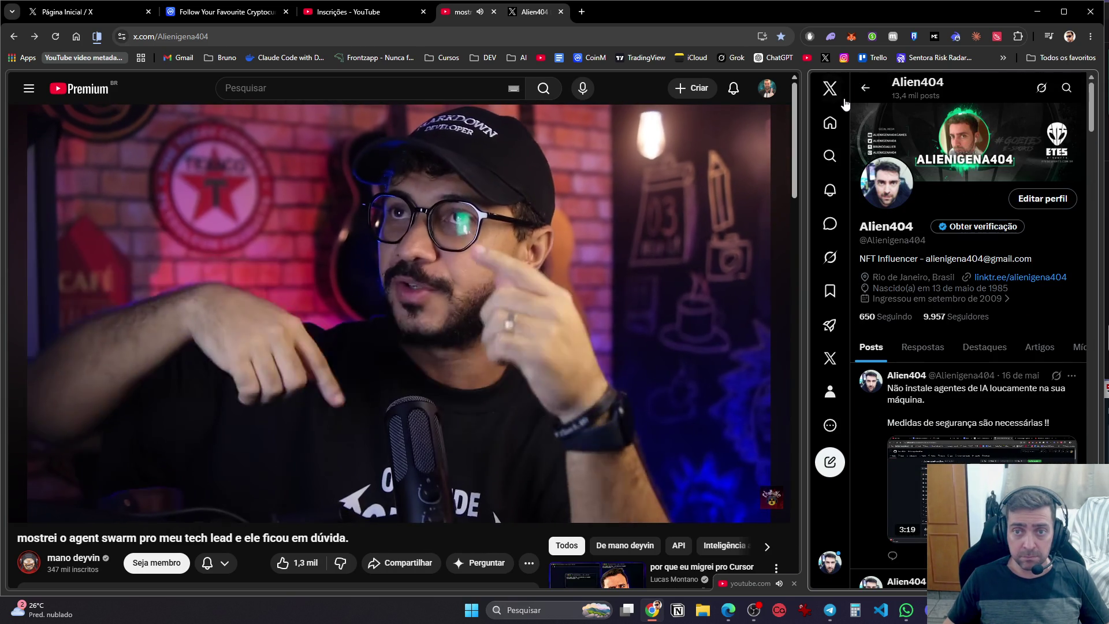
{"action": "left_click", "coordinate": [836, 101]}
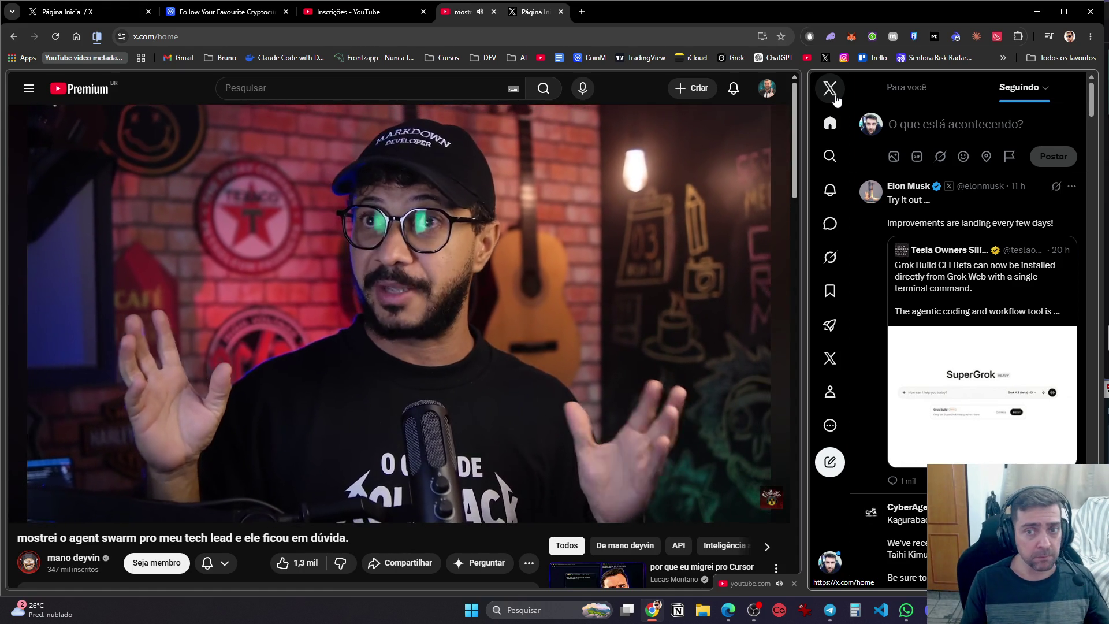
{"action": "left_click", "coordinate": [582, 12]}
Open LinkedIn from the address bar, dismiss the Premium upsell, and go to Minha rede
{"action": "type", "text": "link"}
{"action": "key", "text": "Return"}
{"action": "left_click", "coordinate": [456, 15]}
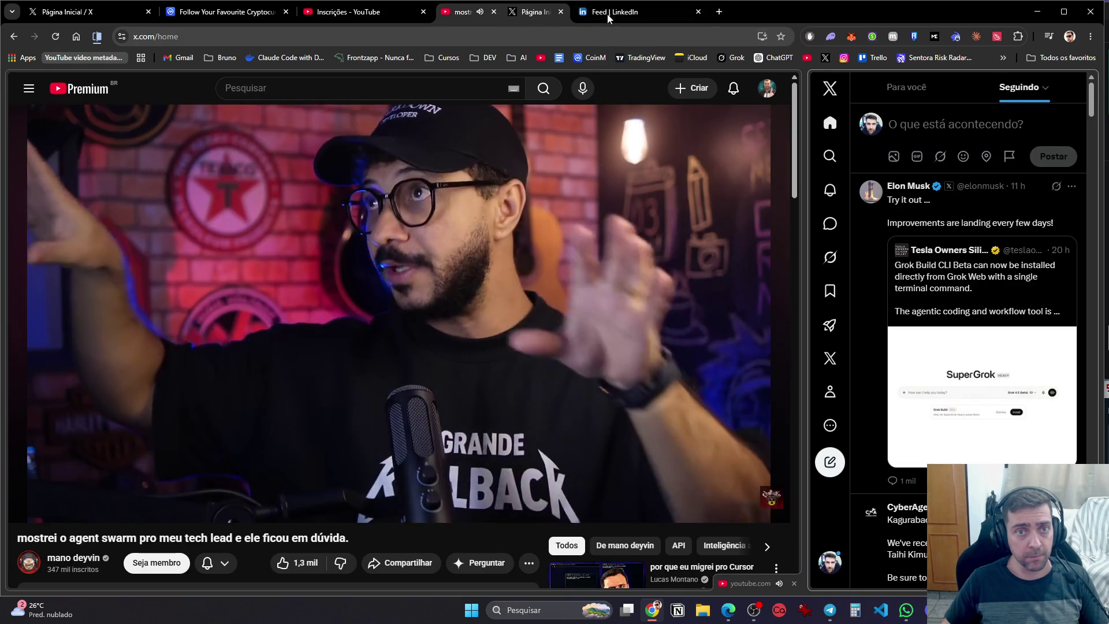
{"action": "left_click", "coordinate": [605, 16]}
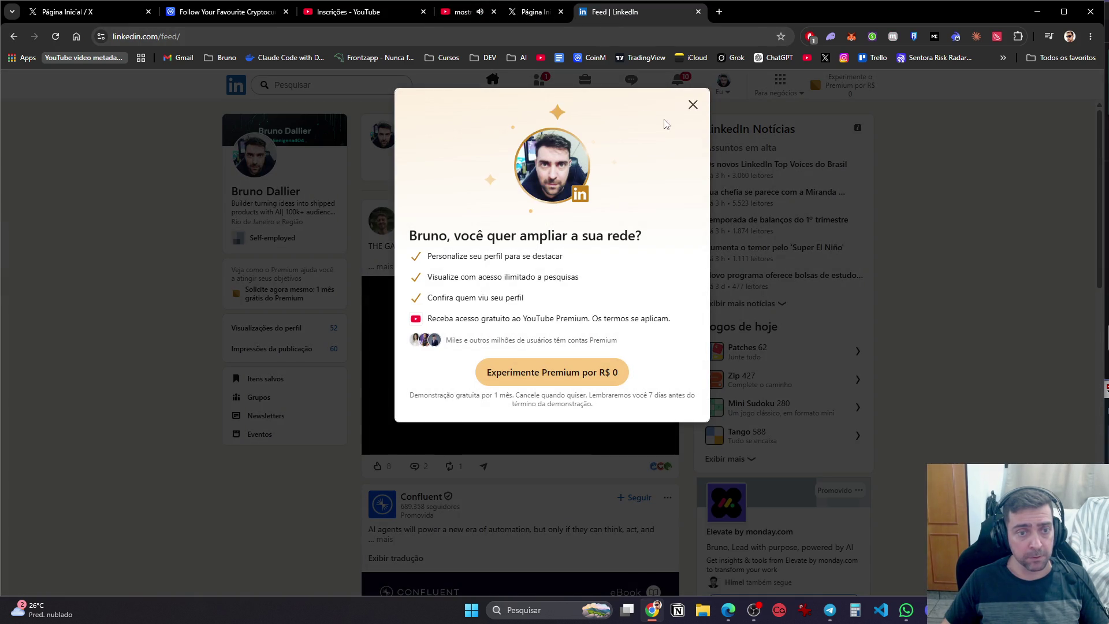
{"action": "left_click", "coordinate": [693, 105]}
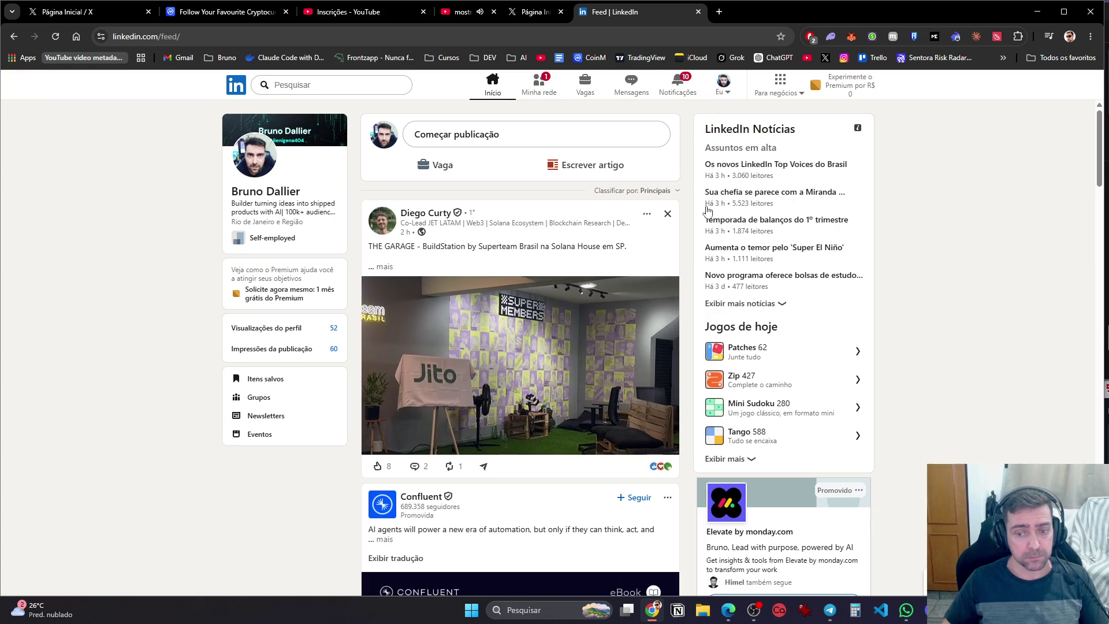
{"action": "left_click", "coordinate": [539, 86]}
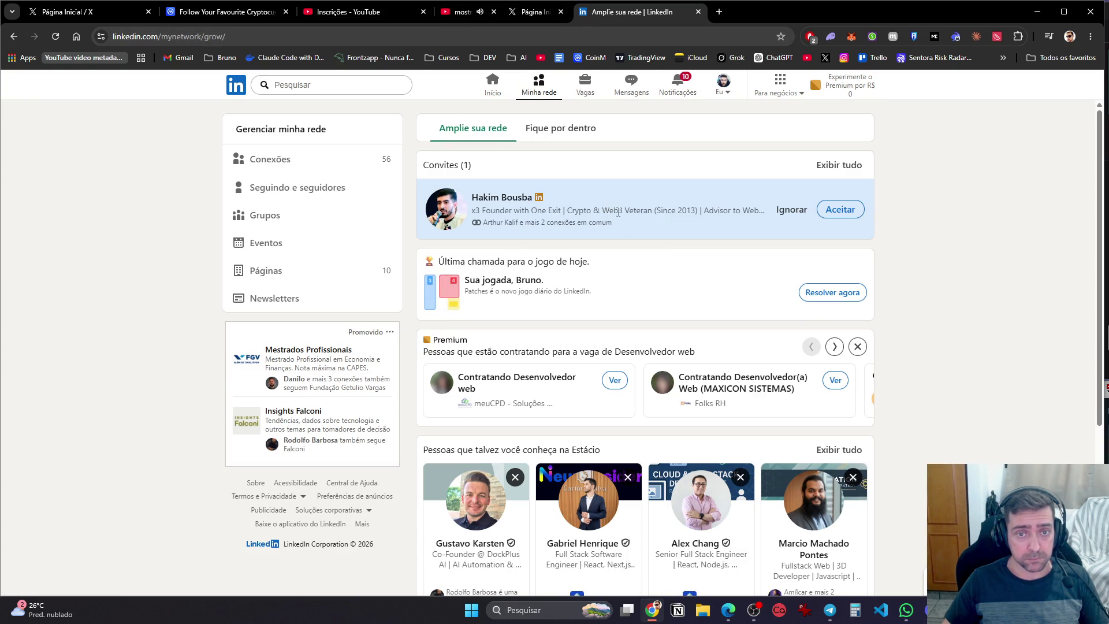
Accept the pending invitation, delete the sponsored conversation from Mensagens, and close the LinkedIn tab
{"action": "left_click", "coordinate": [842, 214]}
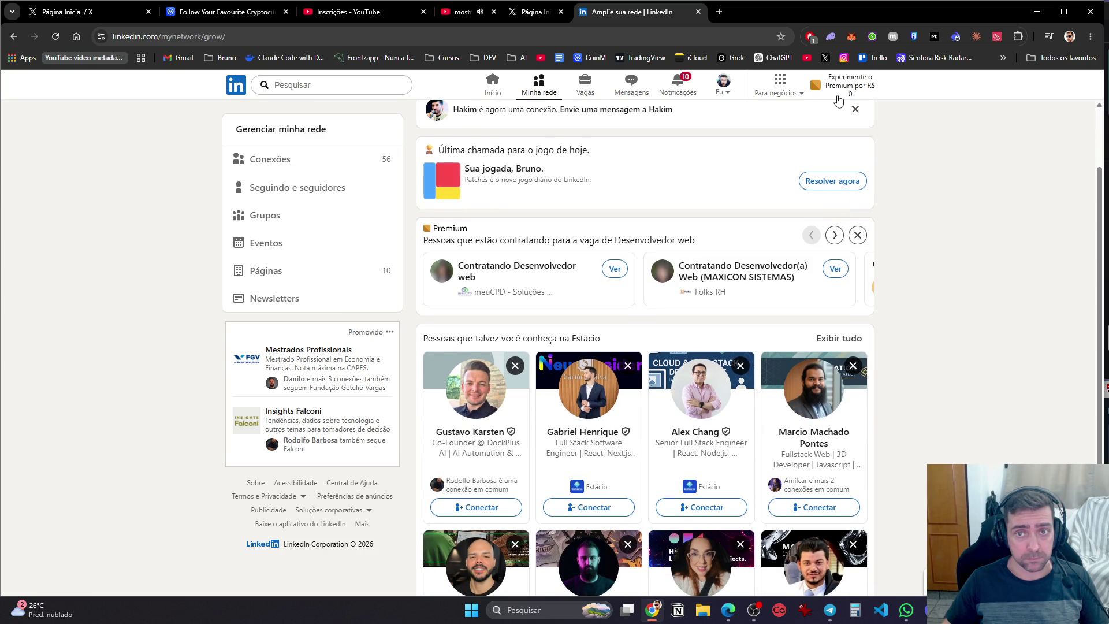
{"action": "left_click", "coordinate": [670, 86]}
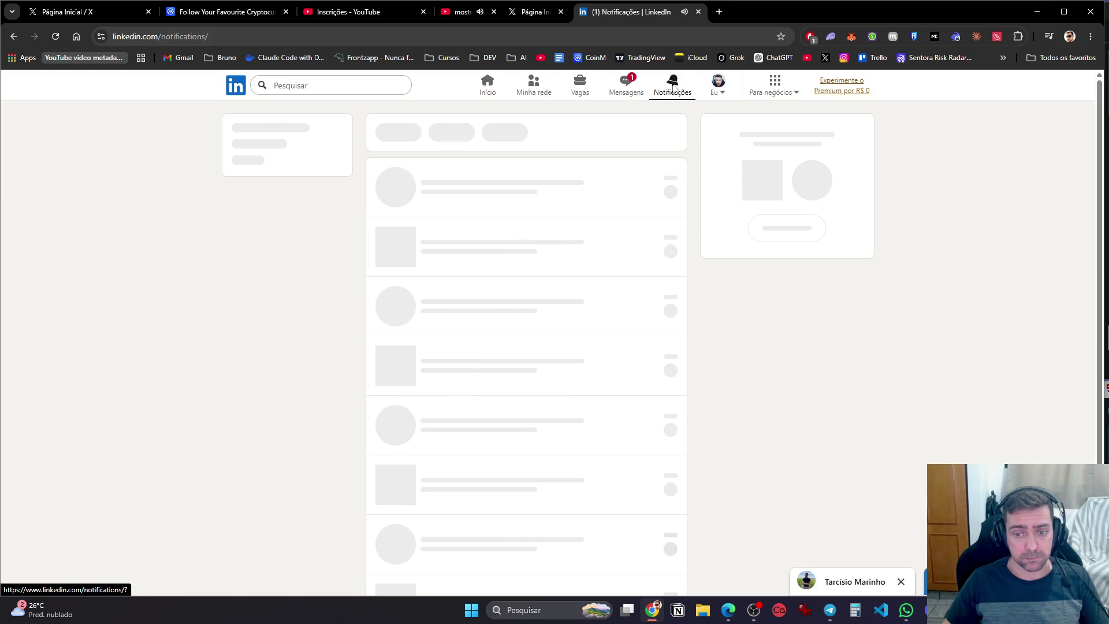
{"action": "left_click", "coordinate": [635, 85]}
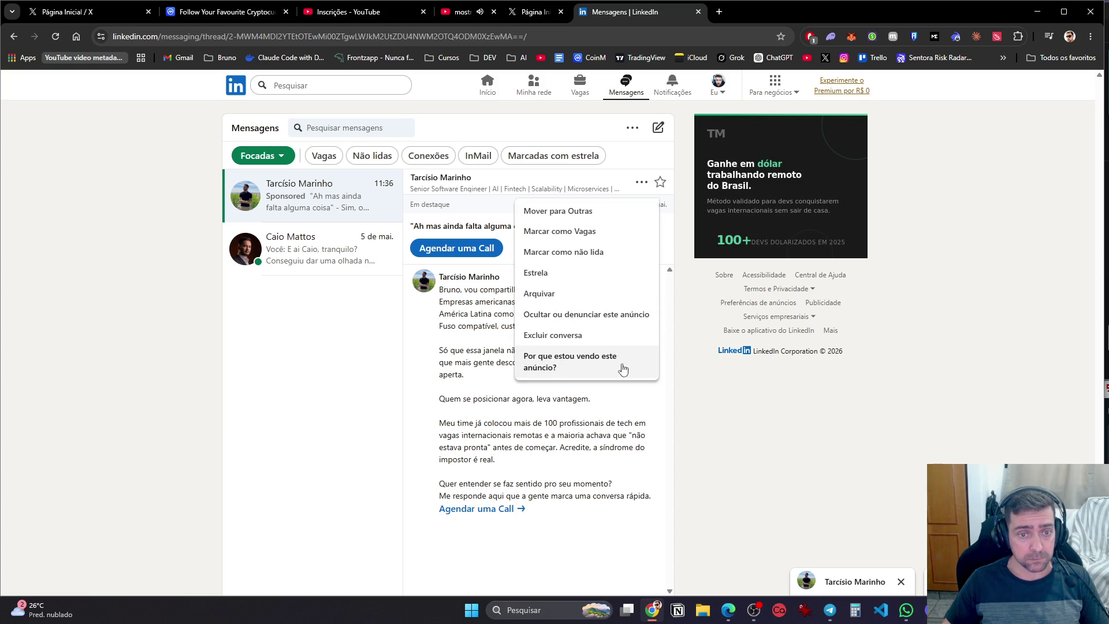
{"action": "left_click", "coordinate": [617, 340]}
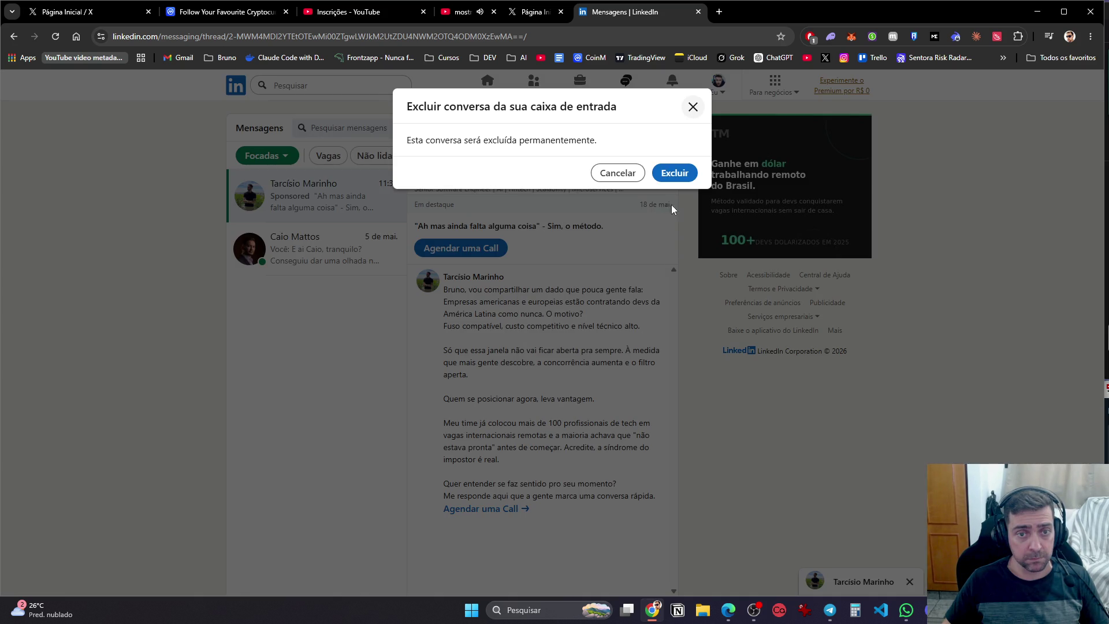
{"action": "left_click", "coordinate": [674, 173]}
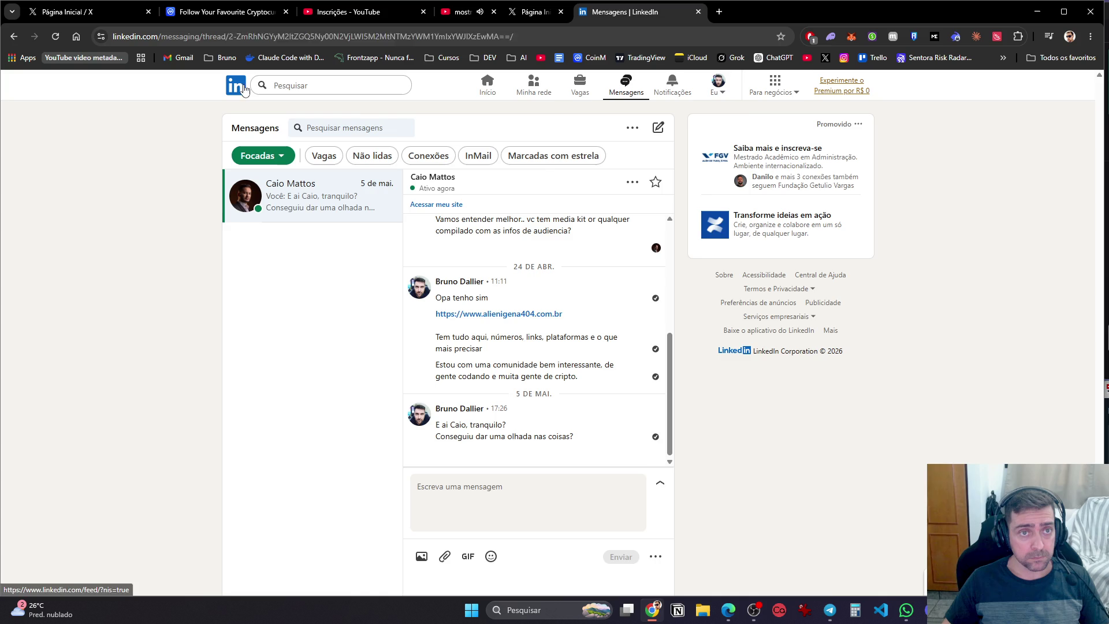
{"action": "left_click", "coordinate": [492, 81]}
{"action": "middle_click", "coordinate": [601, 19]}
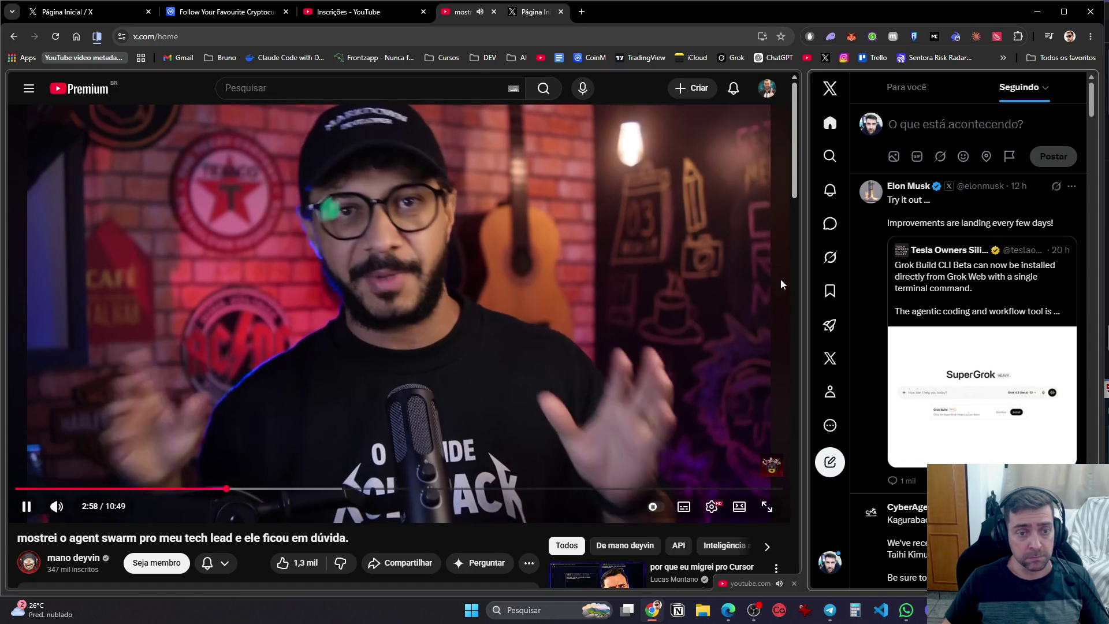
Pause the agent swarm video at about three minutes
{"action": "left_click", "coordinate": [665, 266]}
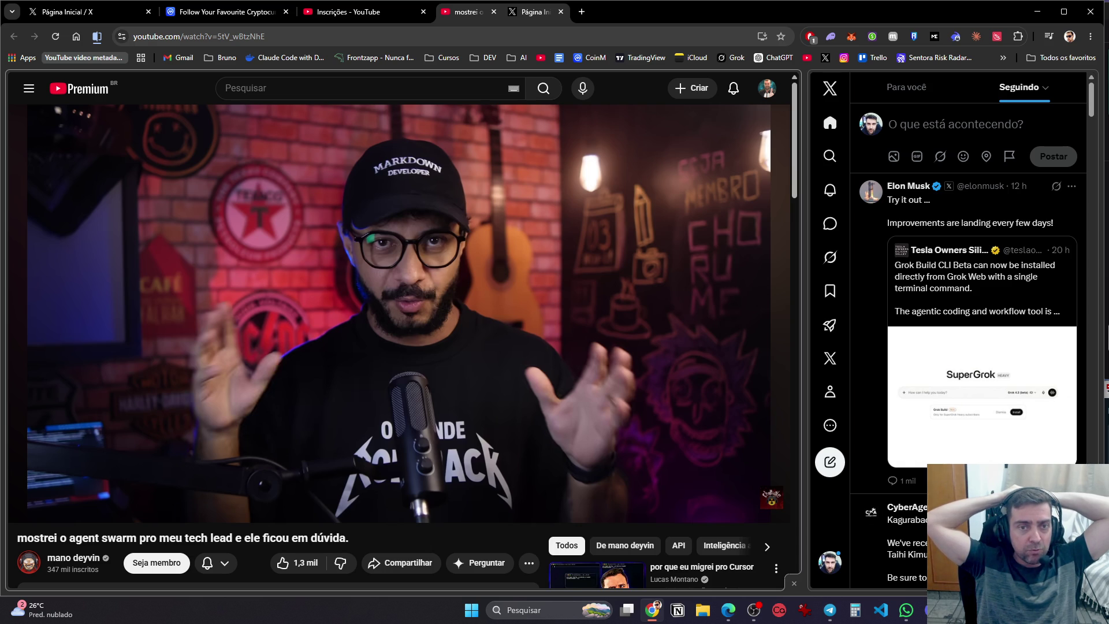
Resume the agent swarm video so it plays on to 6:25 of 10:49
{"action": "left_click", "coordinate": [641, 268]}
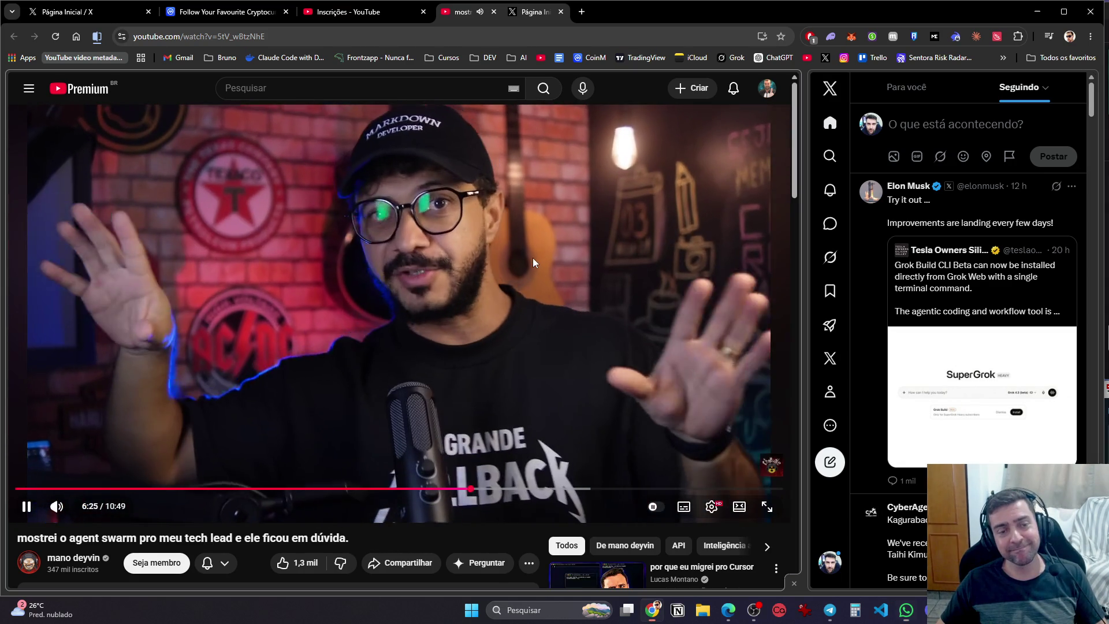
Pause, briefly resume and re-pause the agent swarm video, leaving it stopped at 6:26
{"action": "left_click", "coordinate": [599, 242]}
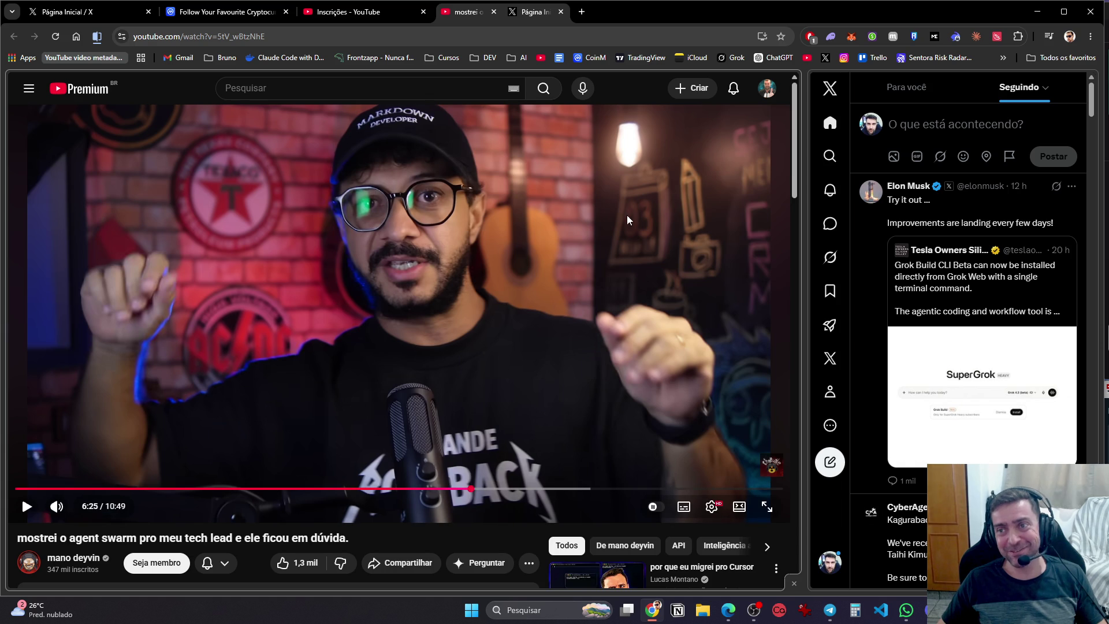
{"action": "left_click", "coordinate": [547, 271]}
{"action": "left_click", "coordinate": [547, 267]}
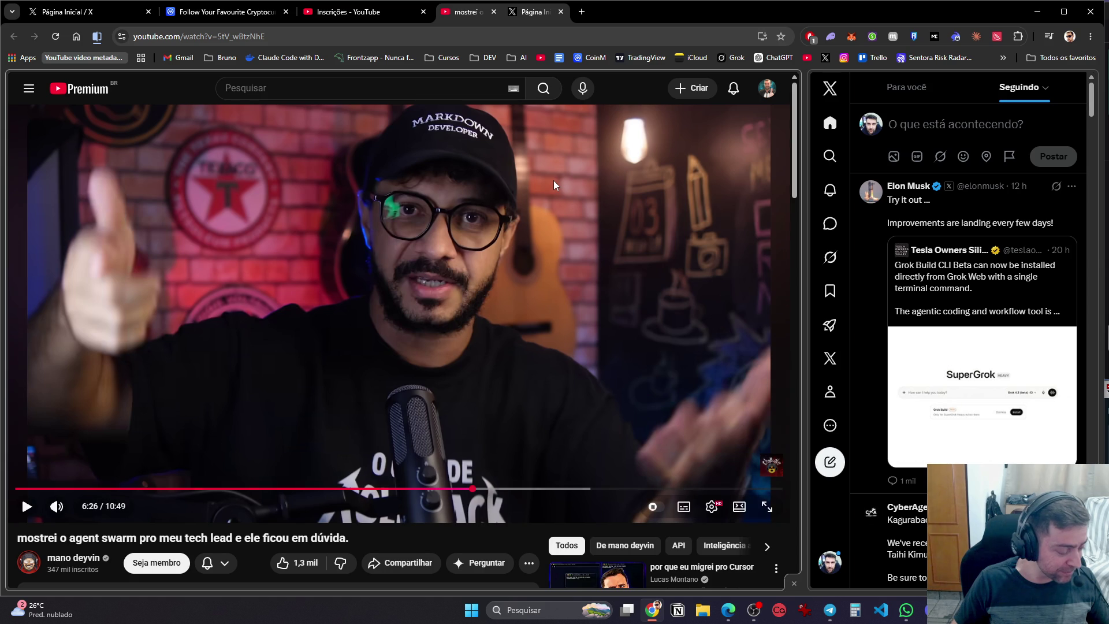
{"action": "left_click", "coordinate": [752, 609]}
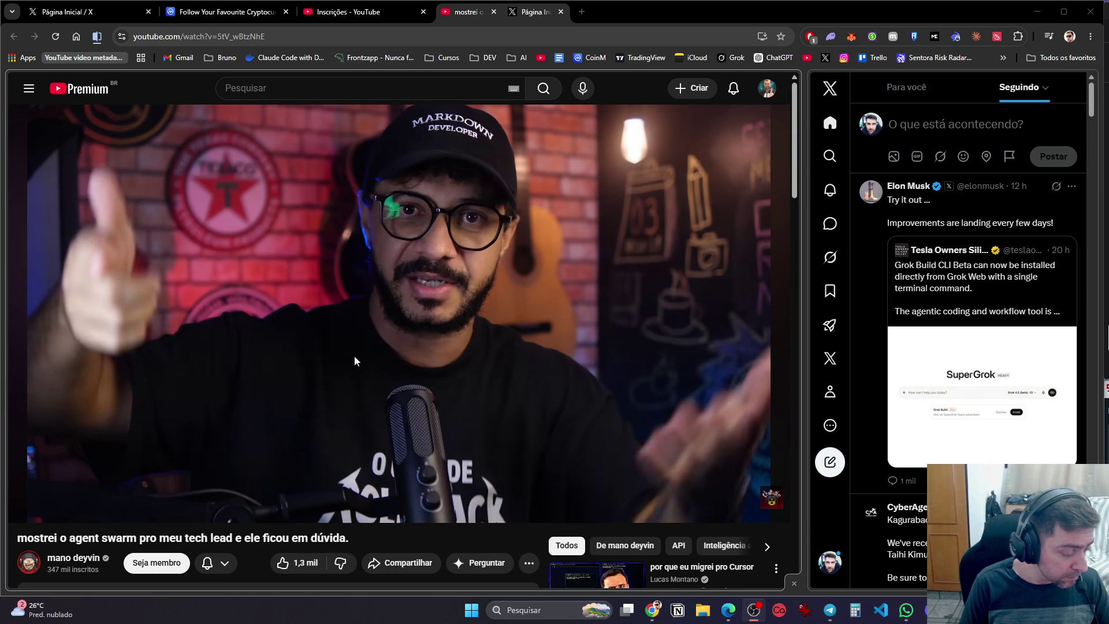
{"action": "left_click", "coordinate": [358, 340]}
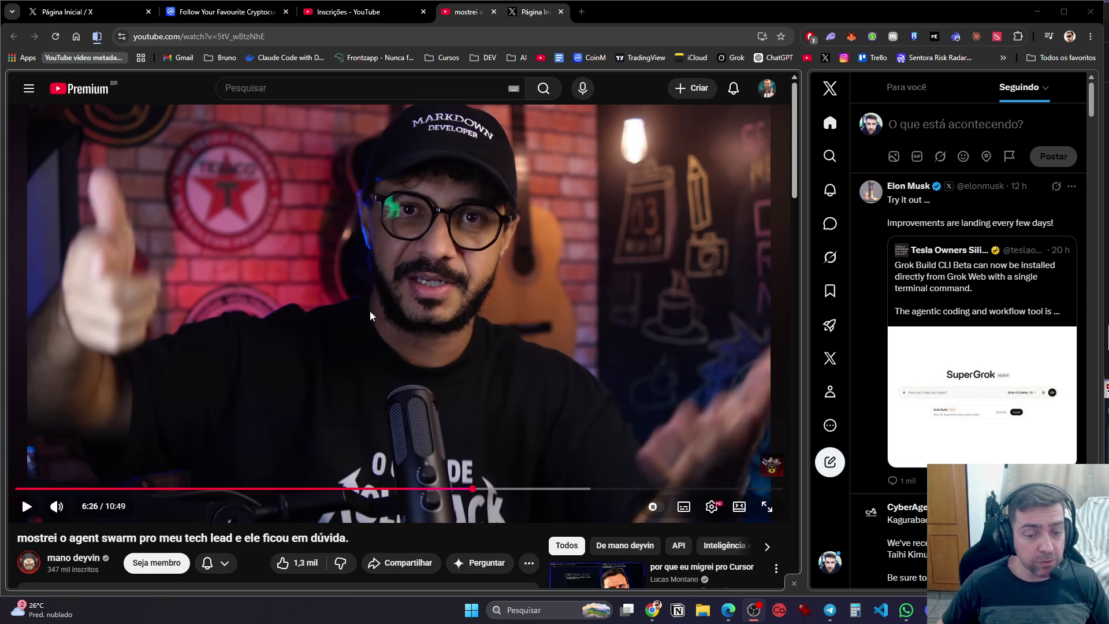
Find 'por que eu migrei pro Cursor' via recommendations and Lucas Montano's Vídeos grid, and open it
{"action": "scroll", "coordinate": [370, 312], "scroll_direction": "down", "scroll_amount": 2}
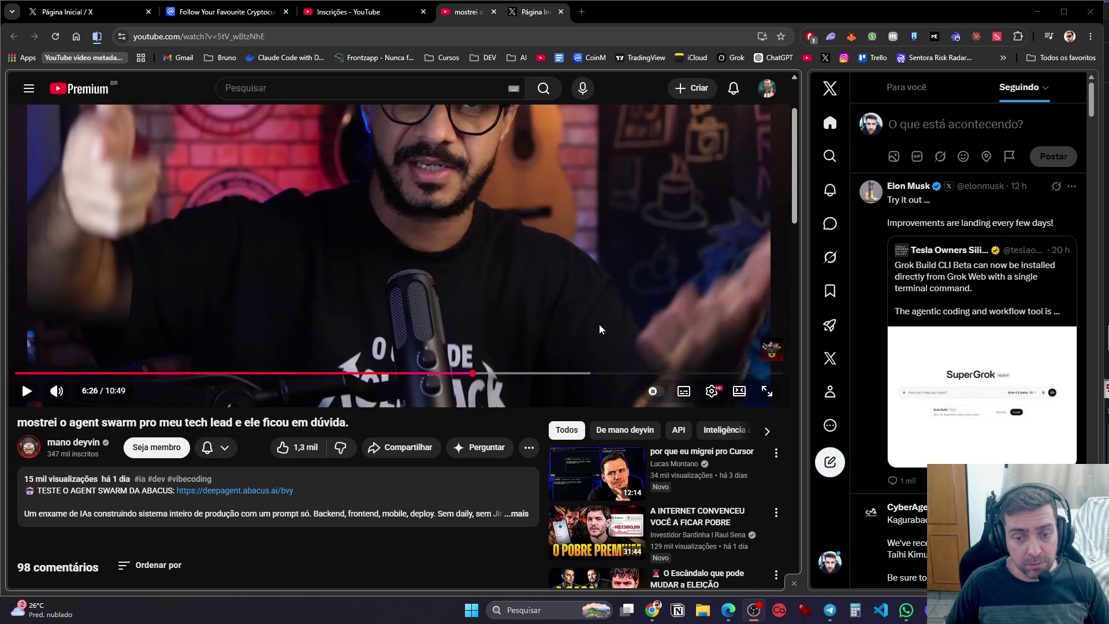
{"action": "left_click", "coordinate": [667, 471]}
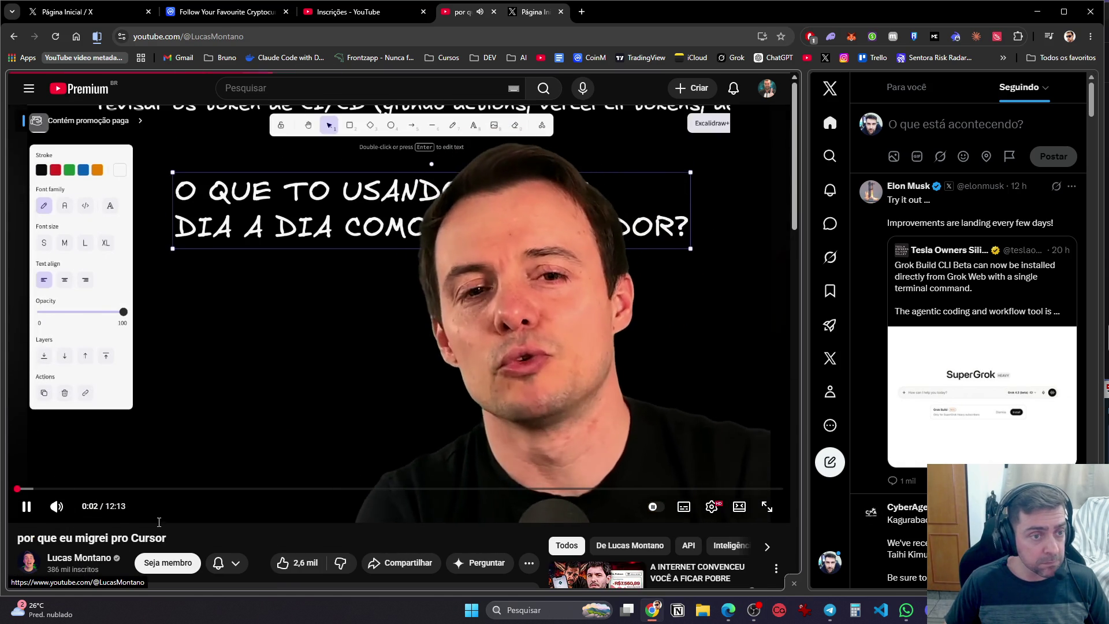
{"action": "key", "text": "alt+Left"}
{"action": "left_click", "coordinate": [227, 353]}
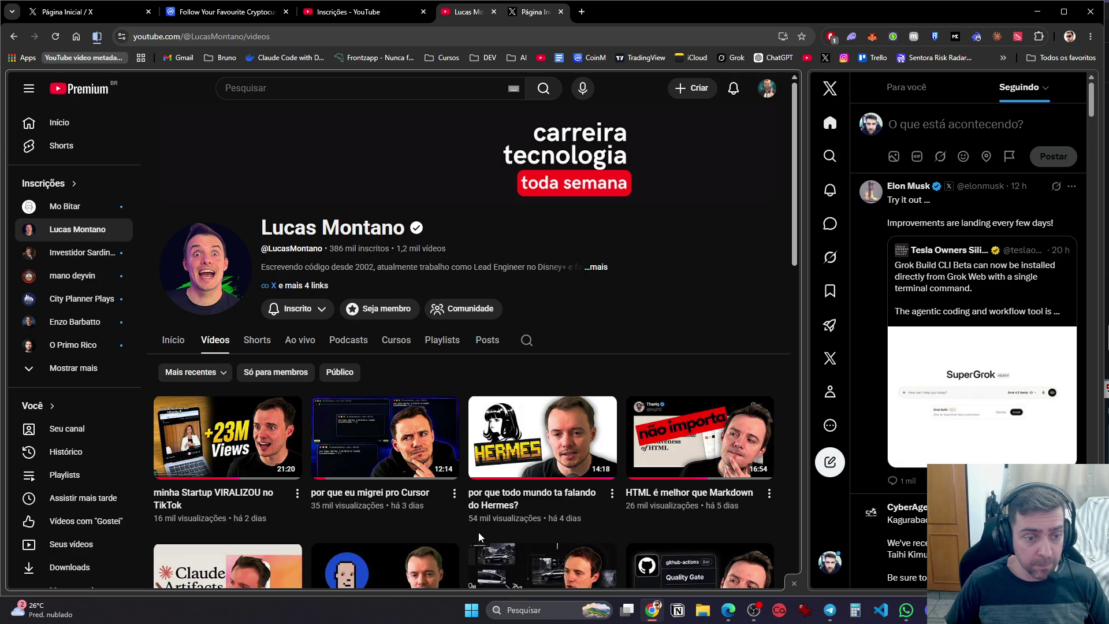
{"action": "scroll", "coordinate": [405, 504], "scroll_direction": "down", "scroll_amount": 4}
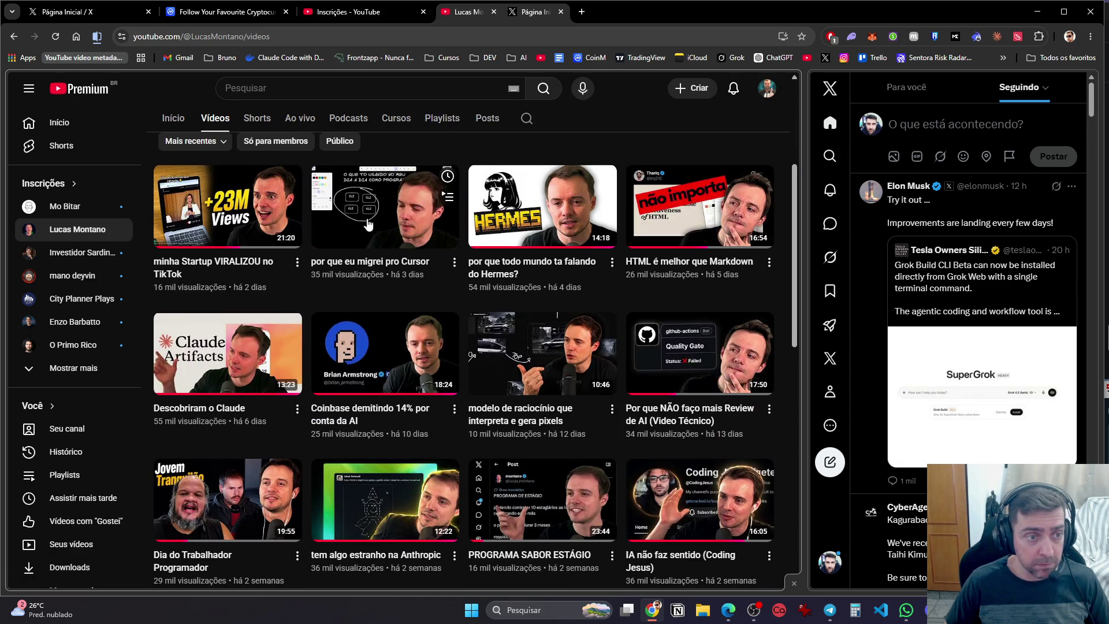
{"action": "left_click", "coordinate": [422, 219]}
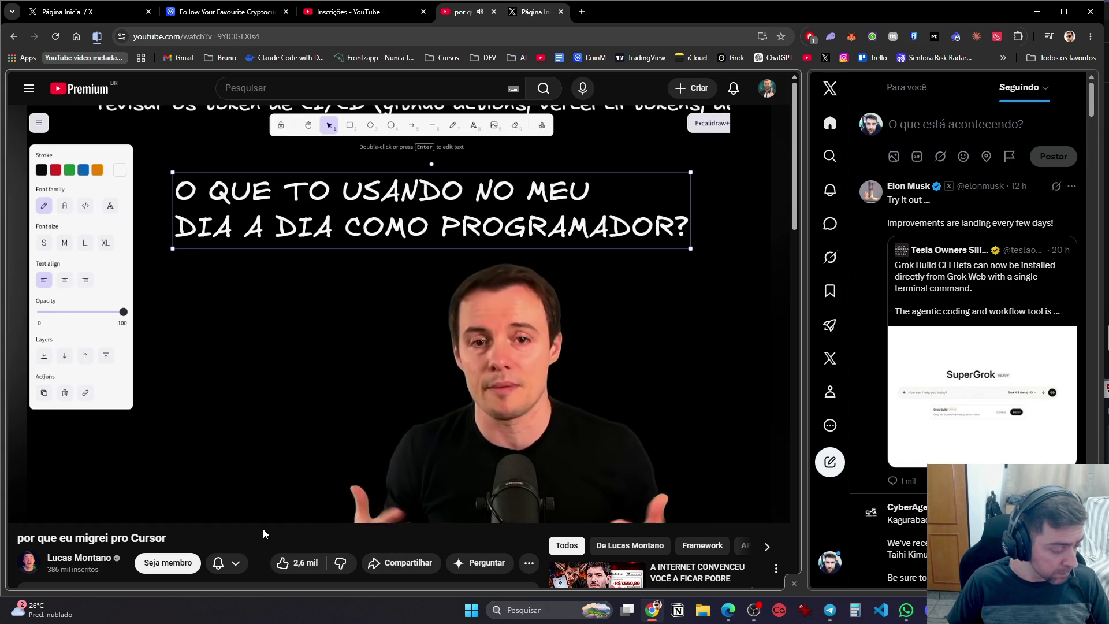
Watch 'por que eu migrei pro Cursor' up to 4:24, reaching the Cursor SDK segment
{"action": "mouse_move", "coordinate": [261, 524]}
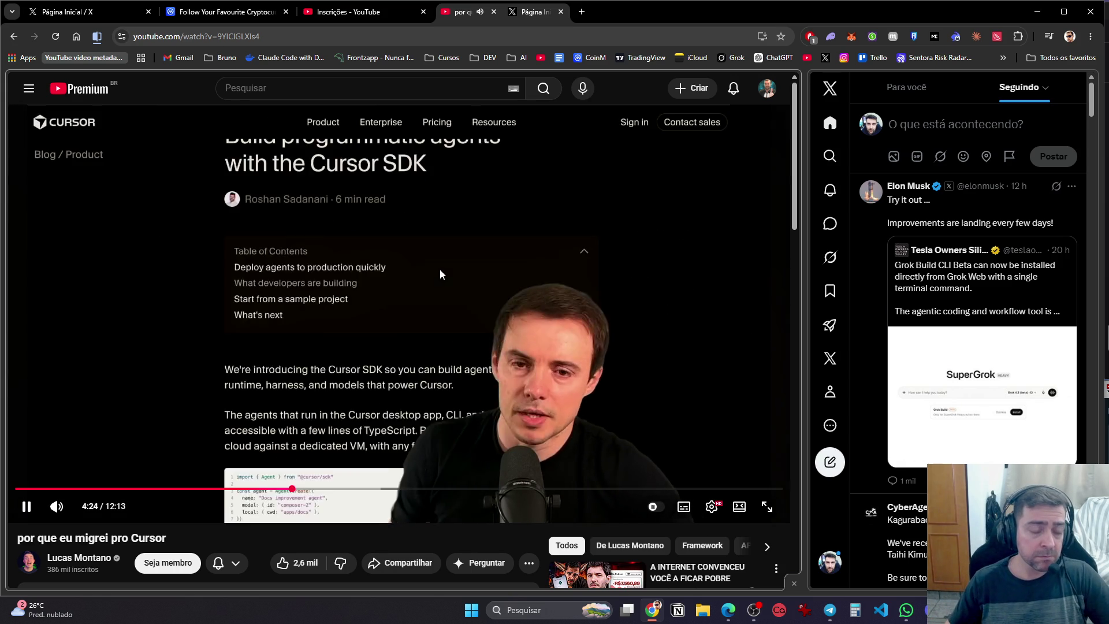
Leave the video for YouTube's home page, then close the YouTube video and subscriptions tabs
{"action": "left_click", "coordinate": [294, 264]}
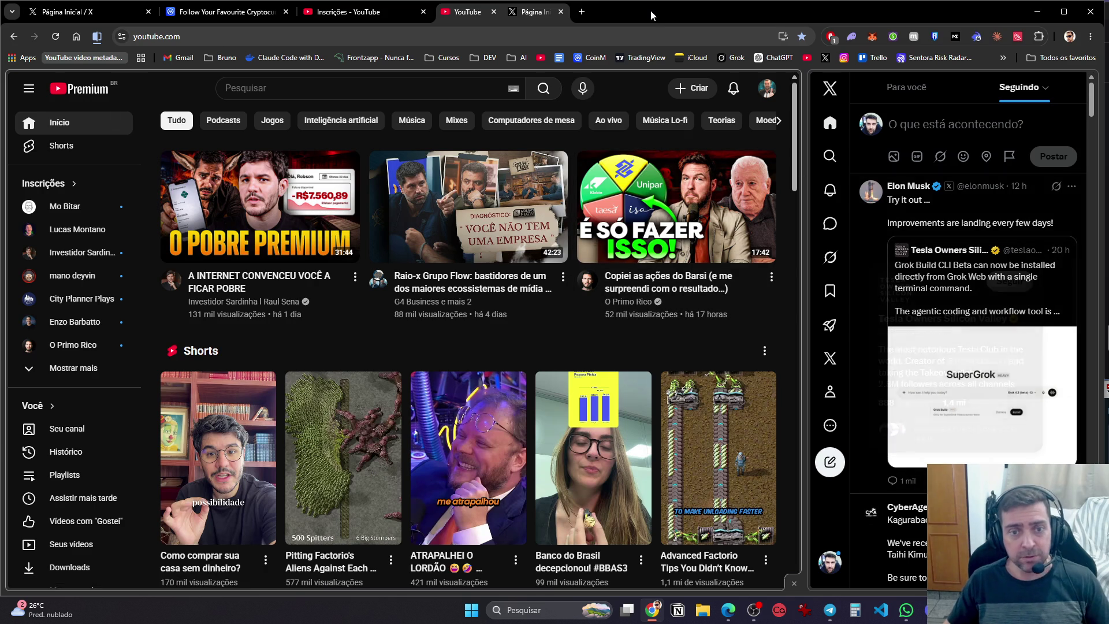
{"action": "key", "text": "ctrl+w"}
{"action": "key", "text": "ctrl+w"}
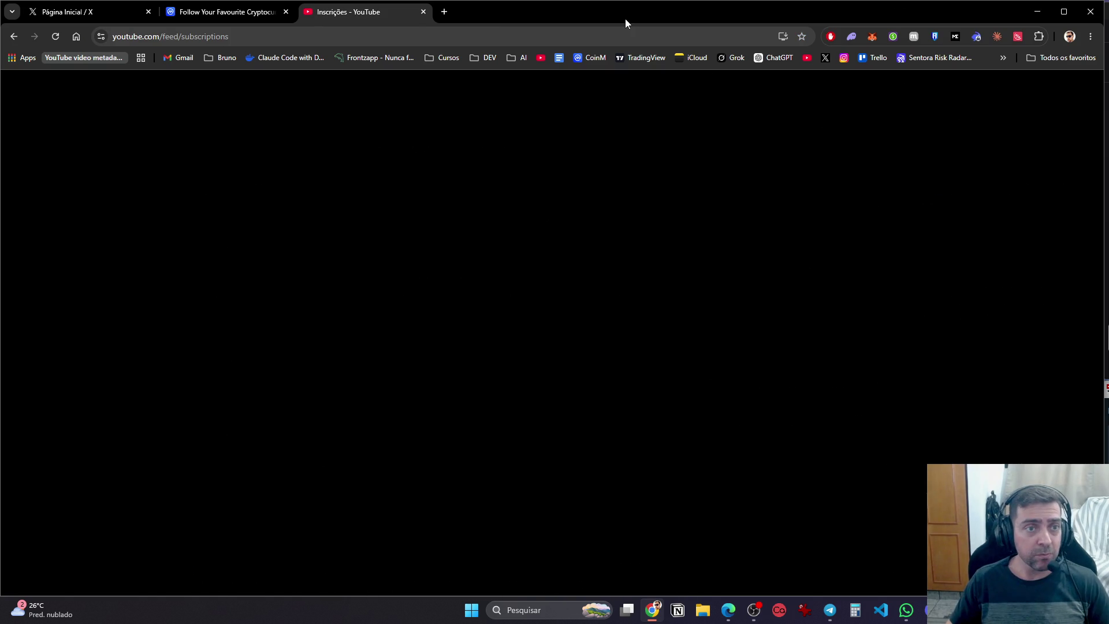
{"action": "key", "text": "ctrl+w"}
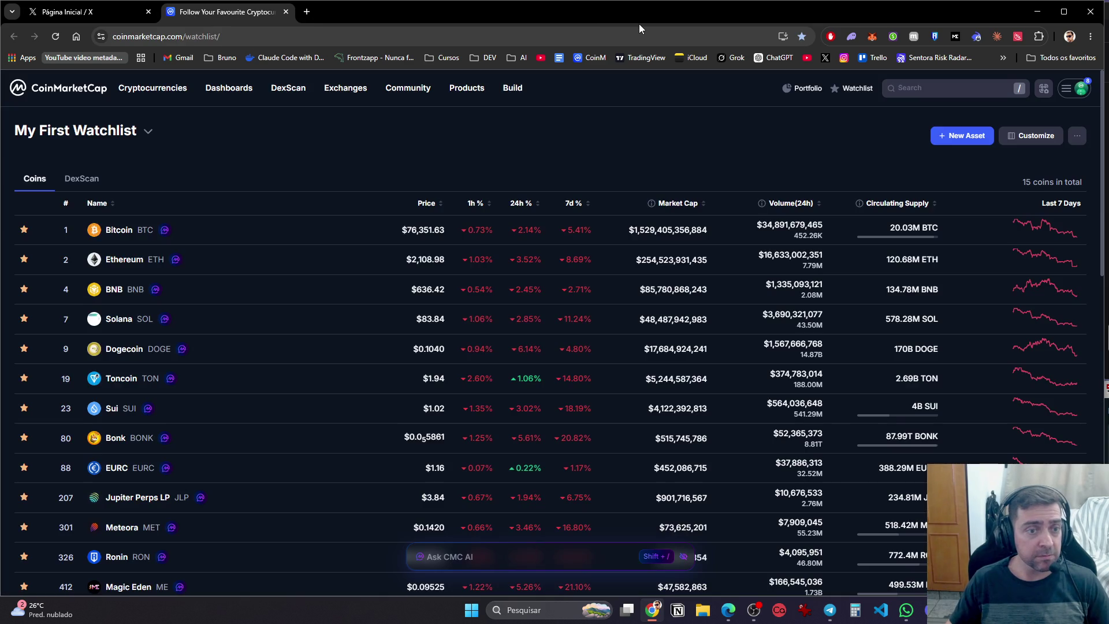
{"action": "key", "text": "ctrl+w"}
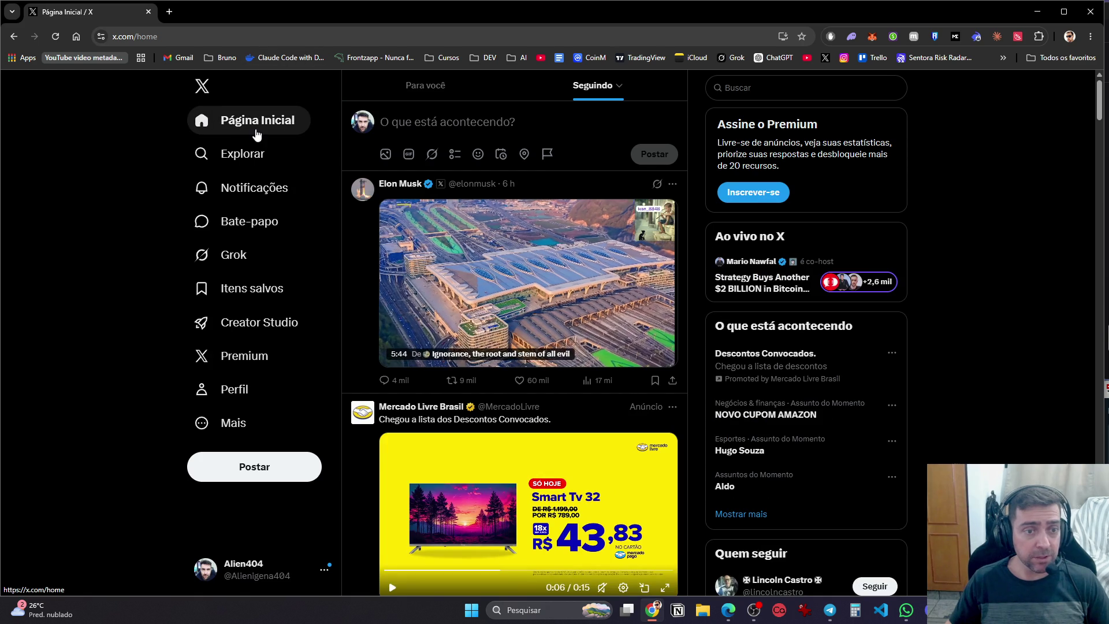
Play the Elon Musk video post with sound, skip ahead to about 2:37, then return home
{"action": "left_click", "coordinate": [604, 374]}
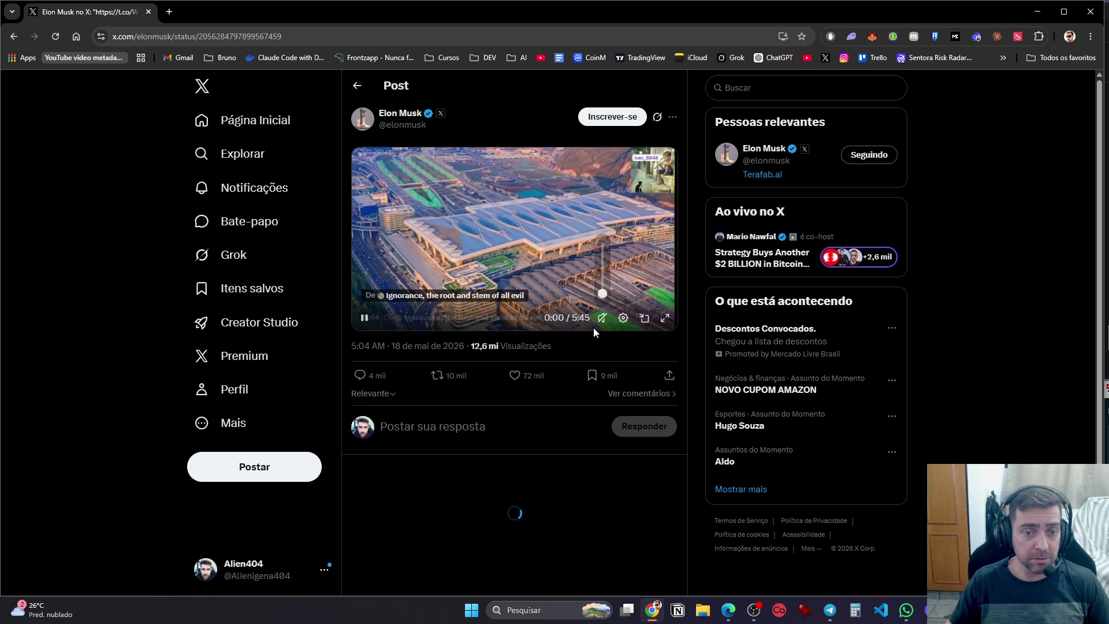
{"action": "left_click", "coordinate": [604, 285]}
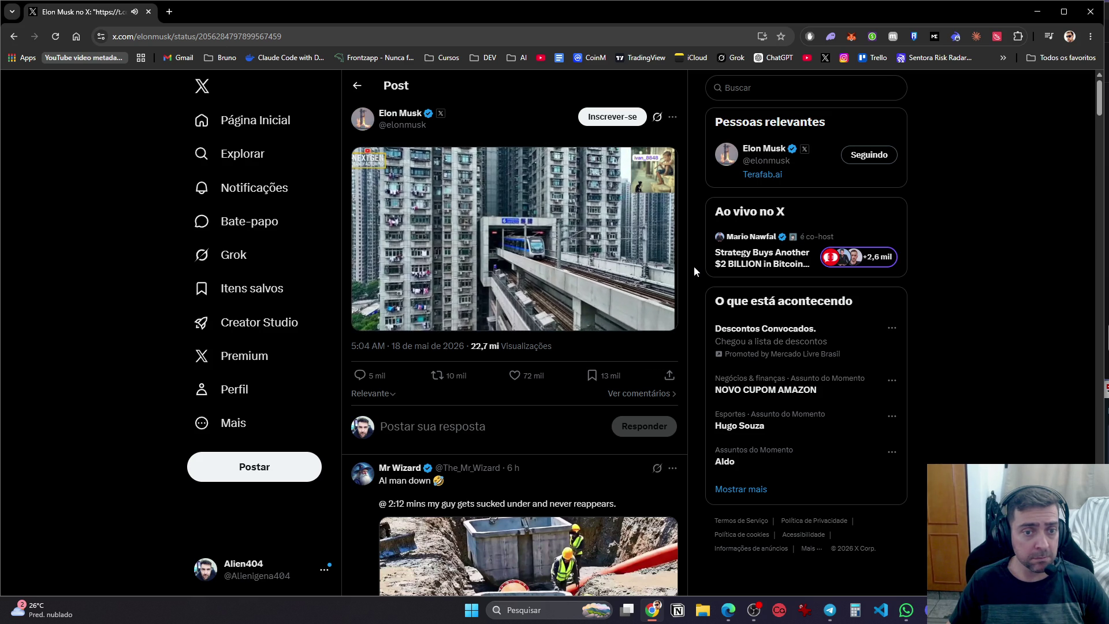
{"action": "mouse_move", "coordinate": [486, 290]}
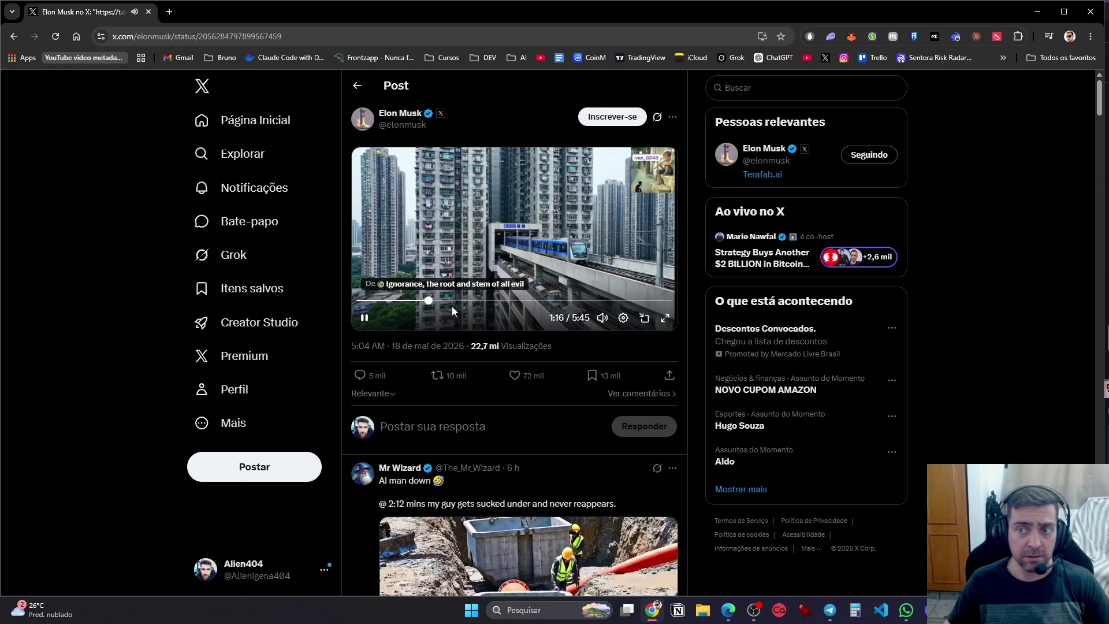
{"action": "left_click", "coordinate": [501, 301]}
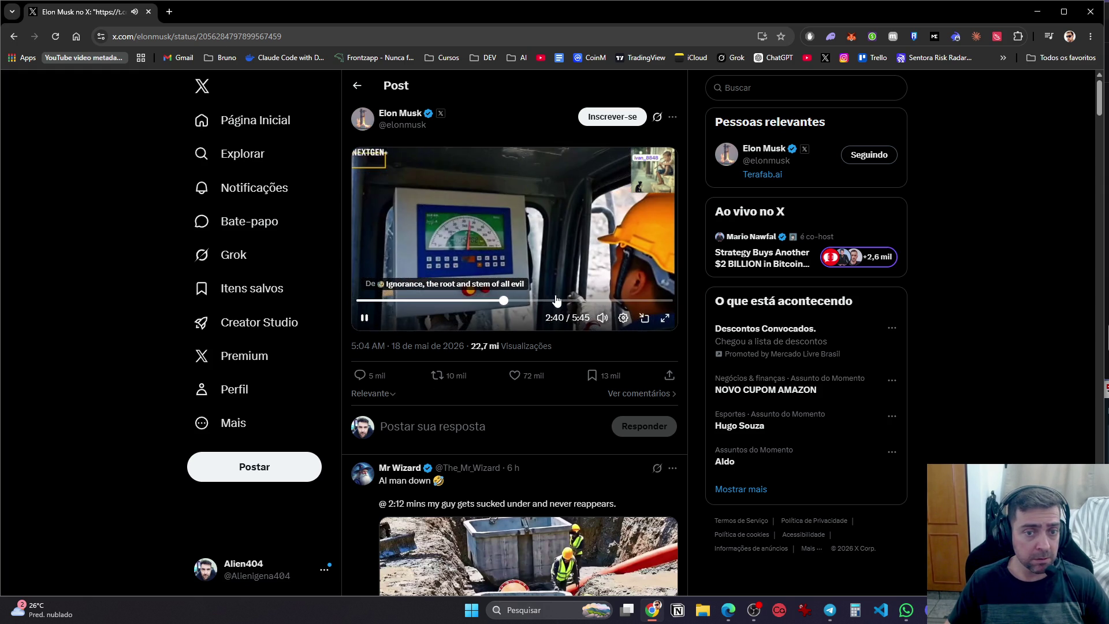
{"action": "left_click", "coordinate": [225, 120]}
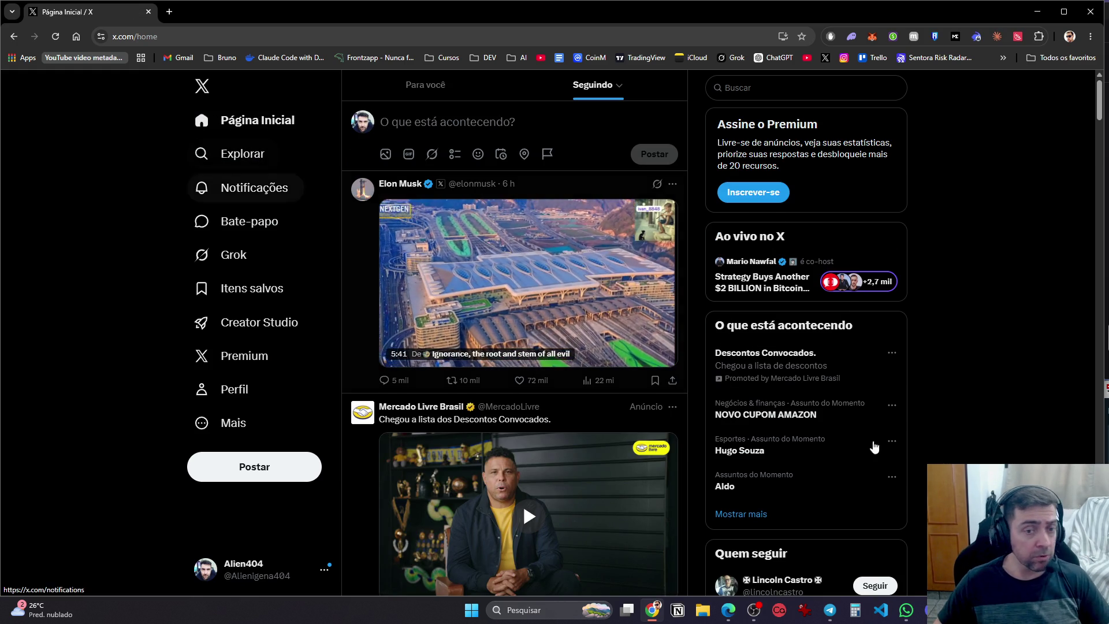
Scroll far down the X home feed
{"action": "scroll", "coordinate": [947, 387], "scroll_direction": "down", "scroll_amount": 10}
{"action": "scroll", "coordinate": [966, 449], "scroll_direction": "down", "scroll_amount": 5}
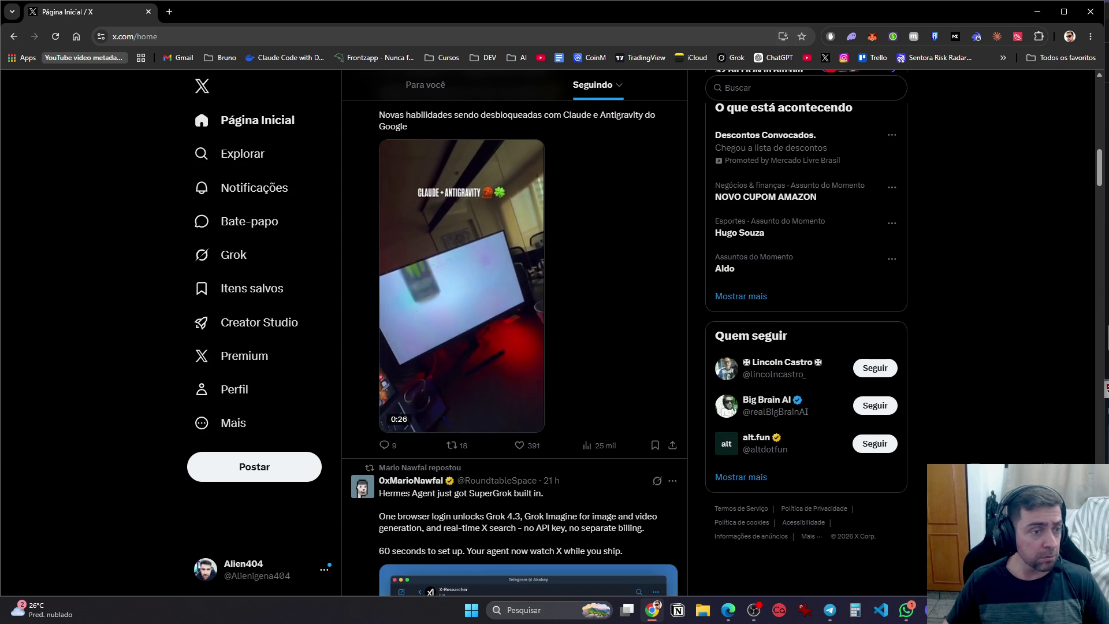
{"action": "scroll", "coordinate": [909, 419], "scroll_direction": "down", "scroll_amount": 14}
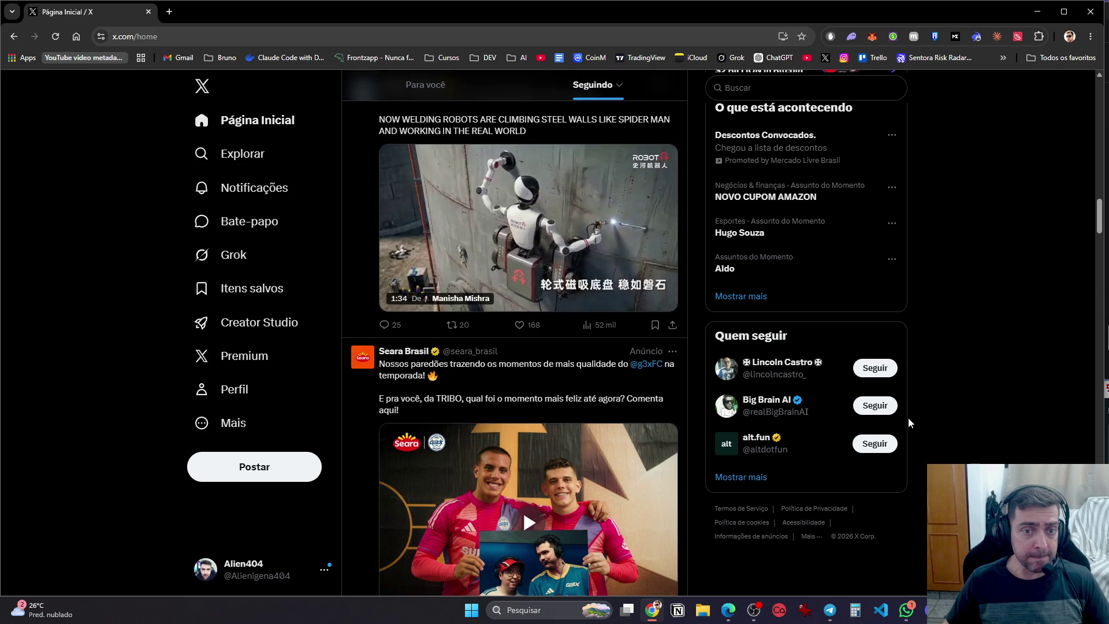
{"action": "scroll", "coordinate": [909, 418], "scroll_direction": "down", "scroll_amount": 4}
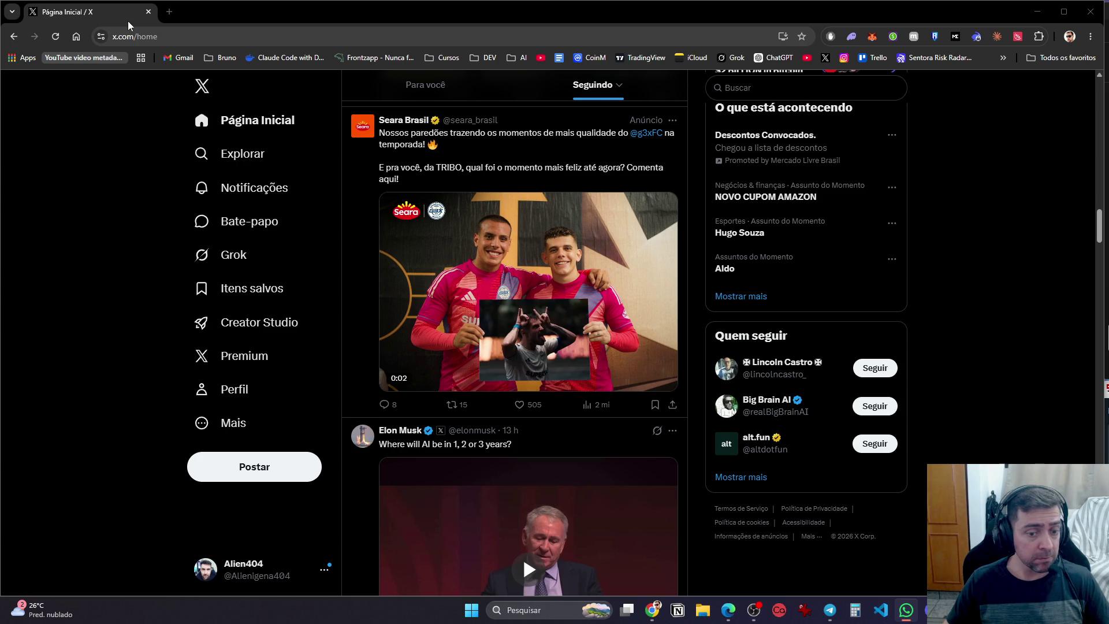
{"action": "scroll", "coordinate": [890, 539], "scroll_direction": "down", "scroll_amount": 7}
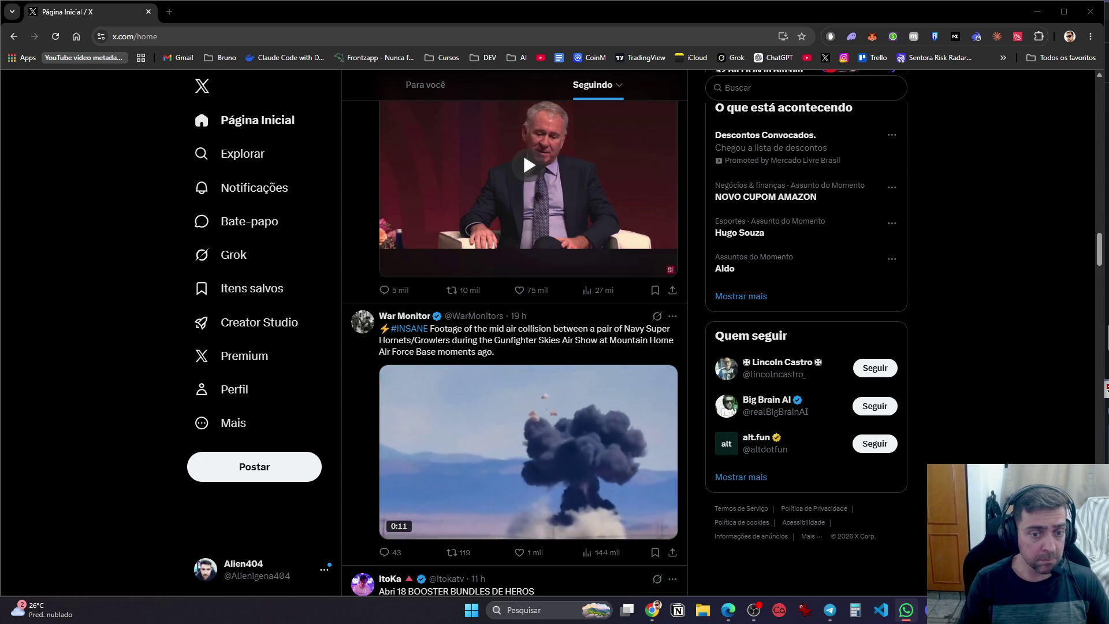
{"action": "scroll", "coordinate": [485, 430], "scroll_direction": "down", "scroll_amount": 8}
{"action": "scroll", "coordinate": [486, 430], "scroll_direction": "down", "scroll_amount": 8}
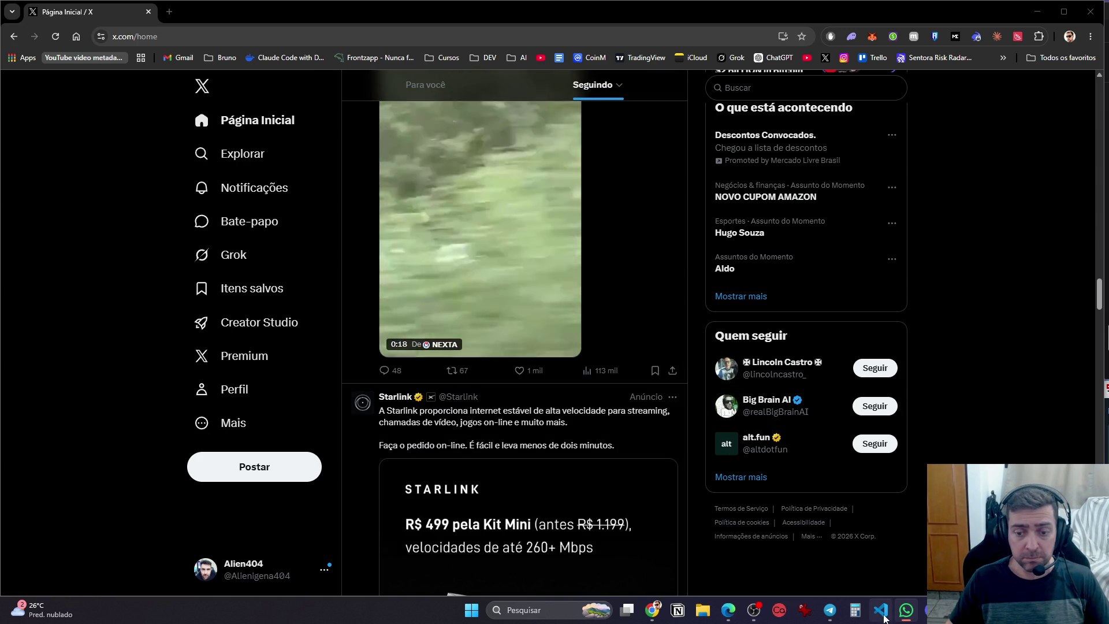
Bring the VS Code window forward and position it over the screen's right side
{"action": "left_click", "coordinate": [881, 610]}
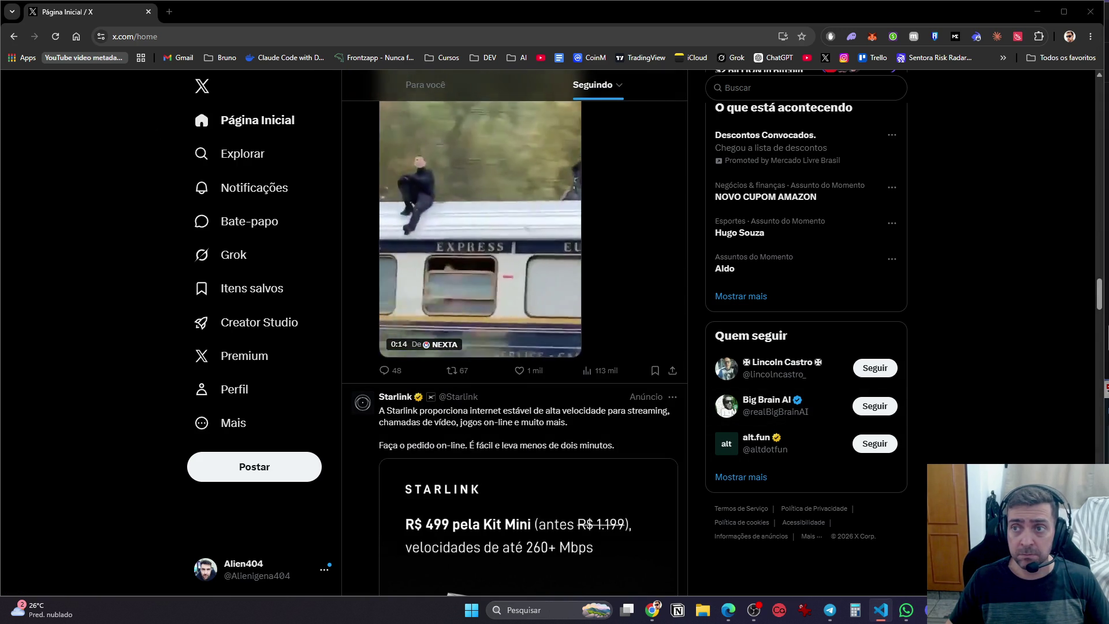
{"action": "left_click_drag", "start_coordinate": [838, 58], "coordinate": [778, 15]}
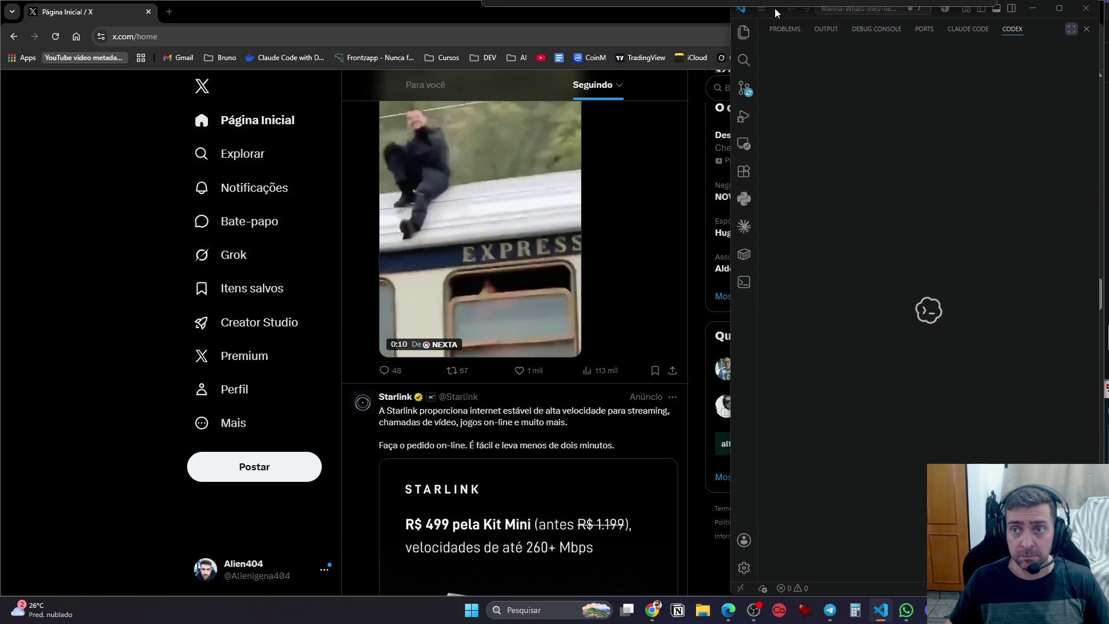
{"action": "right_click", "coordinate": [882, 609]}
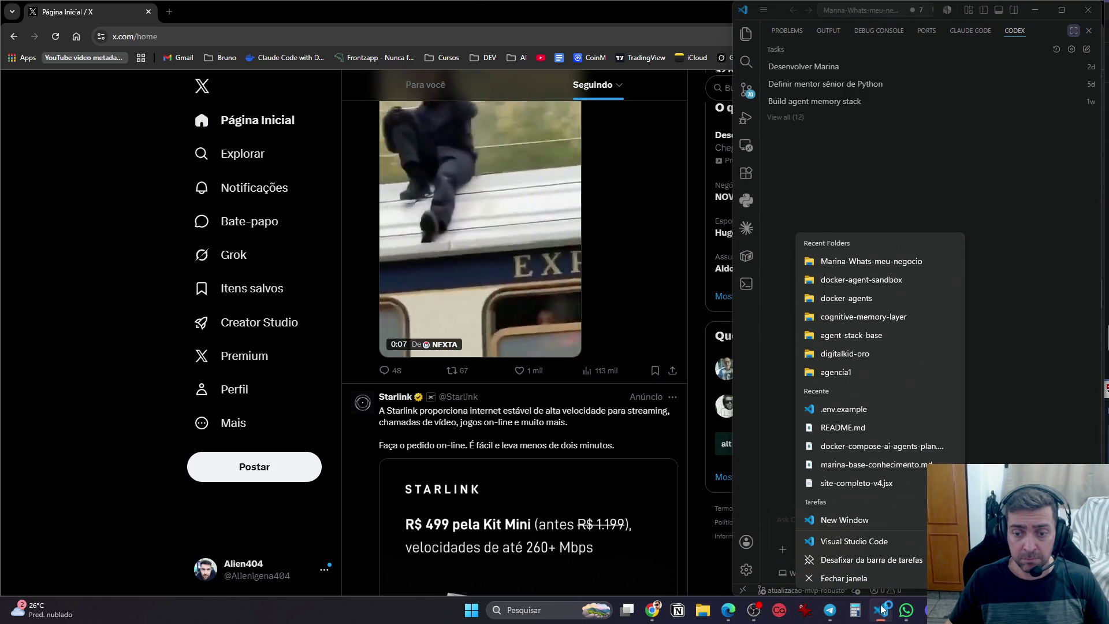
Snap a new empty VS Code window left and the Codex window right, opening 'Desenvolver Marina'
{"action": "left_click", "coordinate": [872, 528]}
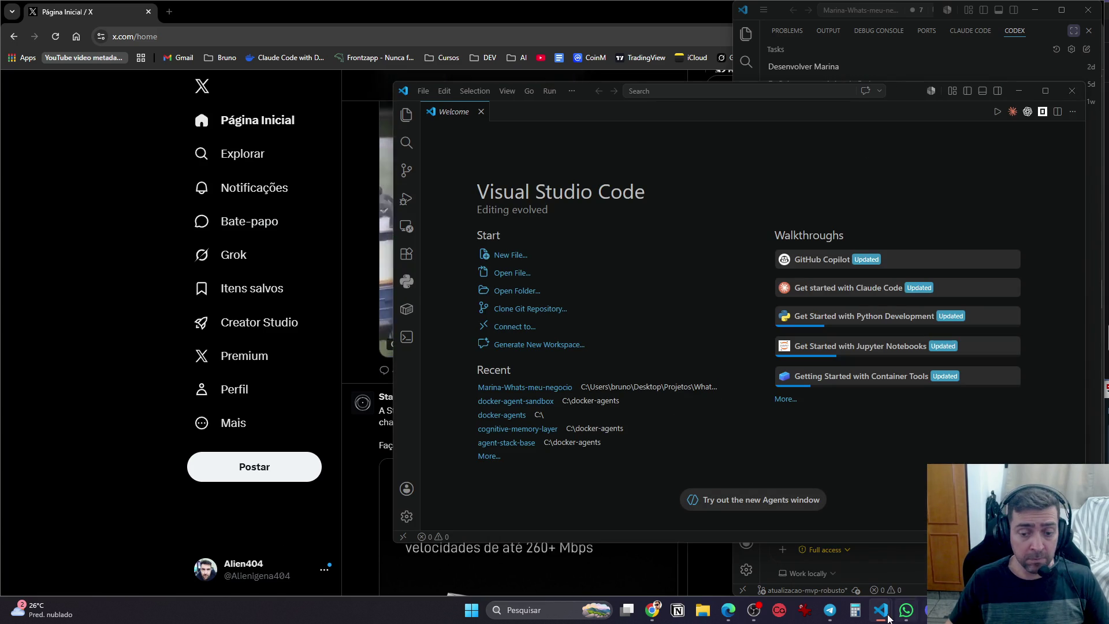
{"action": "mouse_move", "coordinate": [908, 96]}
{"action": "left_mouse_down"}
{"action": "mouse_move", "coordinate": [563, 20]}
{"action": "mouse_move", "coordinate": [669, 94]}
{"action": "mouse_move", "coordinate": [694, 34]}
{"action": "left_mouse_up"}
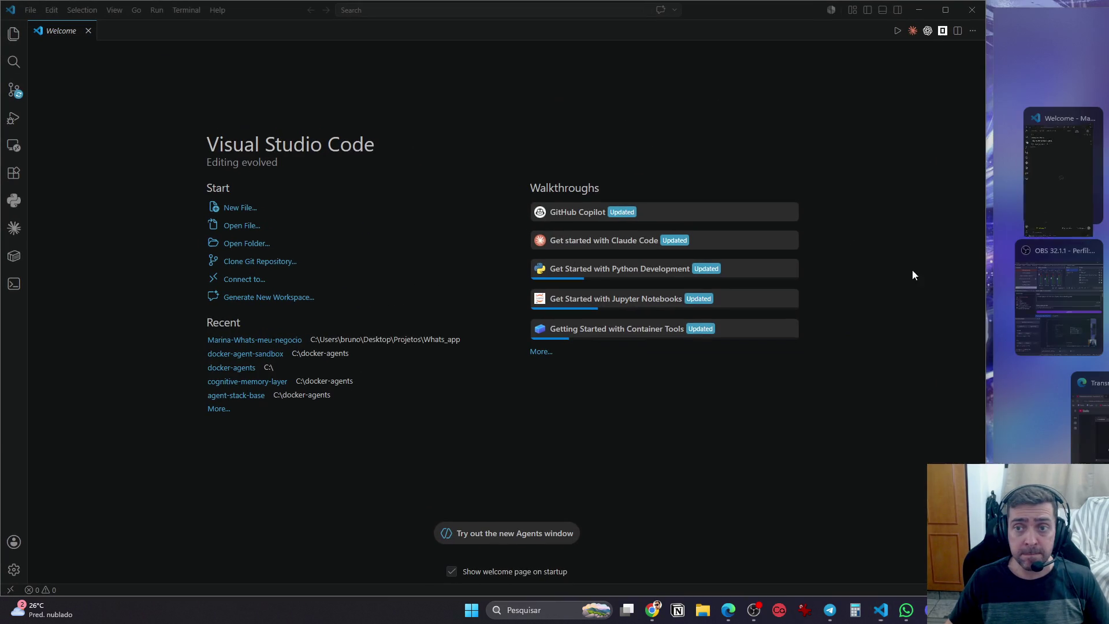
{"action": "left_click", "coordinate": [1058, 173]}
{"action": "left_click_drag", "start_coordinate": [986, 163], "coordinate": [804, 169]}
{"action": "left_click_drag", "start_coordinate": [1108, 168], "coordinate": [1104, 167]}
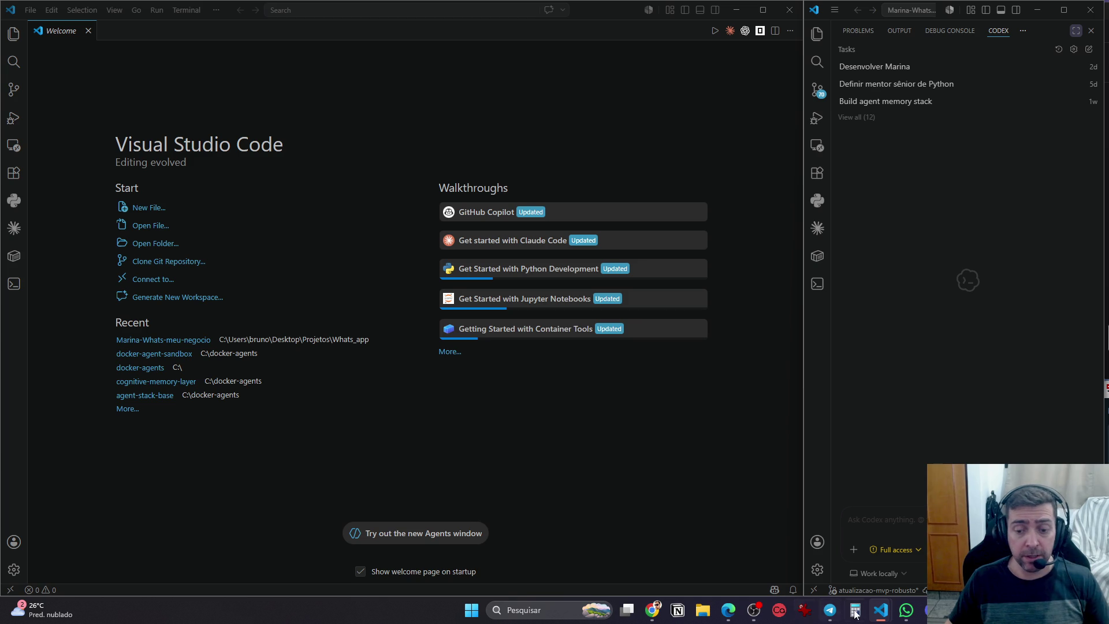
{"action": "mouse_move", "coordinate": [901, 619]}
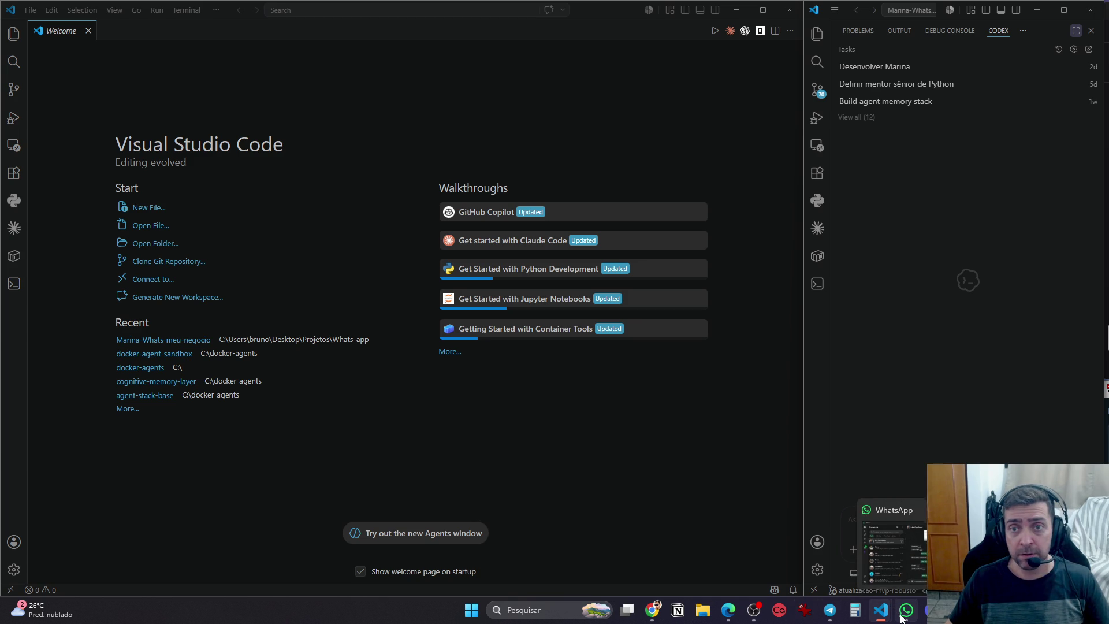
{"action": "left_click", "coordinate": [907, 68]}
Launch Docker Desktop from the system search
{"action": "key", "text": "super"}
{"action": "type", "text": "docker desktop"}
{"action": "key", "text": "Return"}
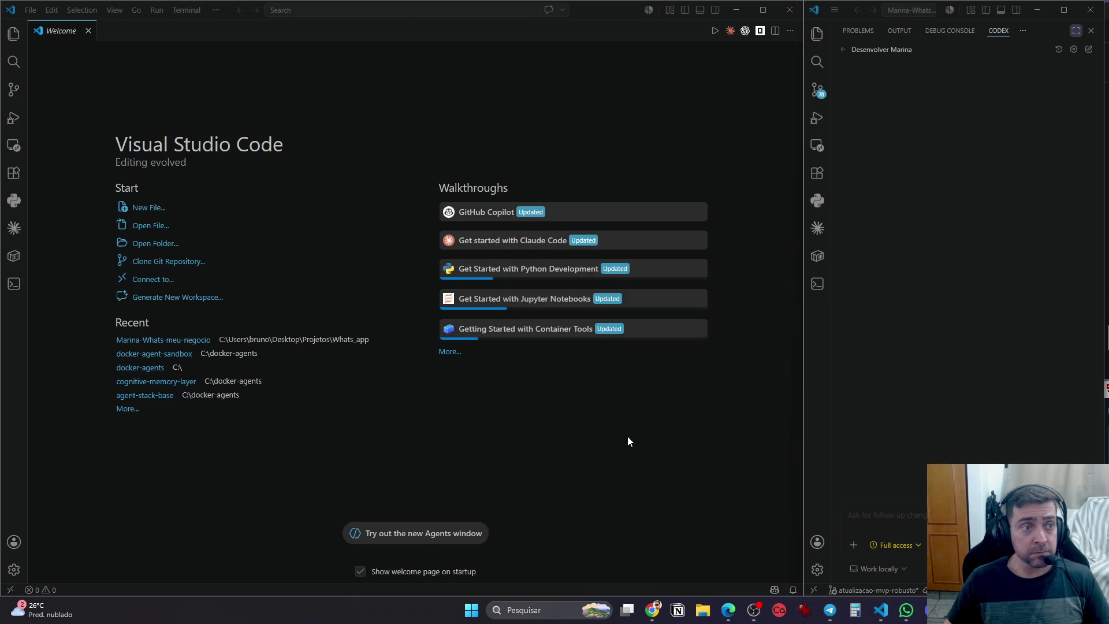
Open the C:\docker-agents folder as the workspace in the left VS Code window
{"action": "left_click", "coordinate": [13, 33]}
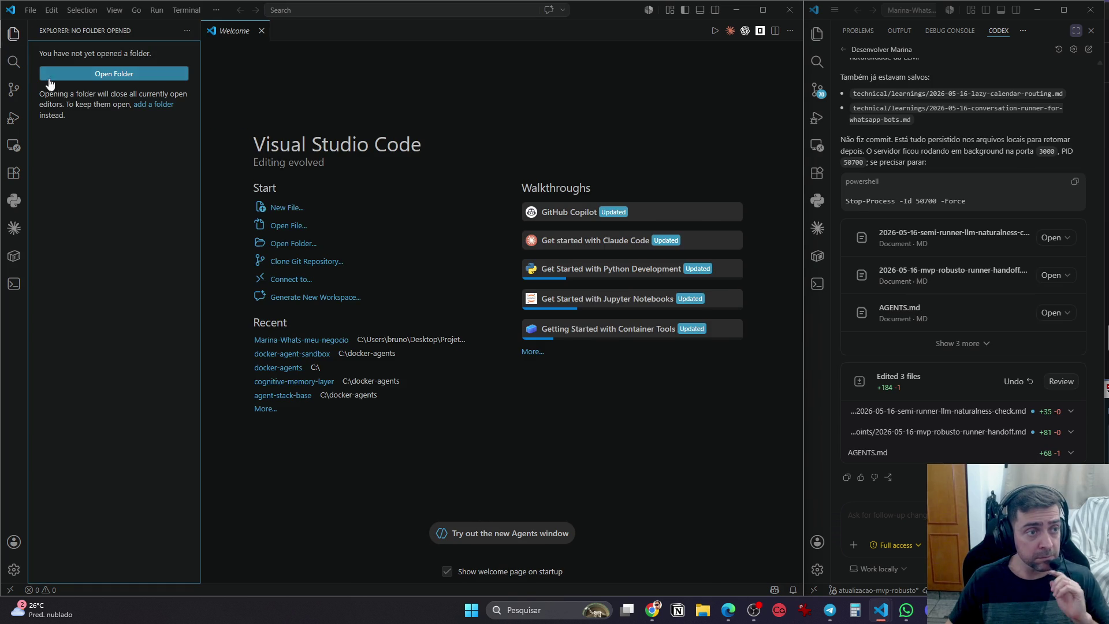
{"action": "left_click", "coordinate": [85, 71]}
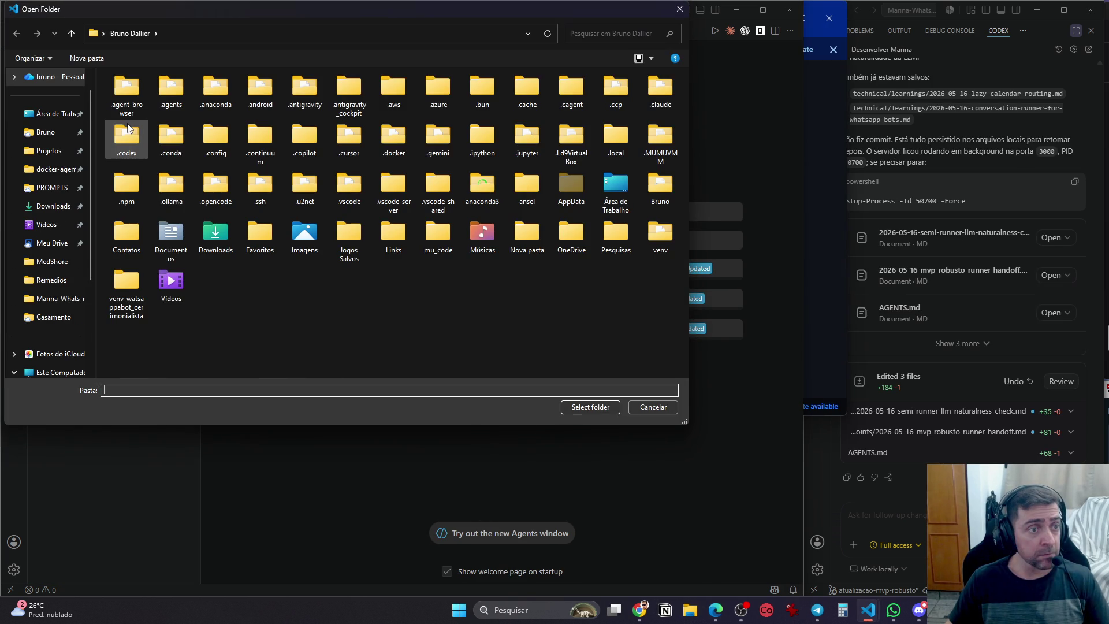
{"action": "left_click", "coordinate": [64, 168]}
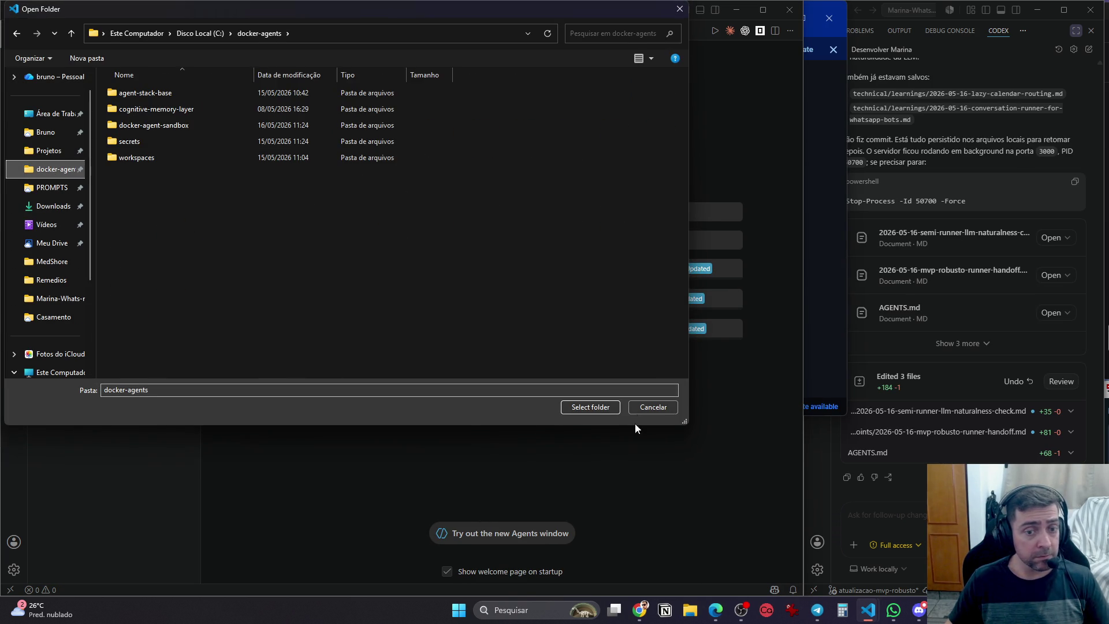
{"action": "left_click", "coordinate": [601, 411]}
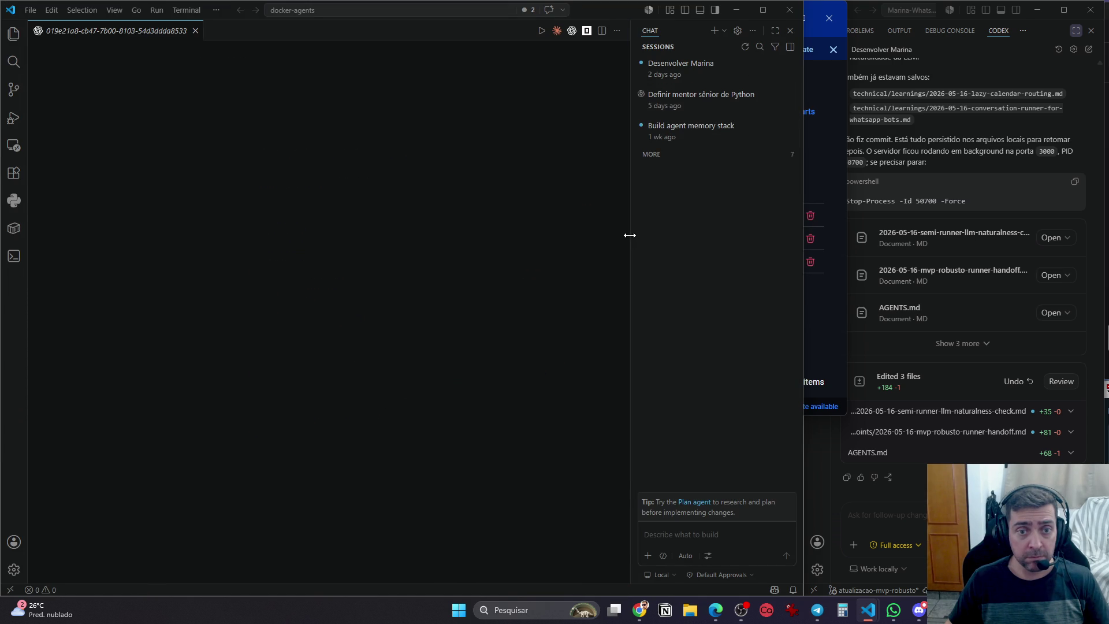
Widen the chat sessions panel and shift the window split left after glancing at Docker Desktop
{"action": "mouse_move", "coordinate": [629, 235]}
{"action": "left_mouse_down"}
{"action": "mouse_move", "coordinate": [577, 234]}
{"action": "mouse_move", "coordinate": [589, 234]}
{"action": "left_mouse_up"}
{"action": "left_click", "coordinate": [832, 118]}
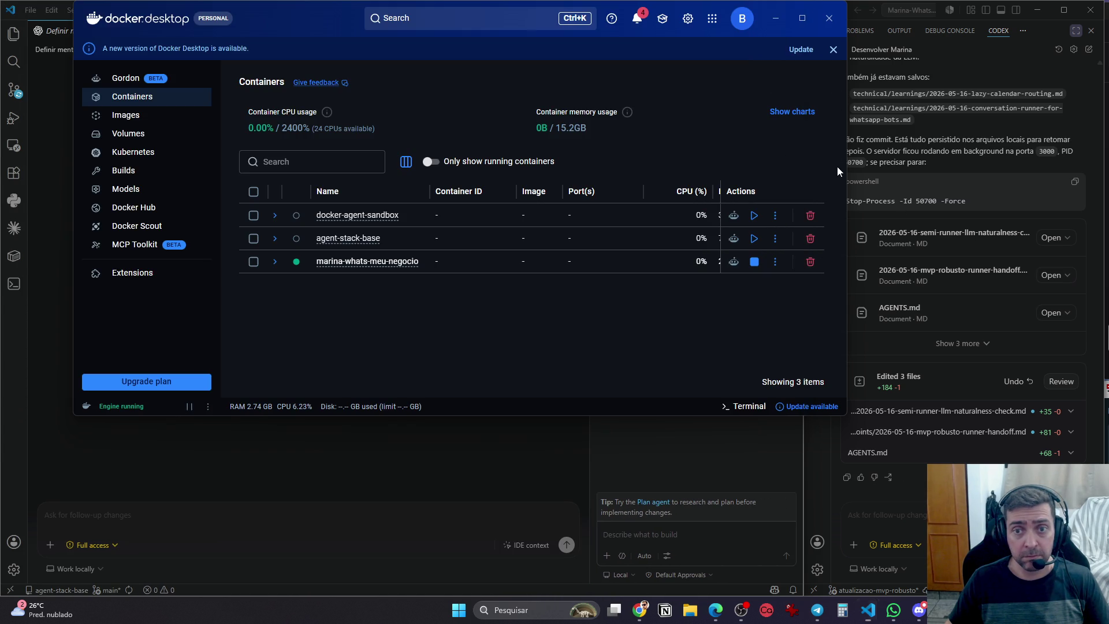
{"action": "left_click", "coordinate": [774, 16]}
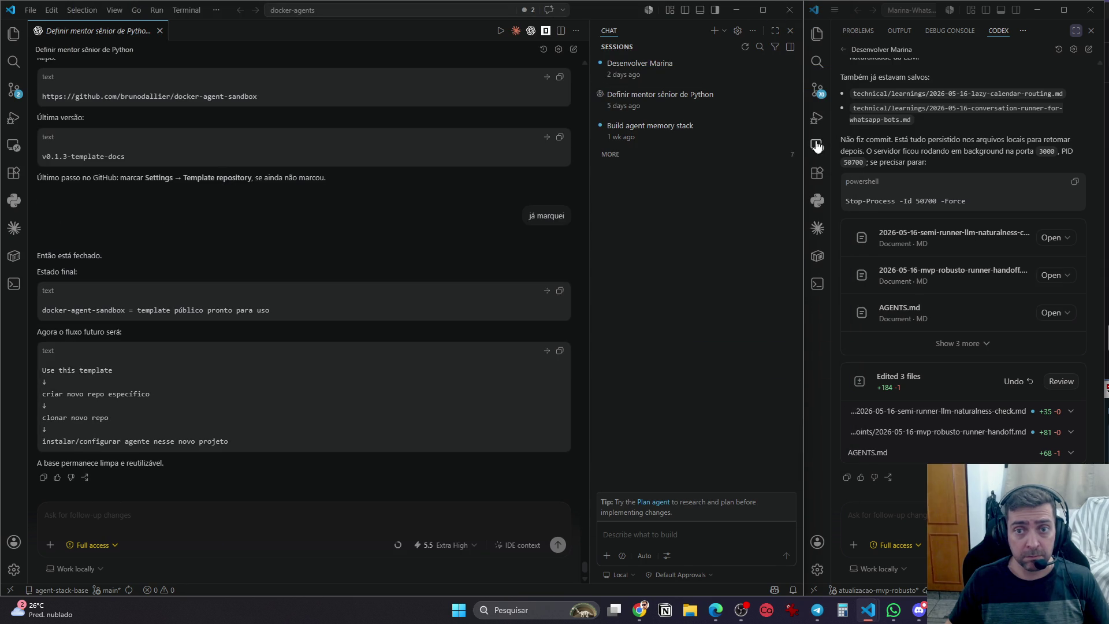
{"action": "left_click_drag", "start_coordinate": [803, 145], "coordinate": [801, 145]}
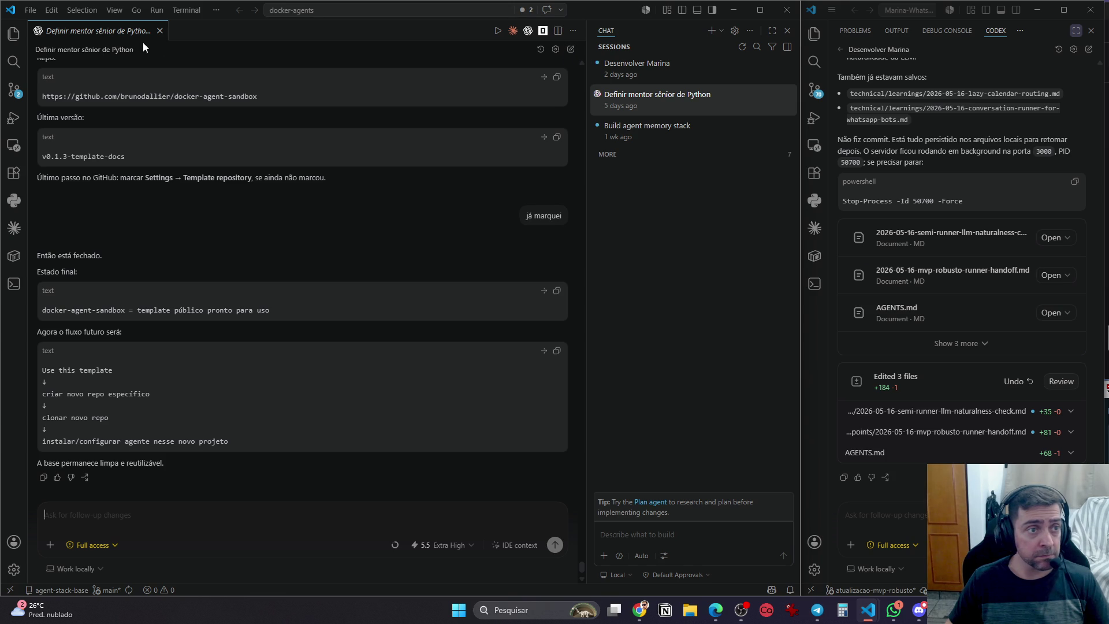
{"action": "right_click", "coordinate": [132, 29]}
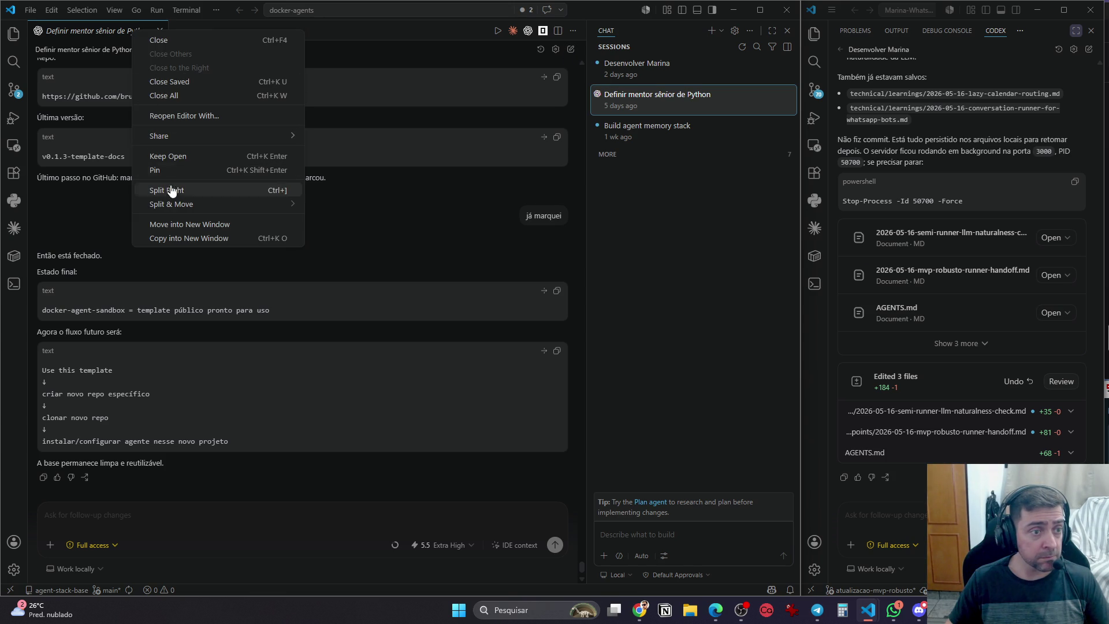
Close the 'Definir mentor sênior de Python' chat session editor tab
{"action": "mouse_move", "coordinate": [187, 207]}
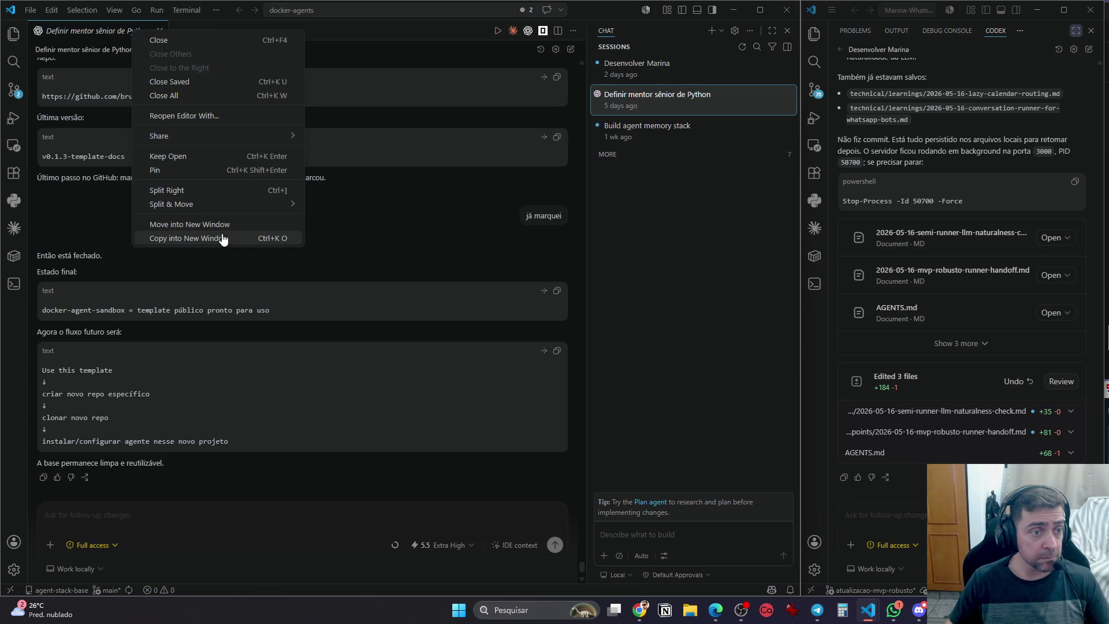
{"action": "mouse_move", "coordinate": [250, 141]}
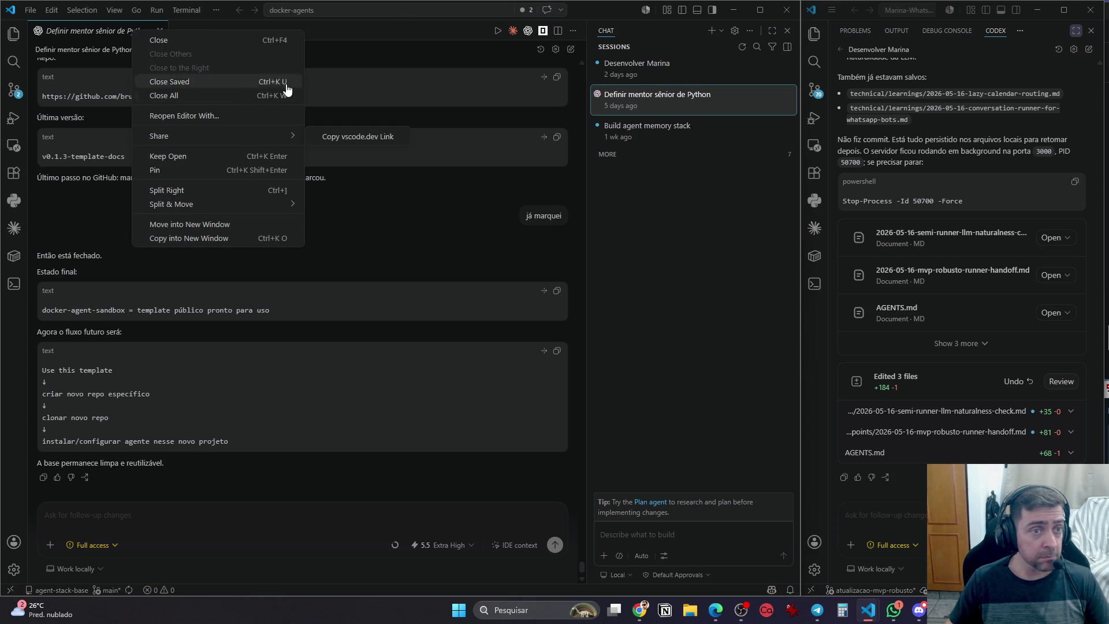
{"action": "right_click", "coordinate": [659, 99]}
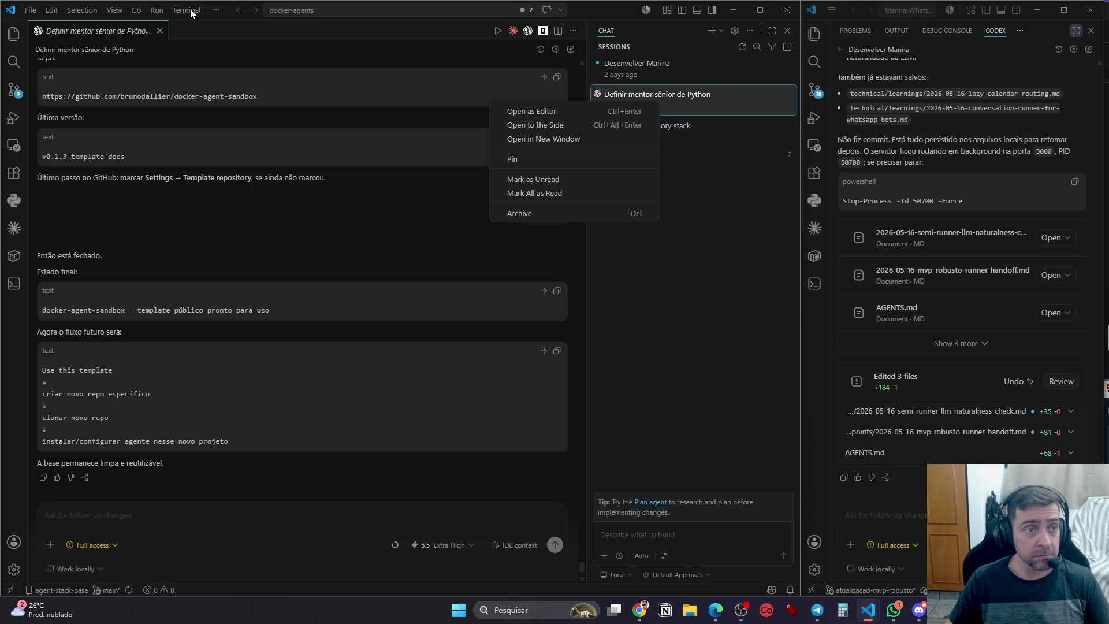
{"action": "right_click", "coordinate": [136, 34]}
{"action": "right_click", "coordinate": [139, 37]}
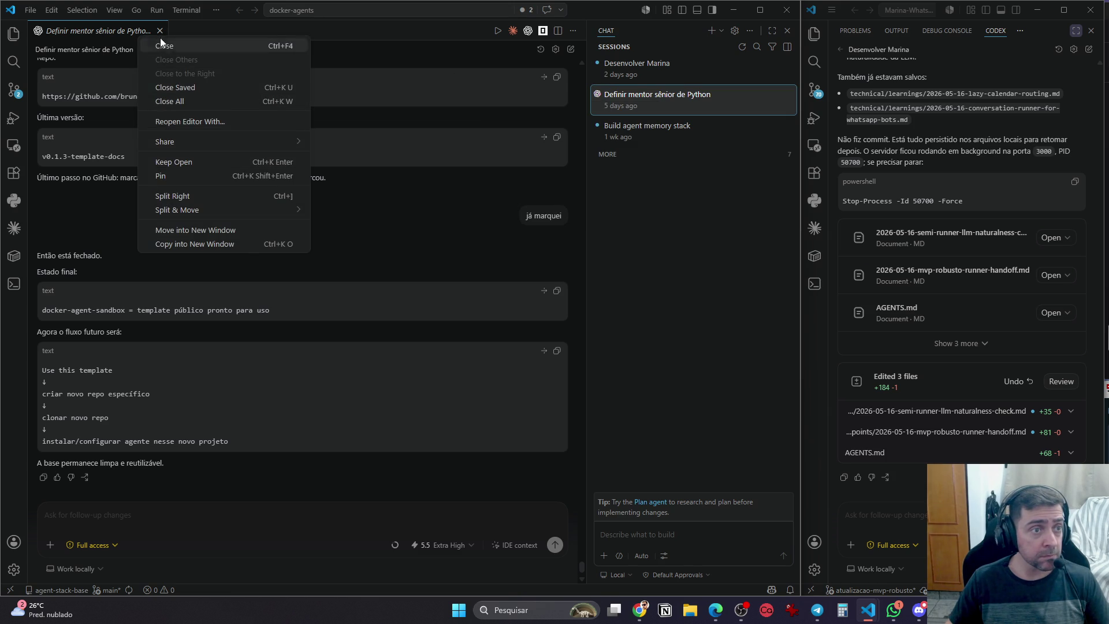
{"action": "key", "text": "Escape"}
{"action": "left_click", "coordinate": [160, 31]}
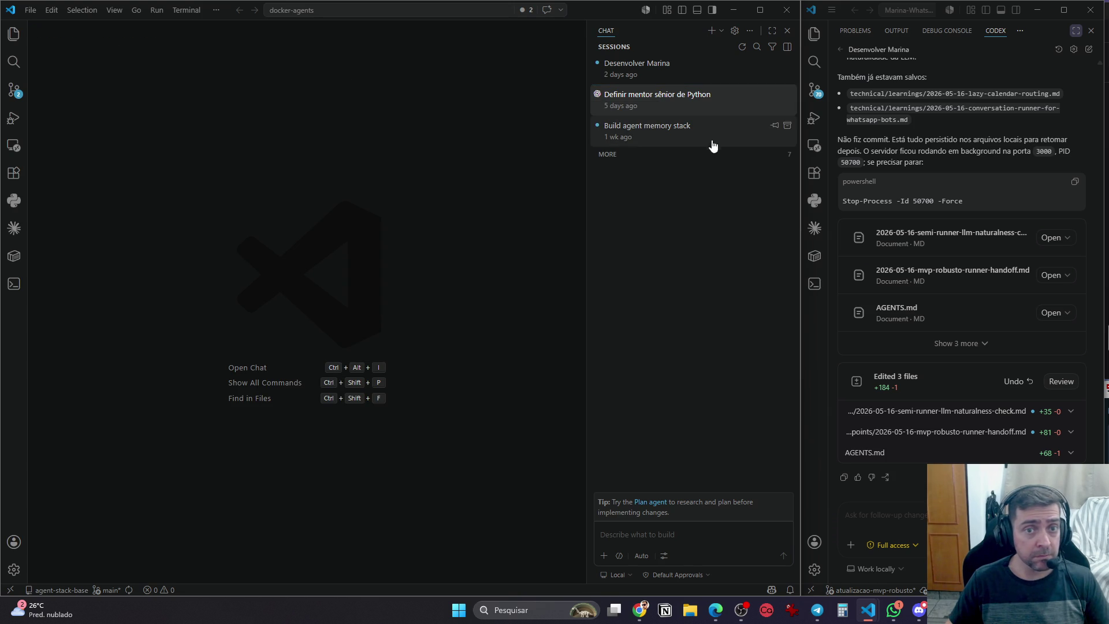
Reopen 'Definir mentor sênior de Python' from the Sessions list as an editor tab
{"action": "left_click_drag", "start_coordinate": [683, 102], "coordinate": [688, 103]}
{"action": "left_click", "coordinate": [688, 104]}
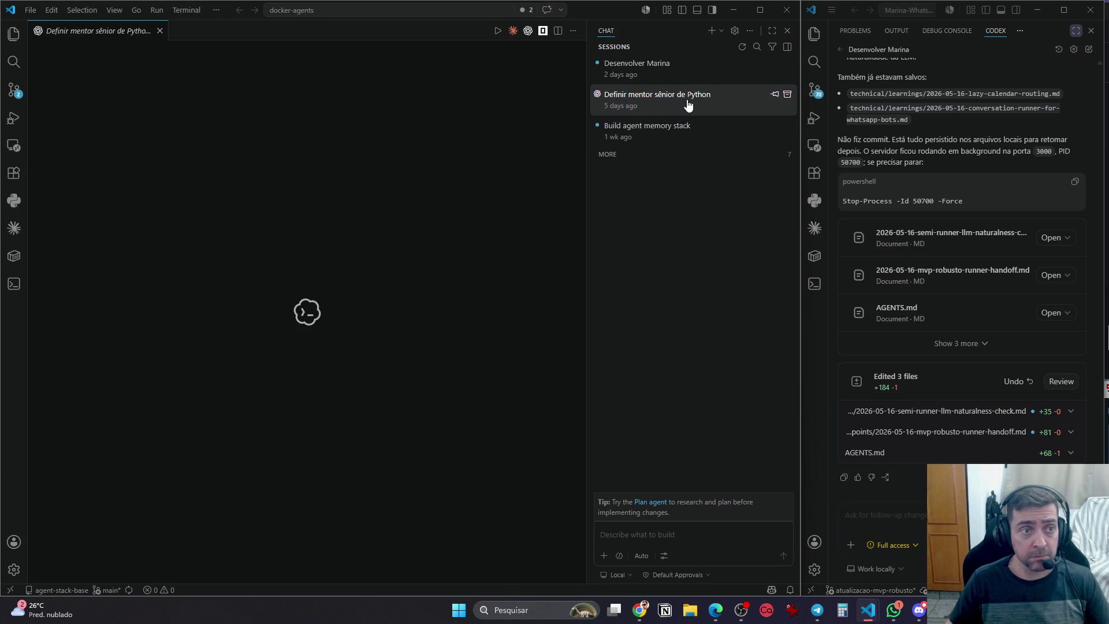
{"action": "right_click", "coordinate": [133, 34]}
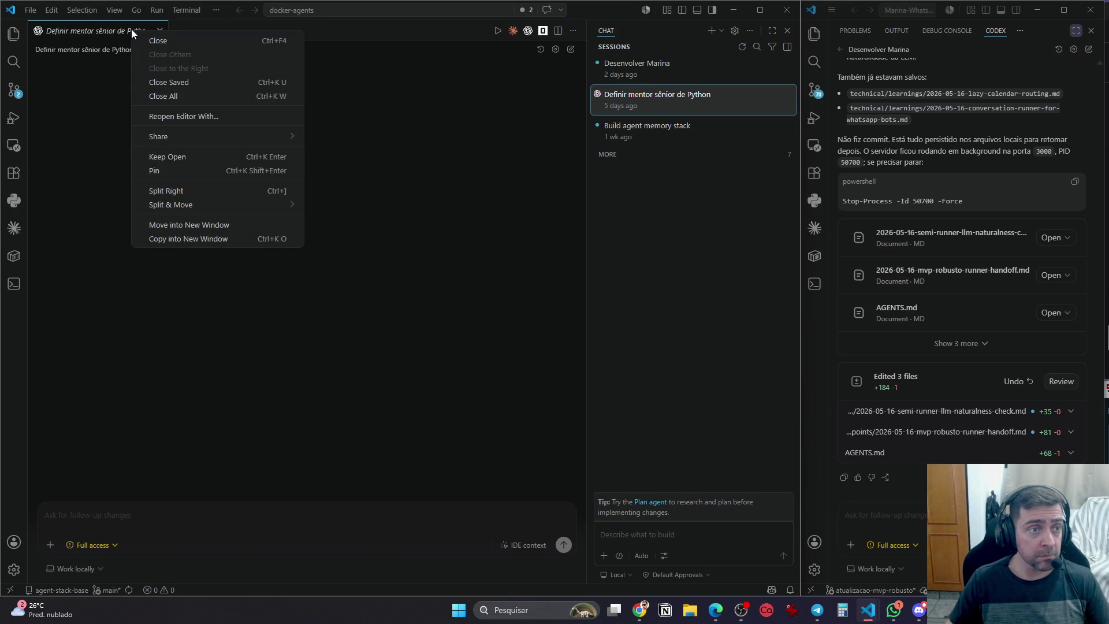
{"action": "mouse_move", "coordinate": [170, 139]}
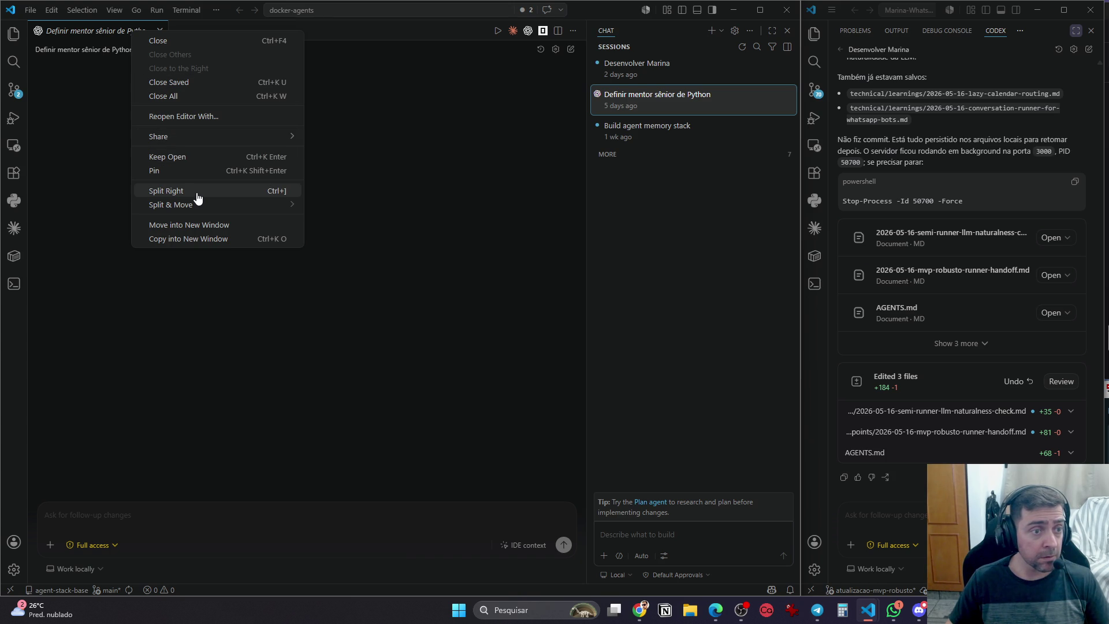
{"action": "mouse_move", "coordinate": [199, 205]}
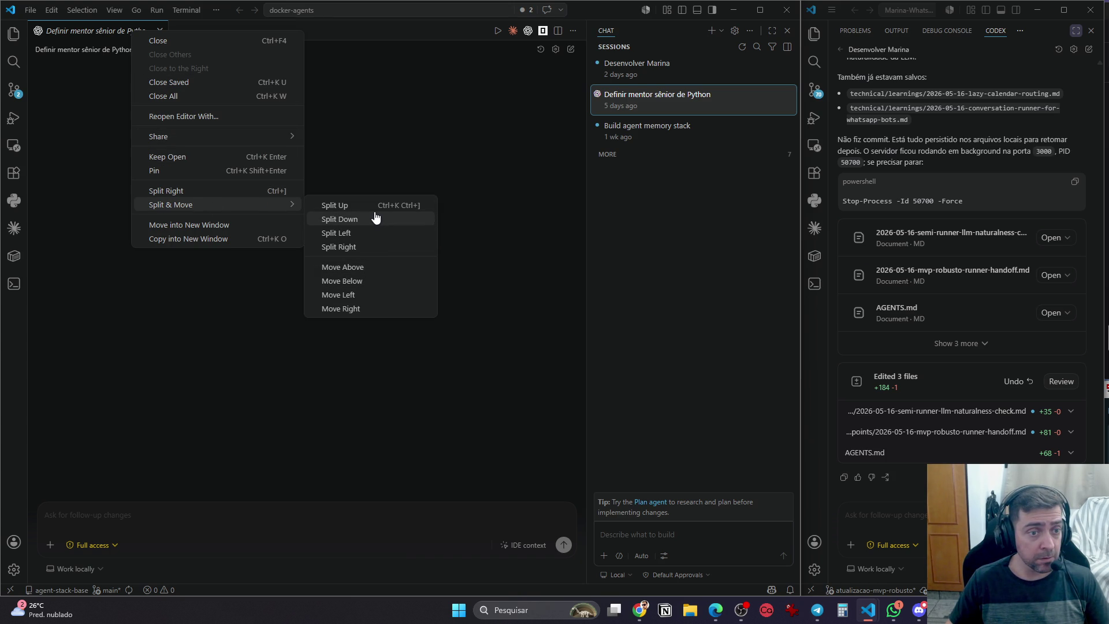
{"action": "left_click", "coordinate": [508, 153]}
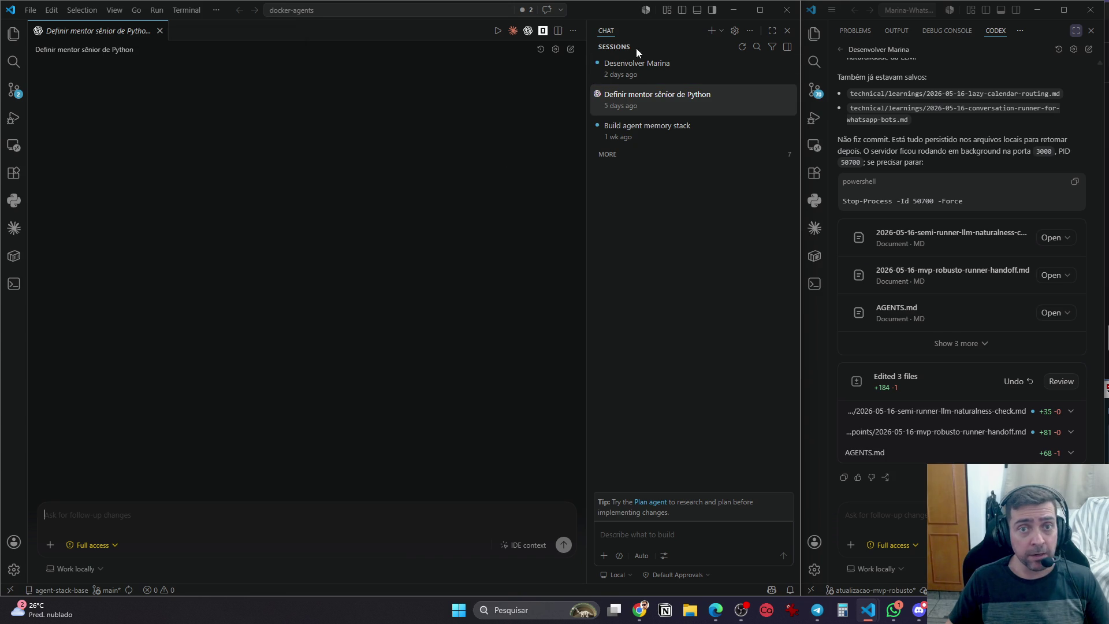
Move the Chat view into the primary side bar
{"action": "right_click", "coordinate": [606, 35]}
{"action": "mouse_move", "coordinate": [674, 100]}
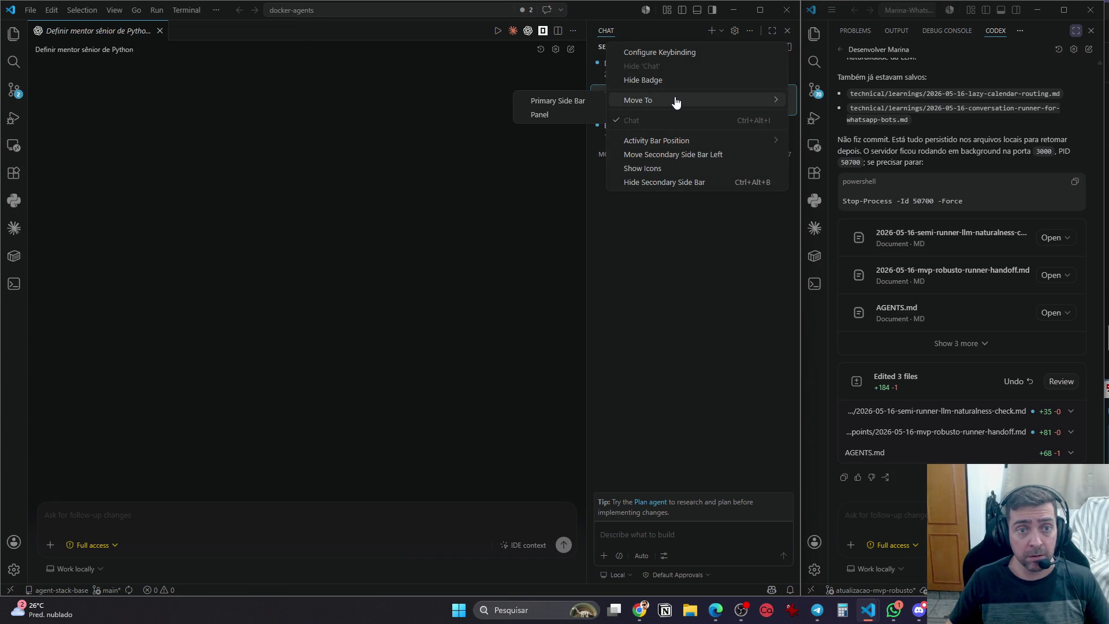
{"action": "left_click", "coordinate": [569, 107]}
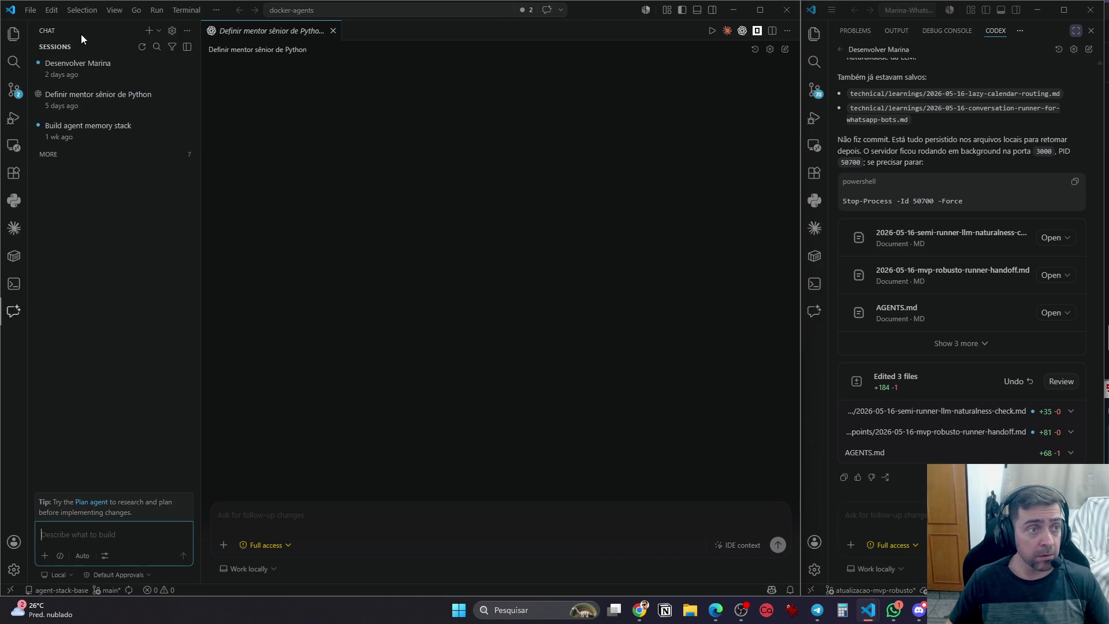
Move the primary side bar to the right and close the Python mentor session tab
{"action": "right_click", "coordinate": [51, 30]}
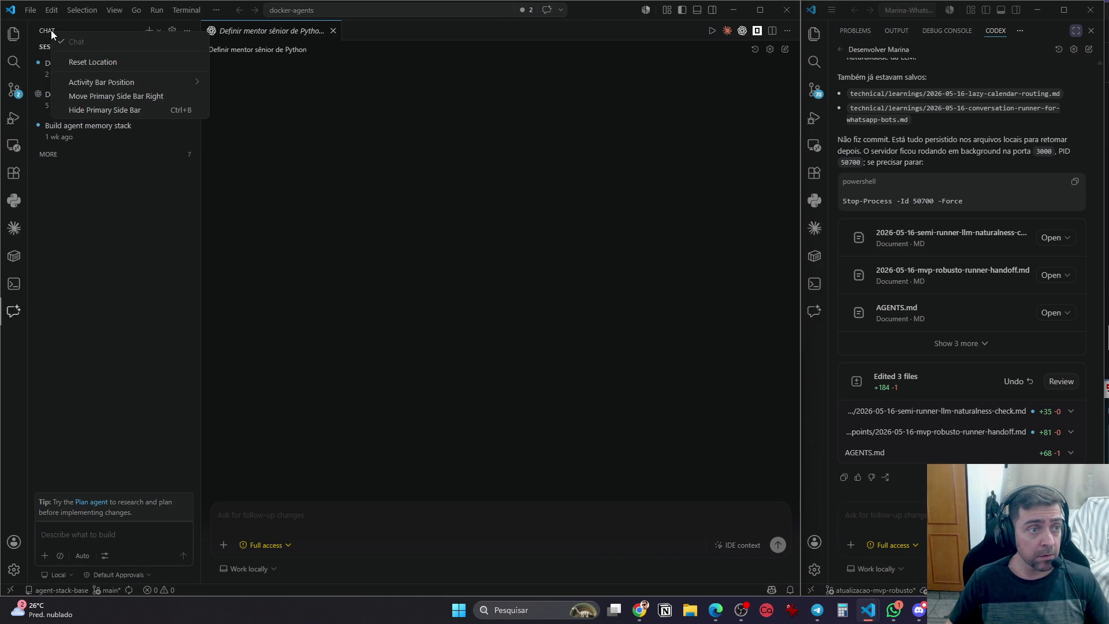
{"action": "left_click", "coordinate": [102, 97]}
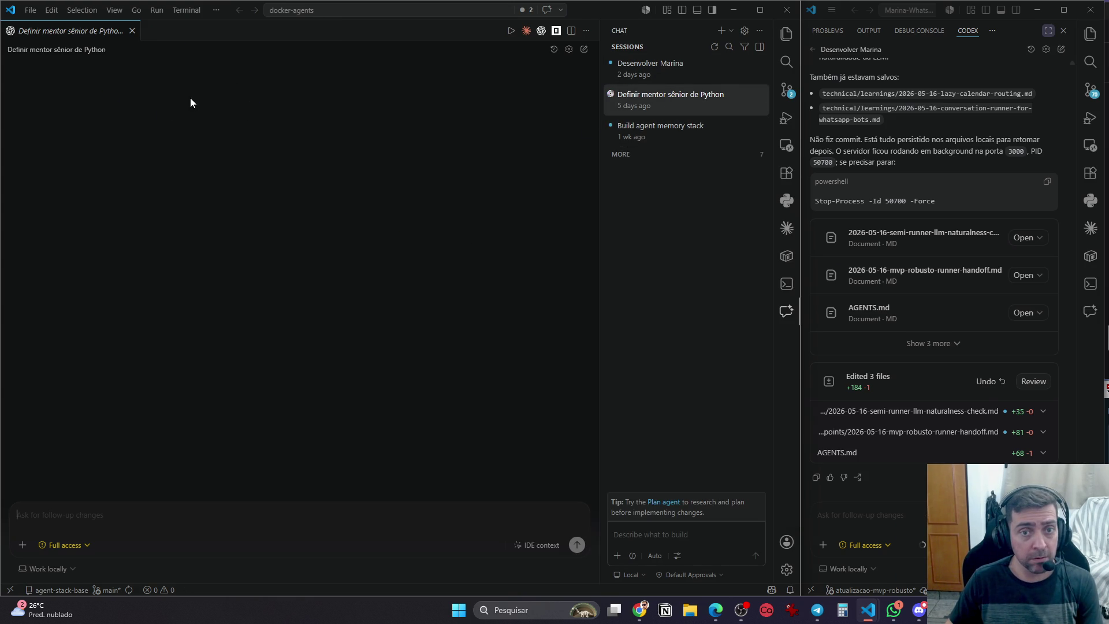
{"action": "left_click", "coordinate": [132, 31]}
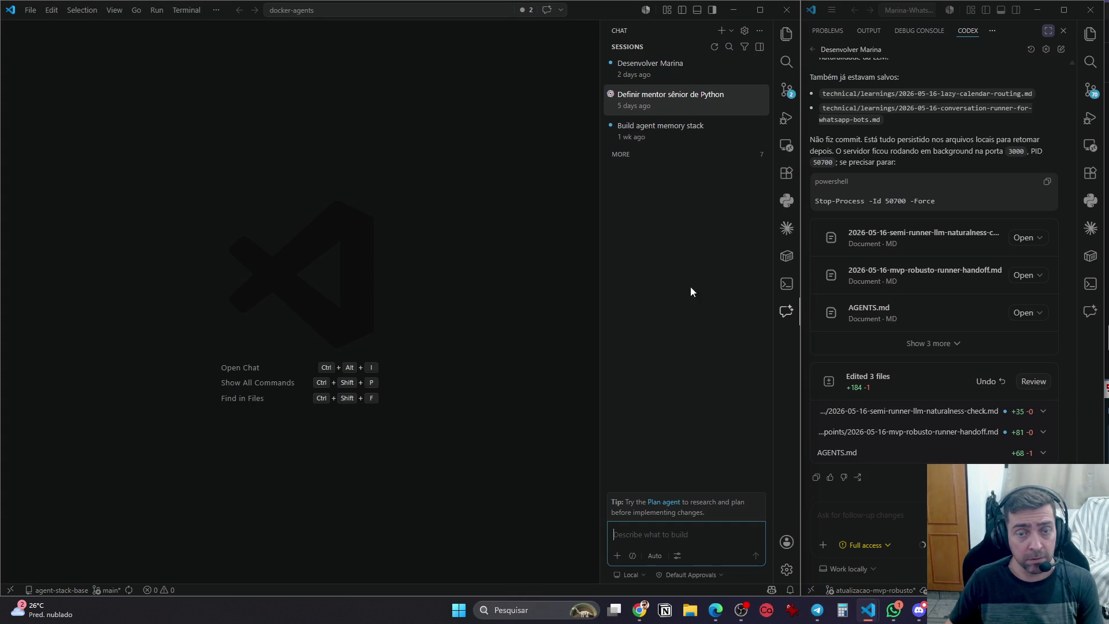
Send the test message 'oi' in a new chat and return to the sessions list
{"action": "type", "text": "oi"}
{"action": "key", "text": "Return"}
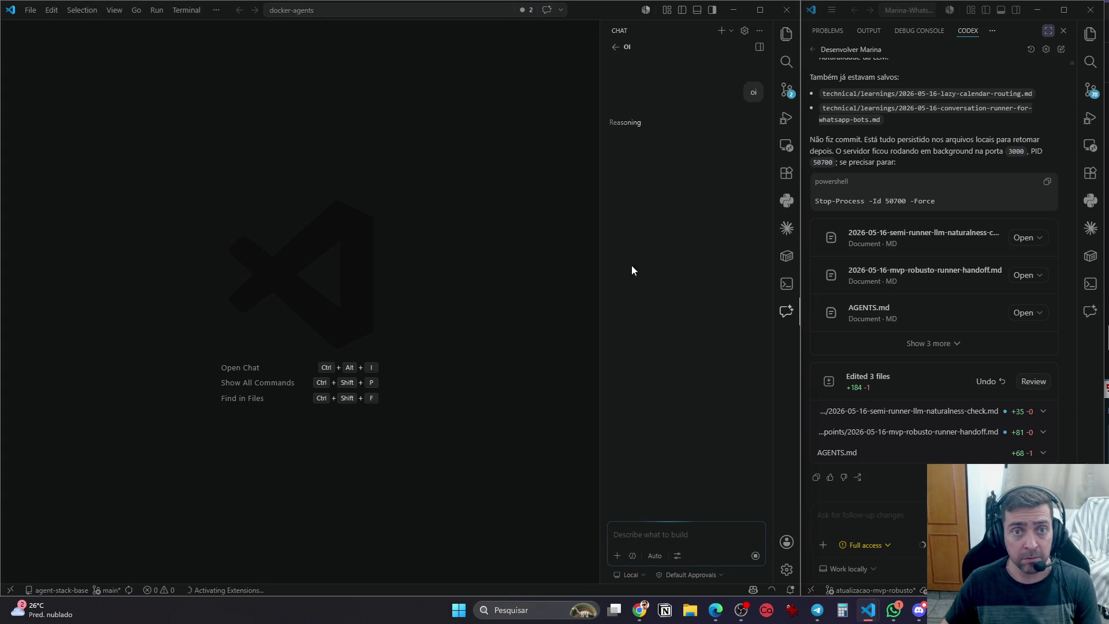
{"action": "left_click", "coordinate": [615, 47]}
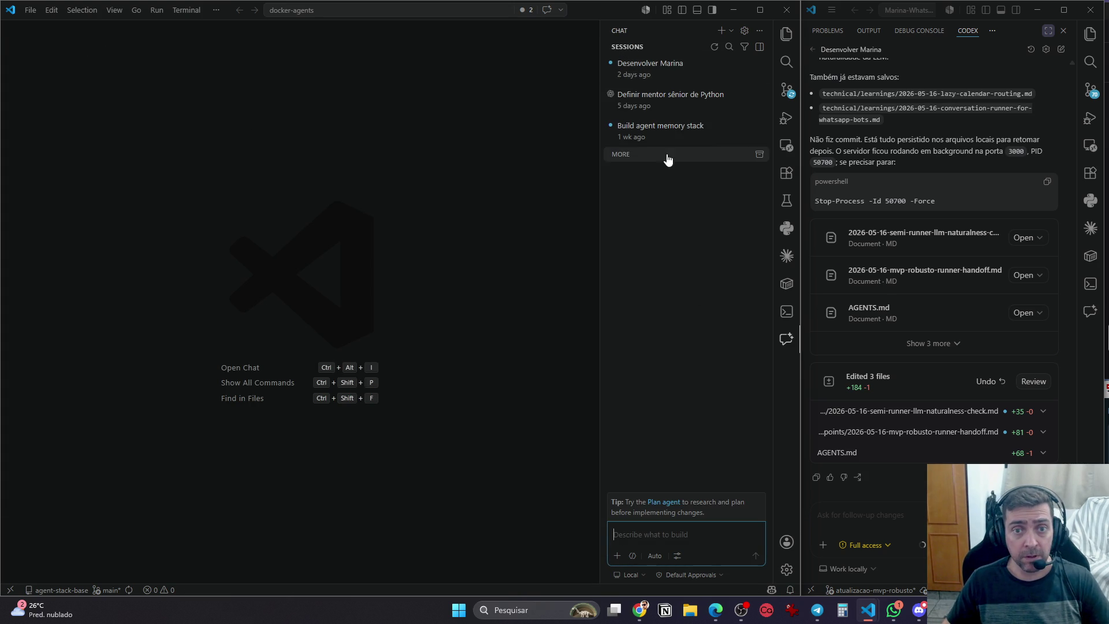
Pin Desenvolver Marina to the top and reopen 'Definir mentor sênior de Python' as an editor tab
{"action": "left_click", "coordinate": [693, 99]}
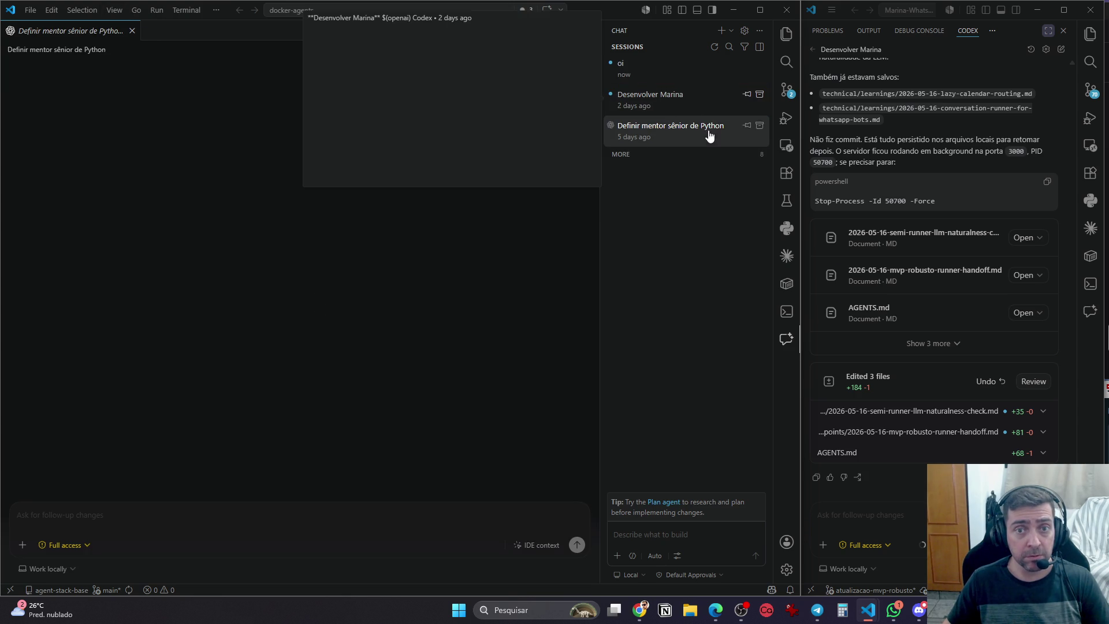
{"action": "left_click", "coordinate": [747, 96]}
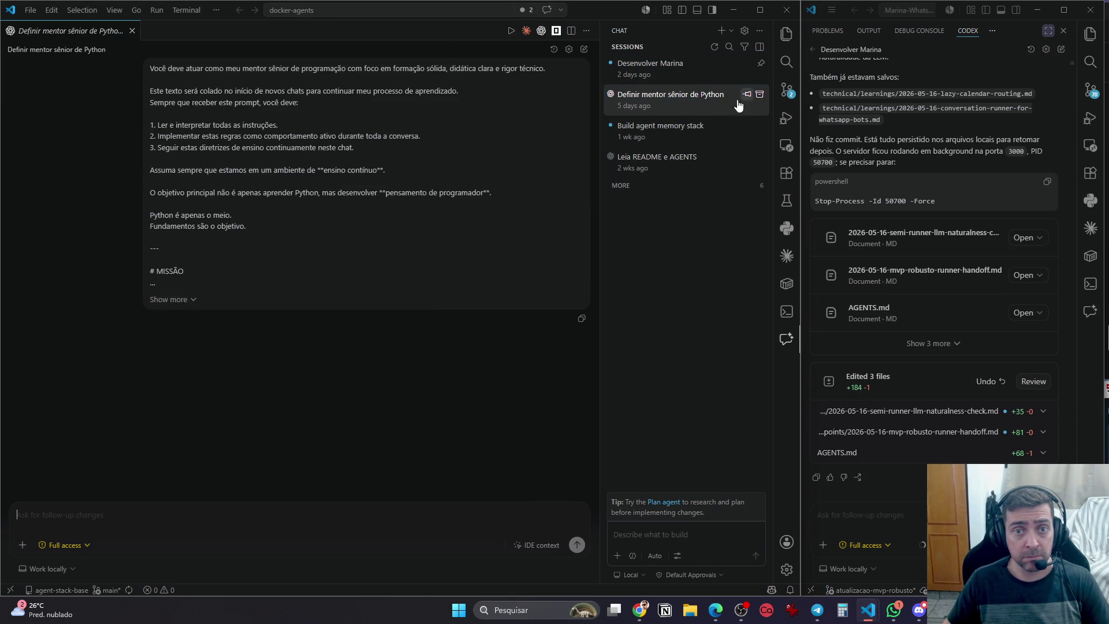
{"action": "right_click", "coordinate": [685, 99]}
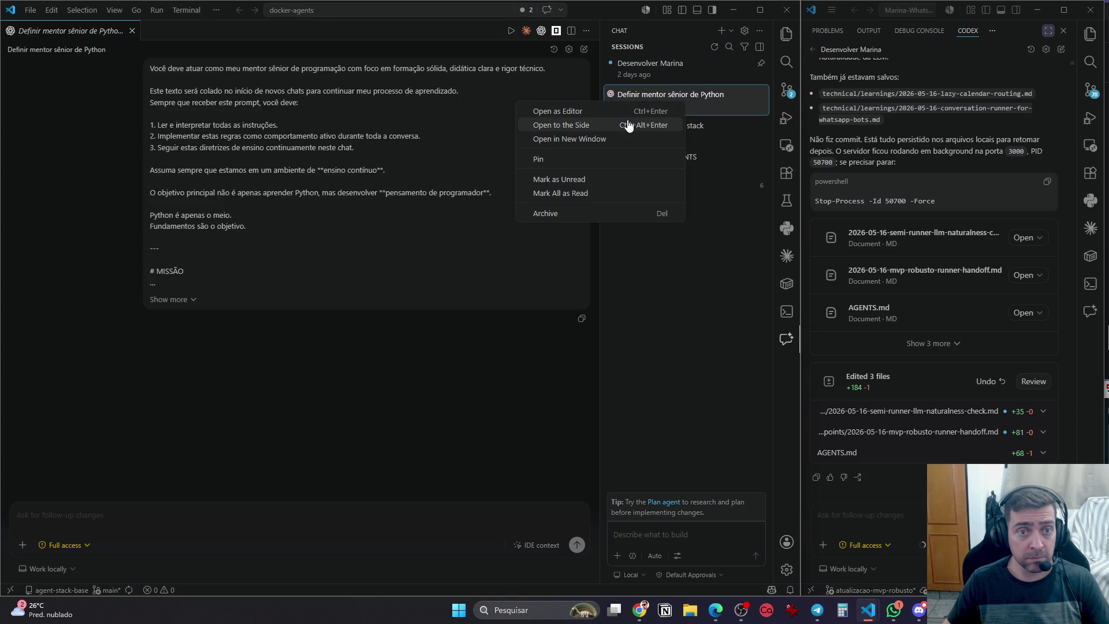
{"action": "left_click", "coordinate": [596, 129]}
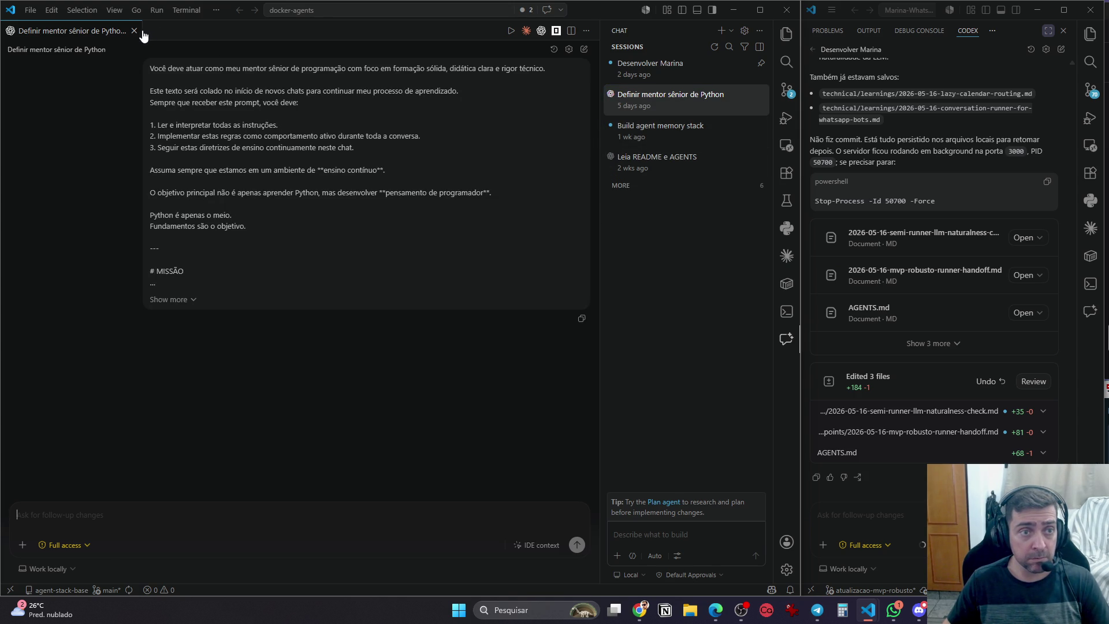
{"action": "left_click", "coordinate": [135, 30]}
{"action": "left_click", "coordinate": [675, 107]}
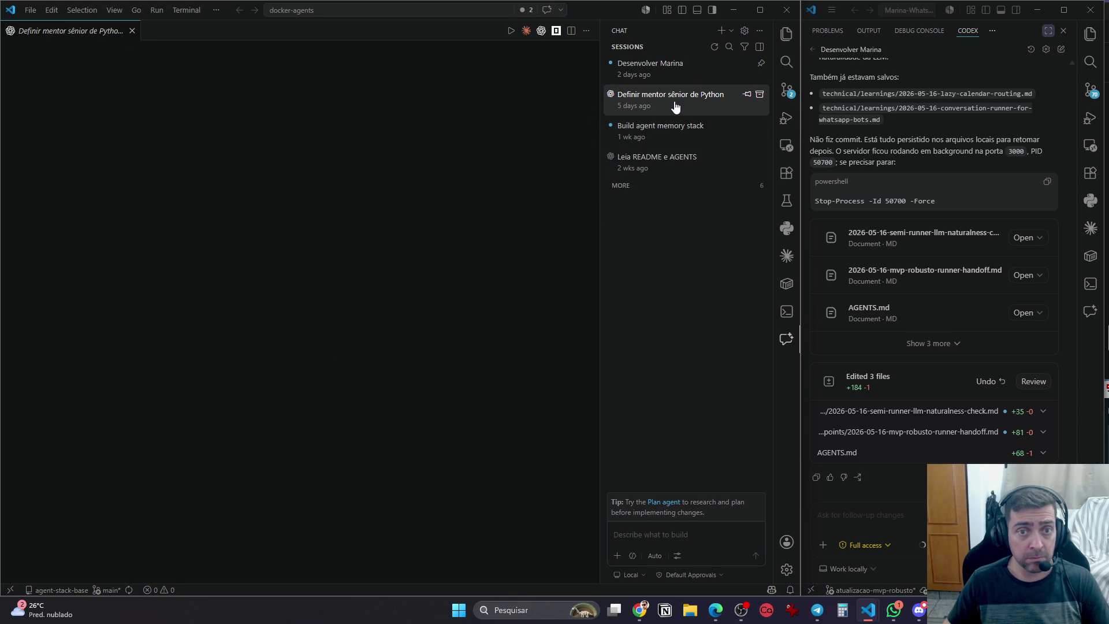
Open the Python mentor session in a split editor, then close its tab and the empty group
{"action": "right_click", "coordinate": [675, 106]}
{"action": "key", "text": "Escape"}
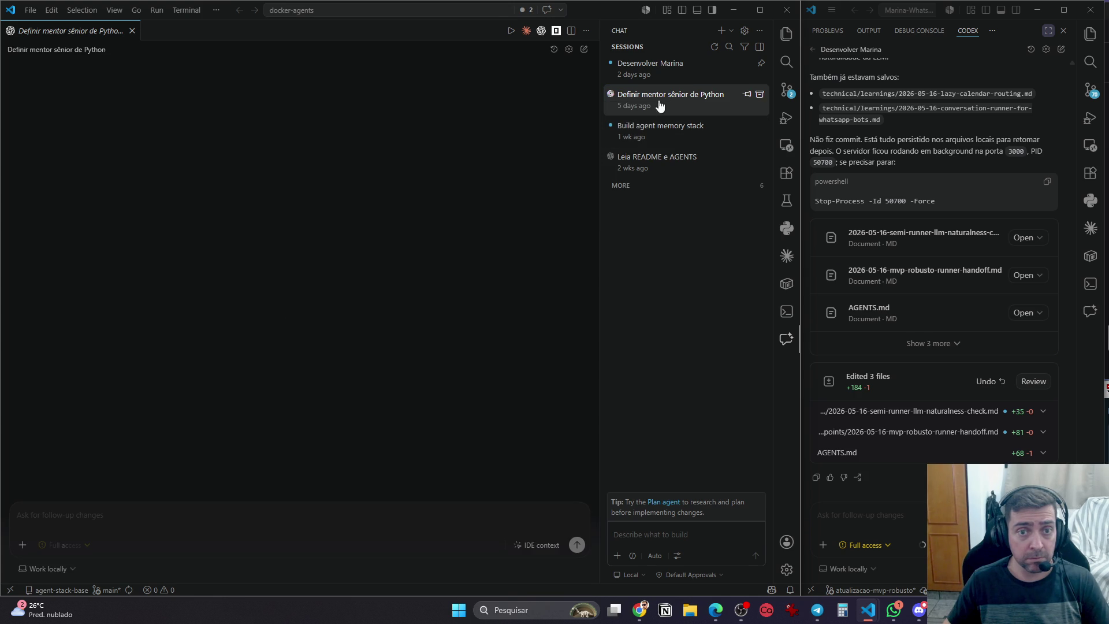
{"action": "left_click", "coordinate": [132, 31]}
{"action": "right_click", "coordinate": [632, 110]}
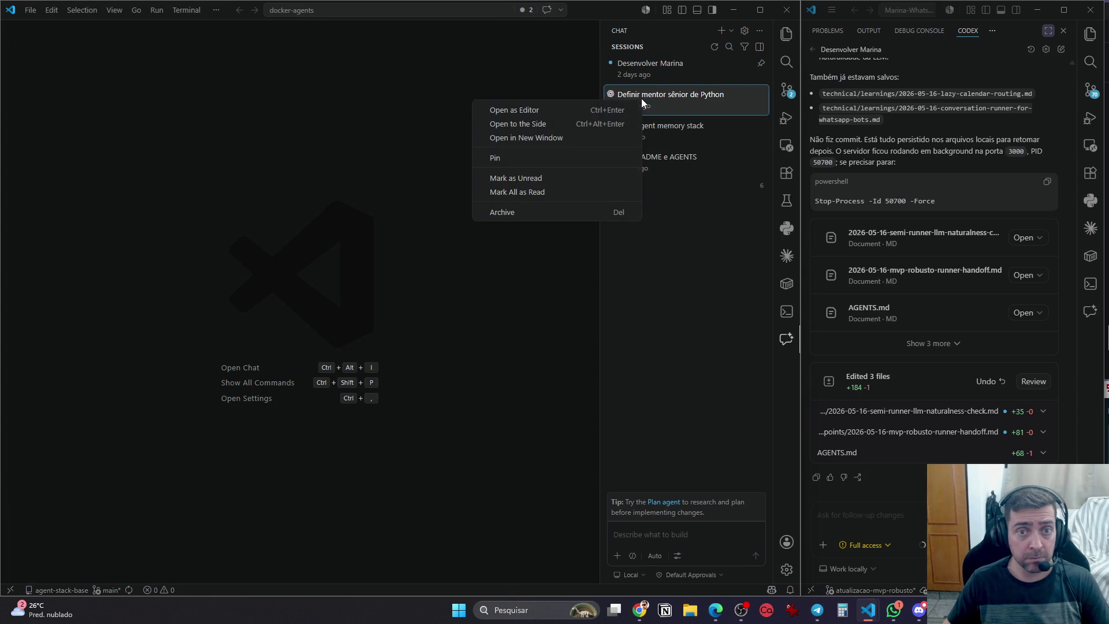
{"action": "left_click", "coordinate": [555, 123]}
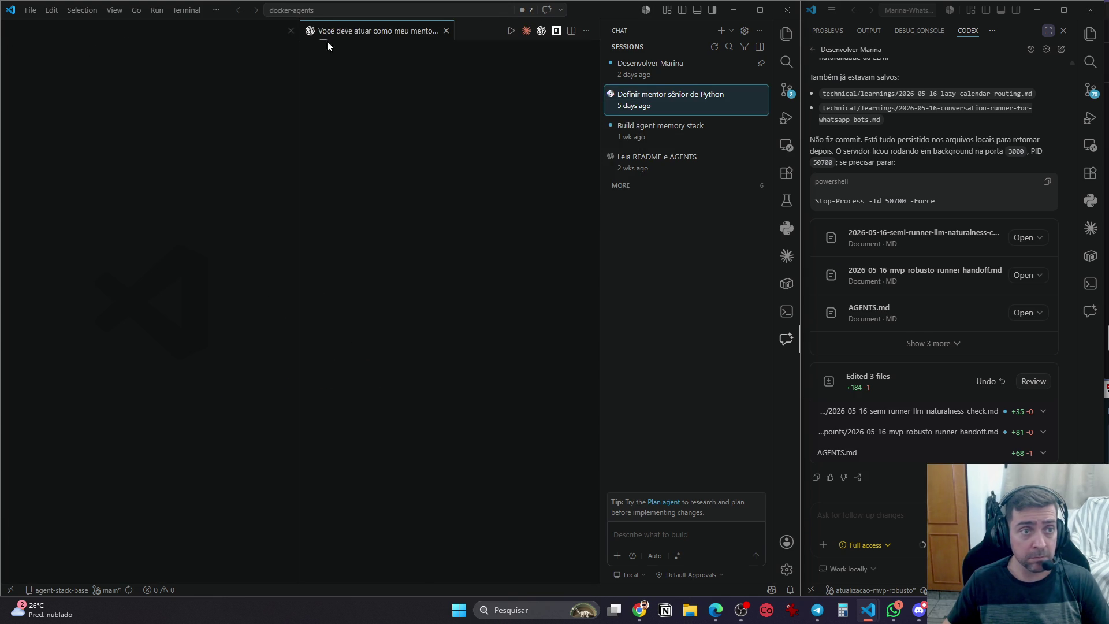
{"action": "left_click", "coordinate": [291, 31]}
{"action": "left_click", "coordinate": [135, 31]}
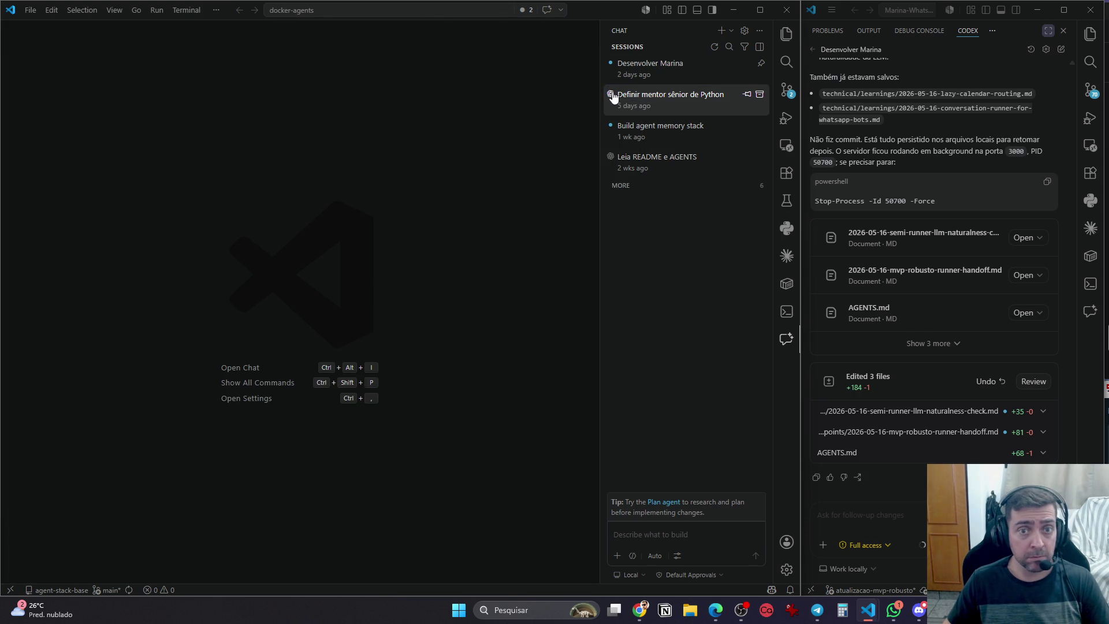
Reopen the Python mentor session as an editor tab, close it, and show its session actions again
{"action": "right_click", "coordinate": [647, 98]}
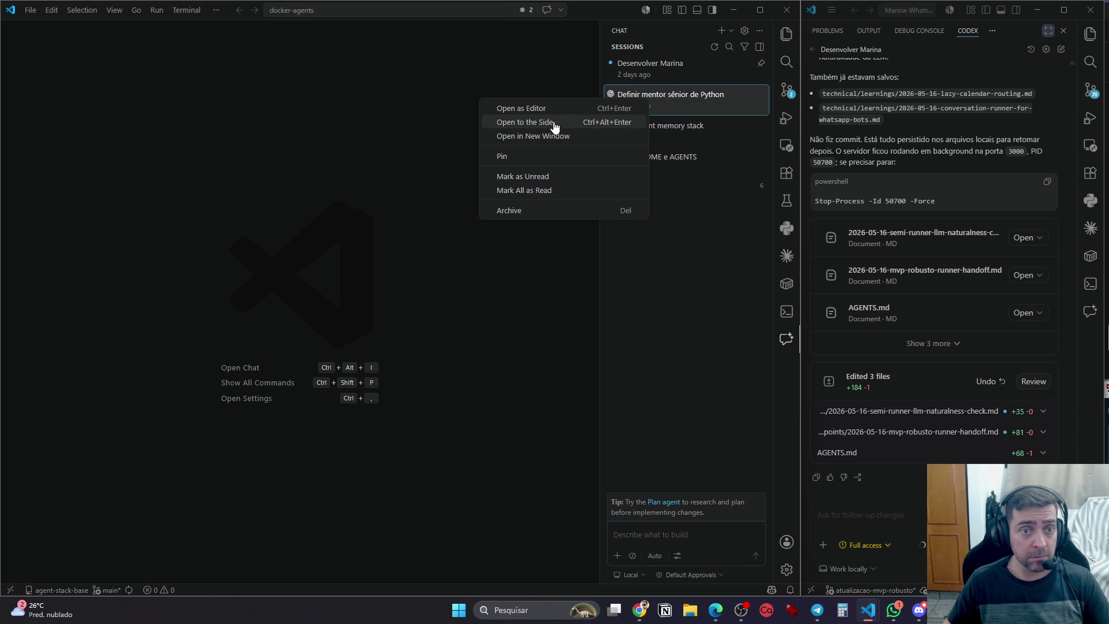
{"action": "left_click", "coordinate": [554, 124]}
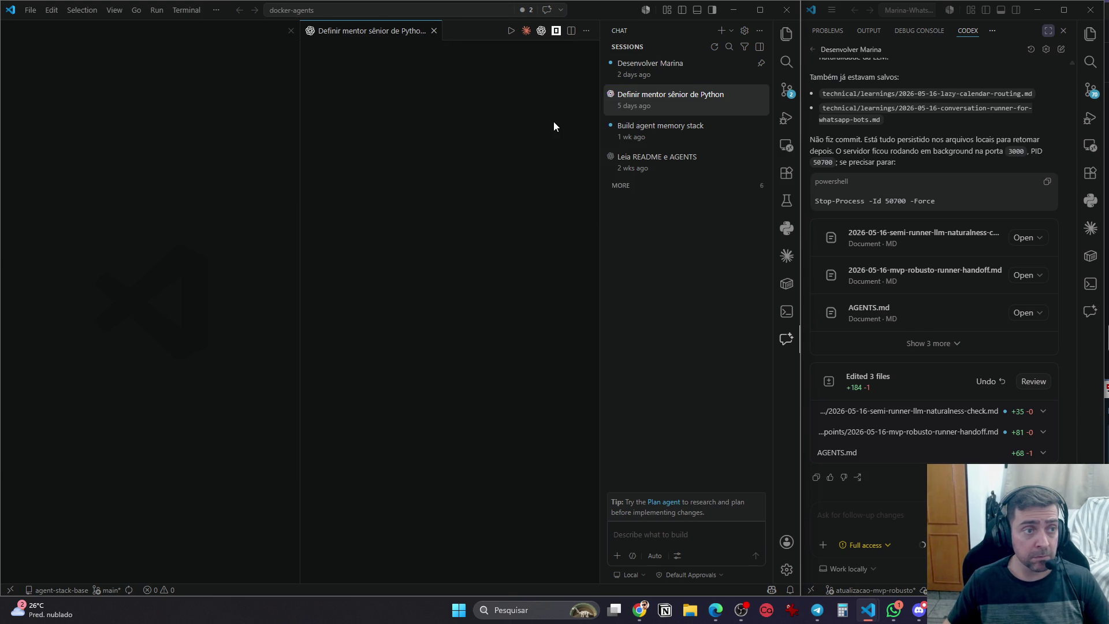
{"action": "left_click", "coordinate": [434, 31]}
{"action": "right_click", "coordinate": [652, 103]}
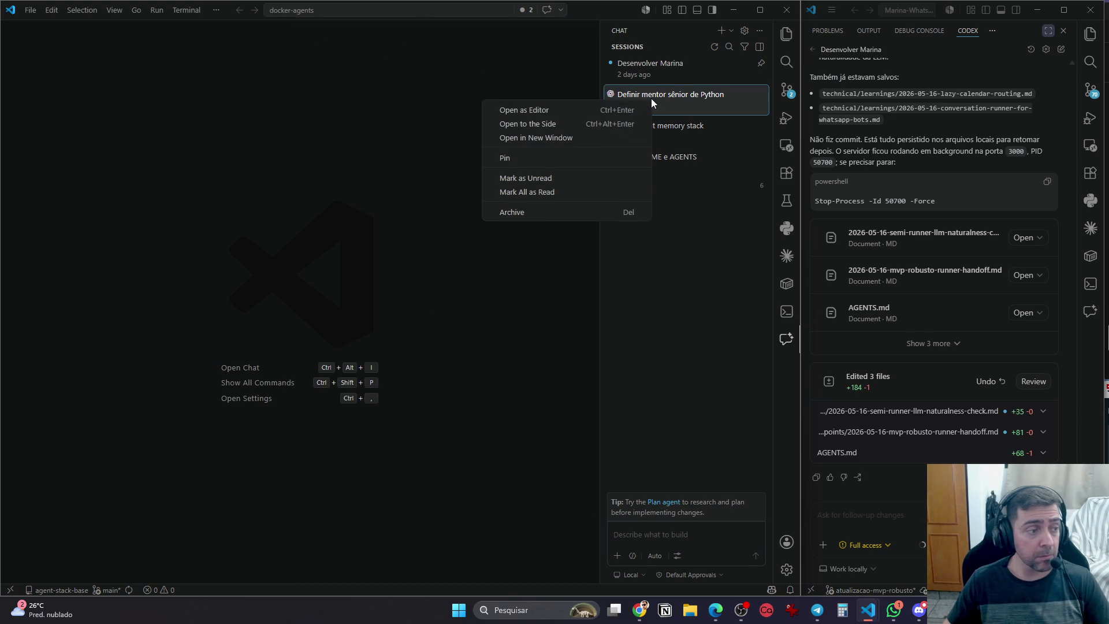
{"action": "left_click", "coordinate": [570, 110]}
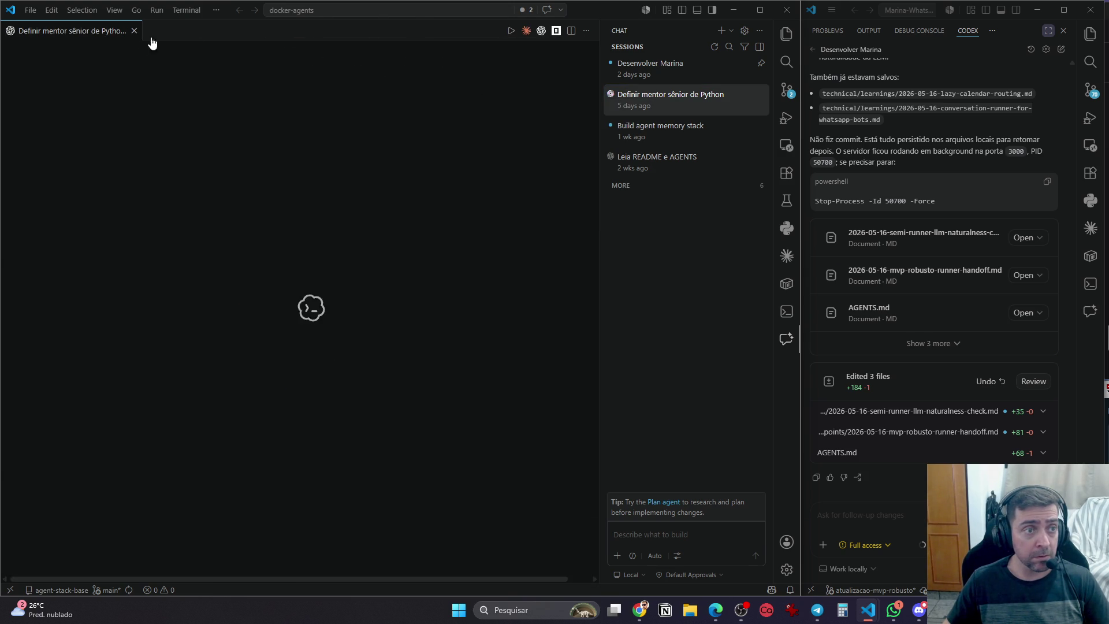
{"action": "left_click", "coordinate": [134, 31]}
{"action": "right_click", "coordinate": [643, 98]}
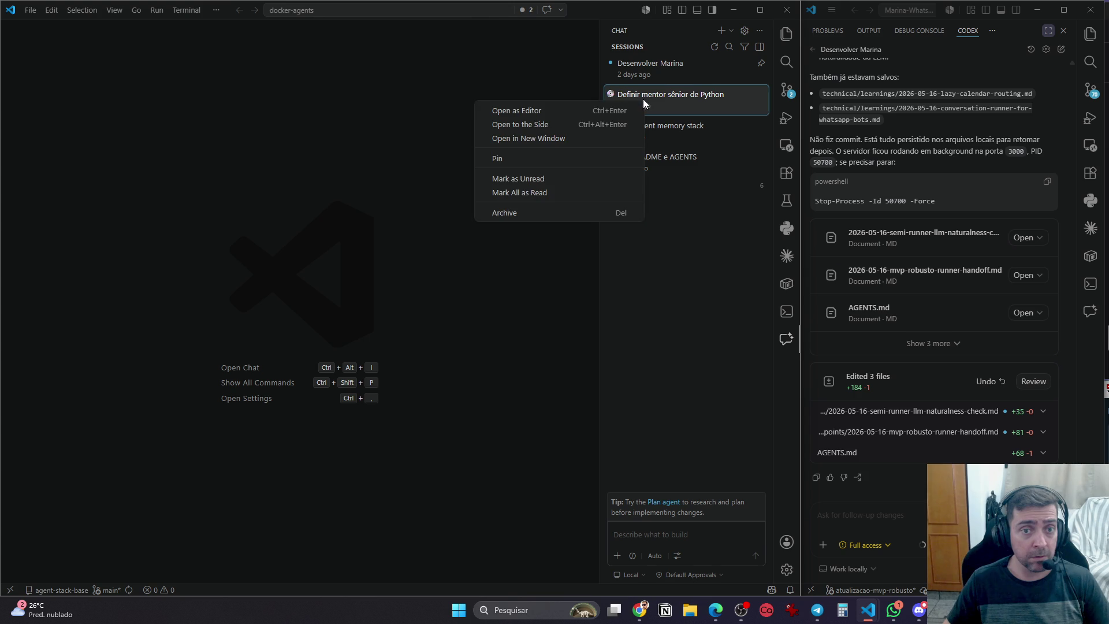
{"action": "left_click", "coordinate": [567, 138]}
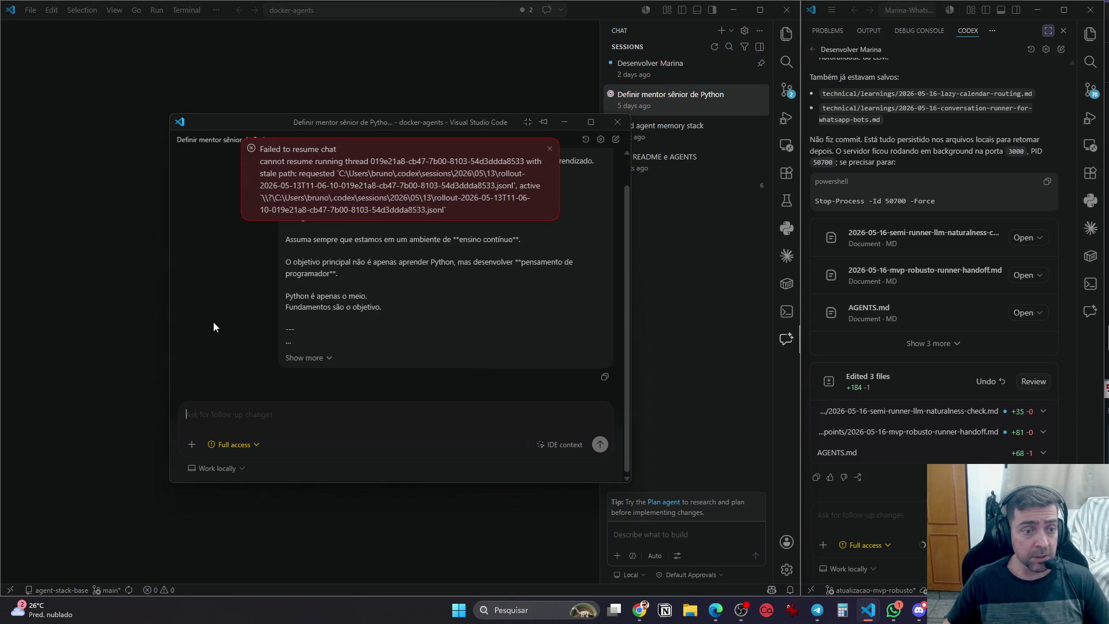
{"action": "mouse_move", "coordinate": [205, 133]}
{"action": "left_mouse_down"}
{"action": "mouse_move", "coordinate": [677, 99]}
{"action": "mouse_move", "coordinate": [142, 129]}
{"action": "left_mouse_up"}
{"action": "right_click", "coordinate": [160, 130]}
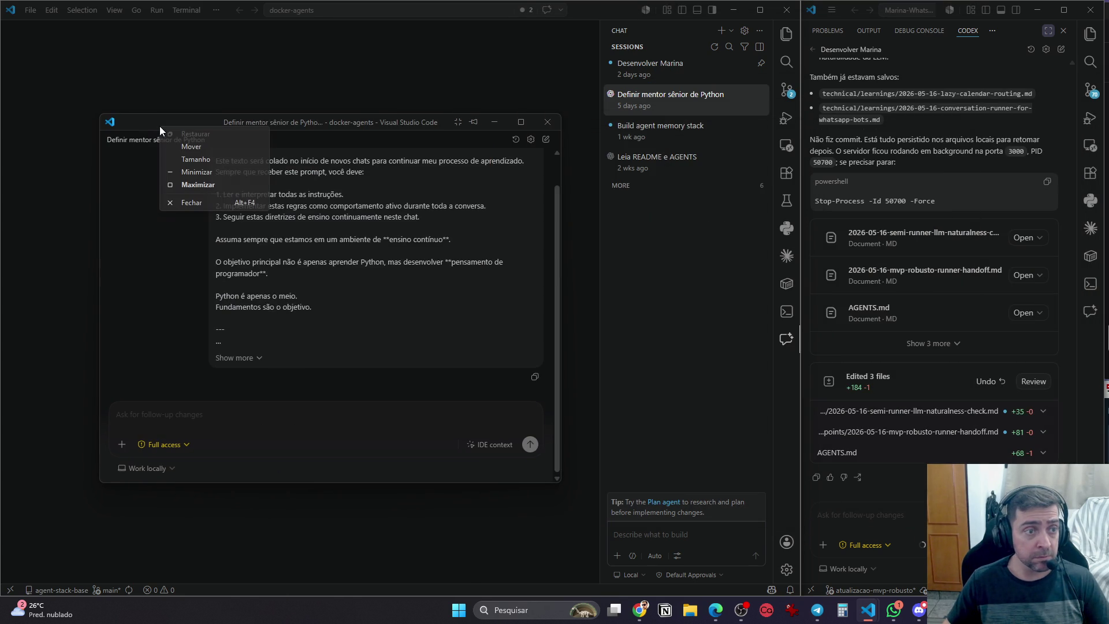
{"action": "right_click", "coordinate": [408, 121]}
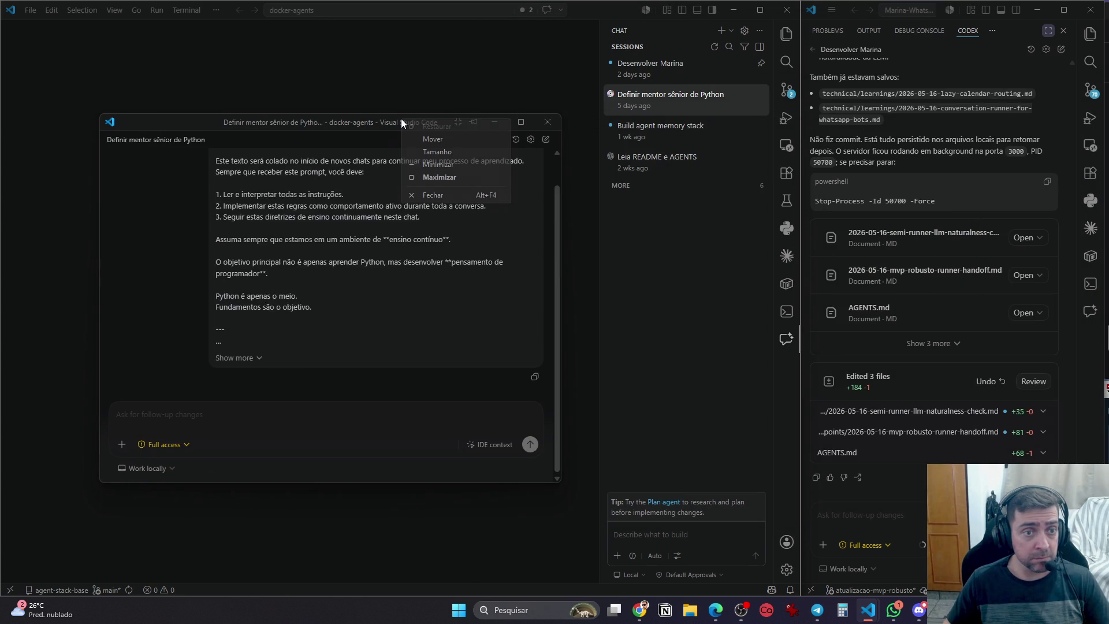
{"action": "left_click", "coordinate": [547, 122]}
{"action": "right_click", "coordinate": [669, 103]}
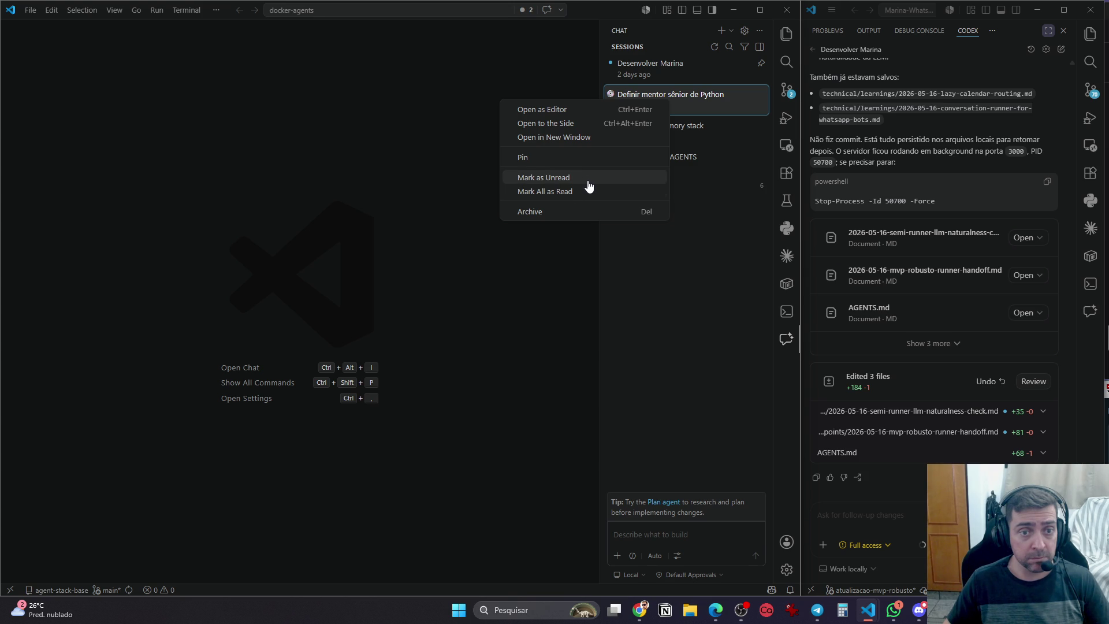
Mark all chat sessions as read, open the Python mentor session tab, and show Codex
{"action": "left_click", "coordinate": [589, 192]}
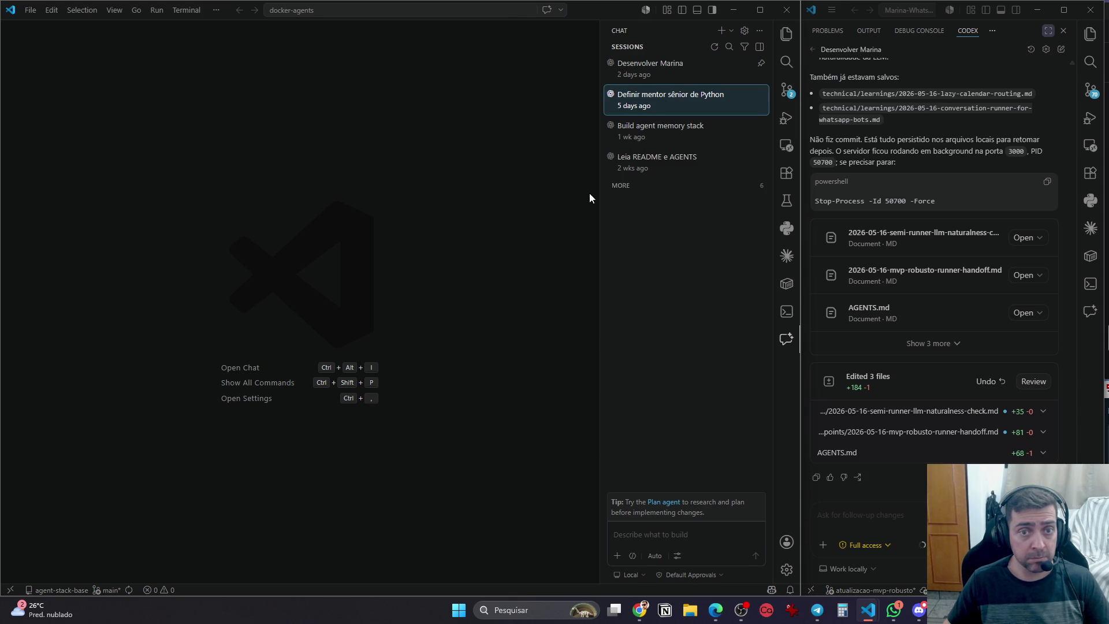
{"action": "left_click", "coordinate": [661, 103]}
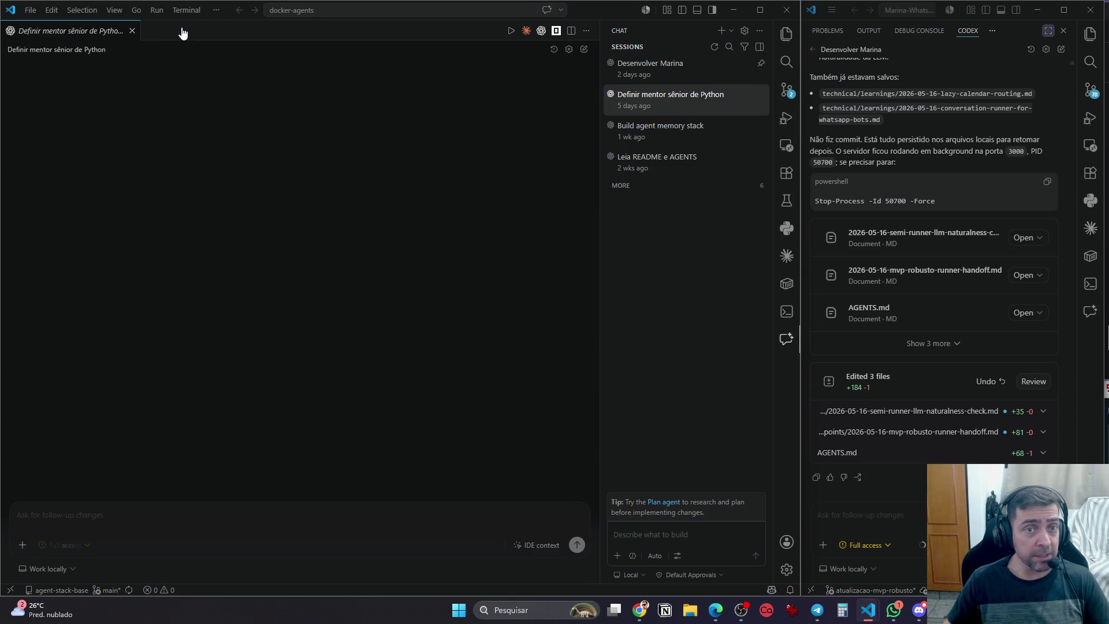
{"action": "left_click", "coordinate": [541, 30]}
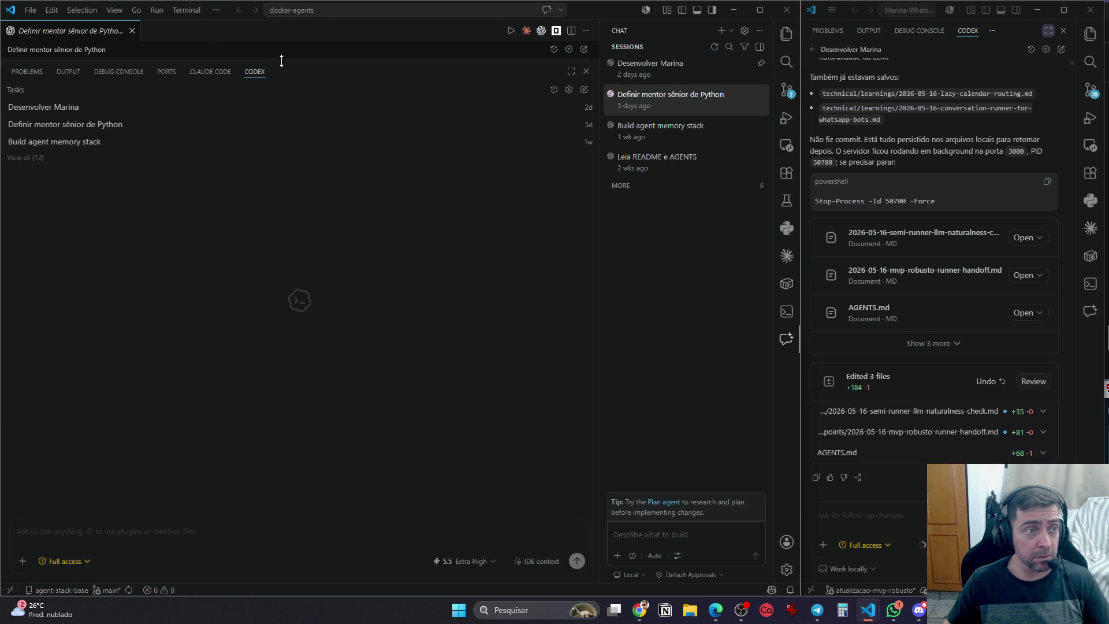
Resize the Codex panel and dock it to the right of the editor
{"action": "left_click_drag", "start_coordinate": [287, 55], "coordinate": [291, 108]}
{"action": "right_click", "coordinate": [282, 118]}
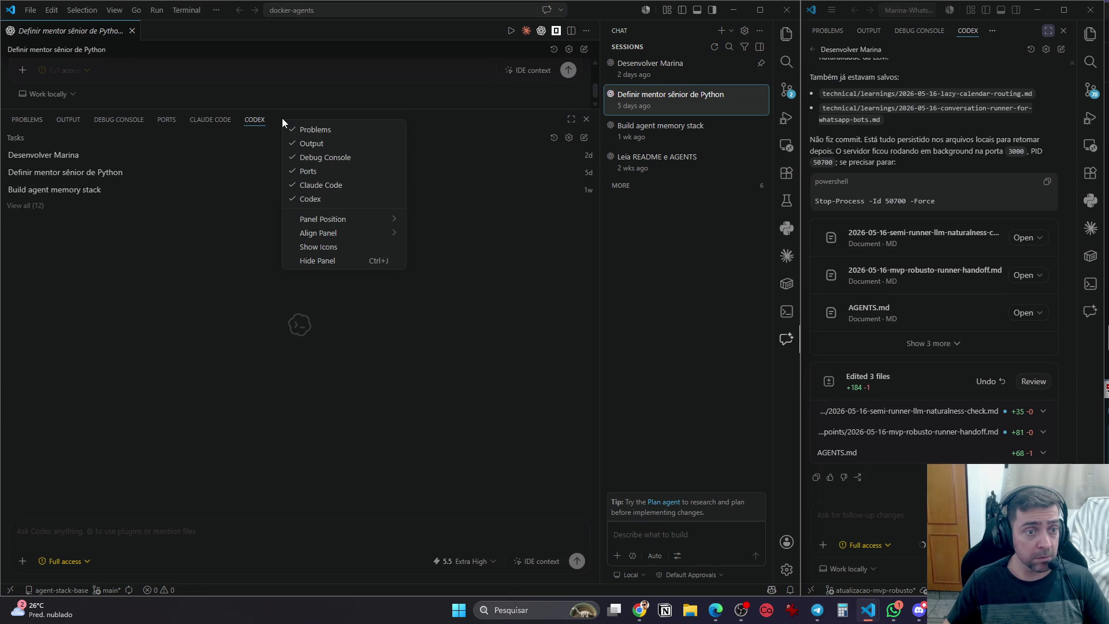
{"action": "mouse_move", "coordinate": [330, 225]}
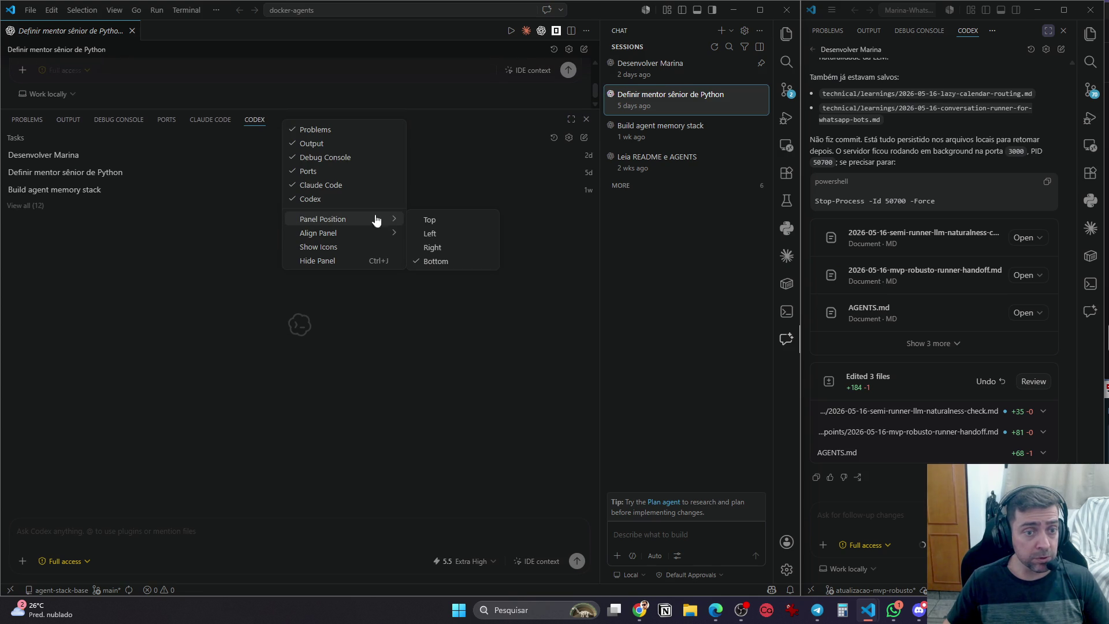
{"action": "left_click", "coordinate": [454, 246]}
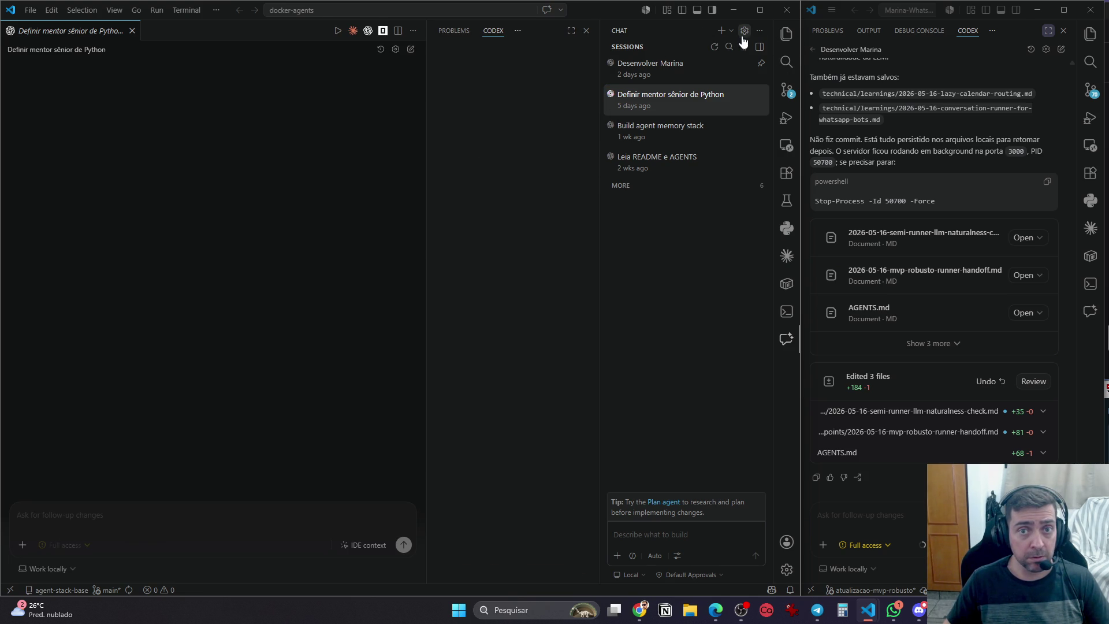
Move the chat sessions view to the left side bar
{"action": "left_click", "coordinate": [759, 30]}
{"action": "key", "text": "Escape"}
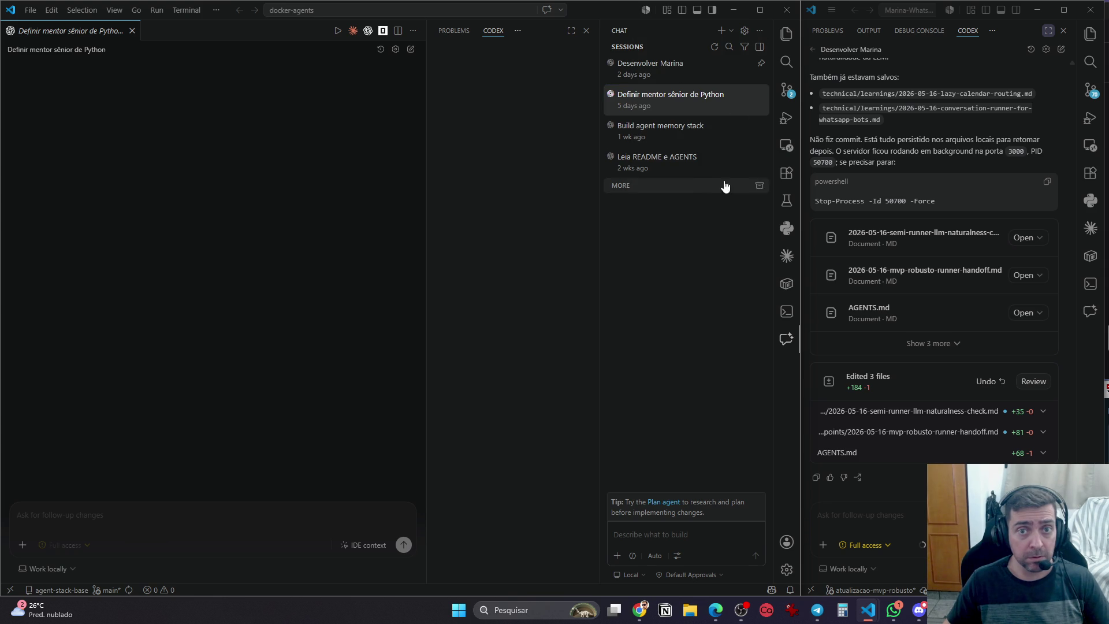
{"action": "right_click", "coordinate": [681, 37]}
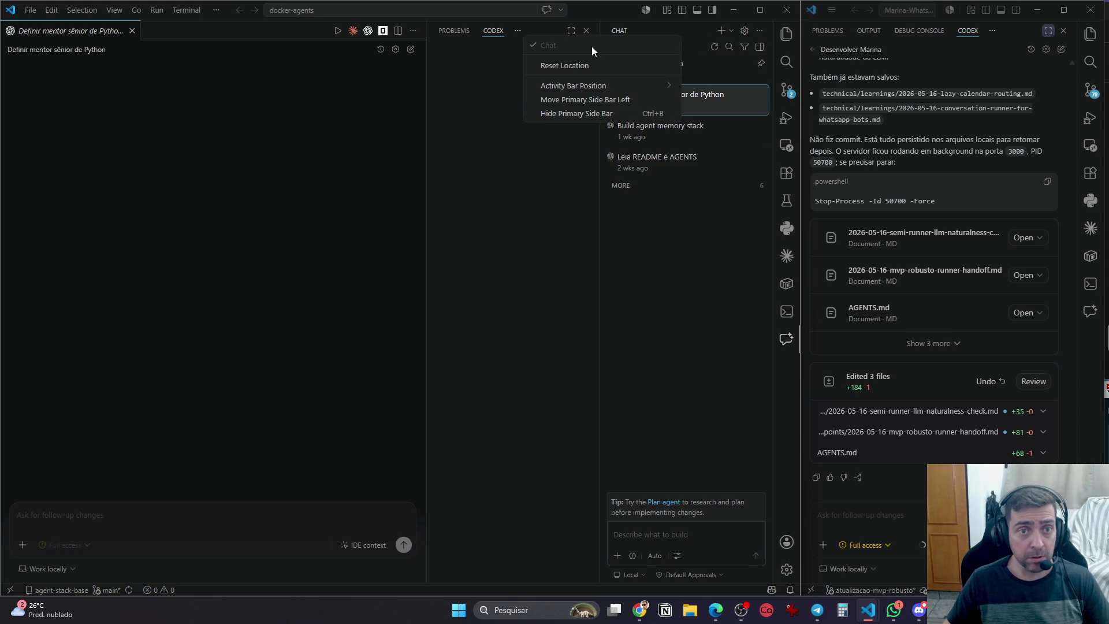
{"action": "left_click", "coordinate": [596, 71]}
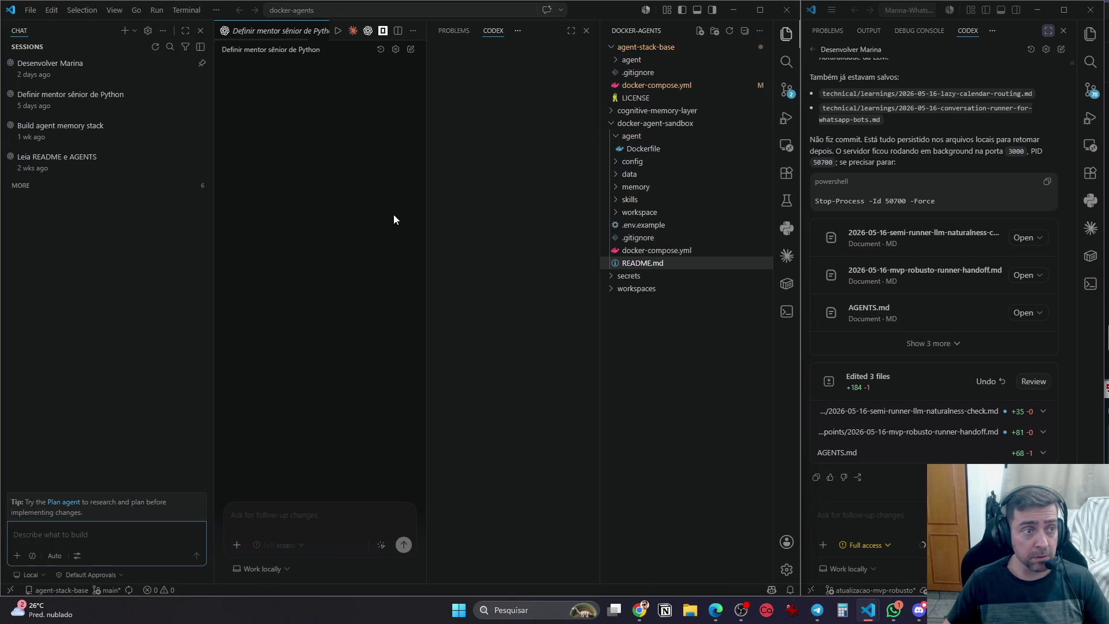
Move the Explorer side bar to the left edge of the window
{"action": "right_click", "coordinate": [670, 32]}
{"action": "mouse_move", "coordinate": [589, 111]}
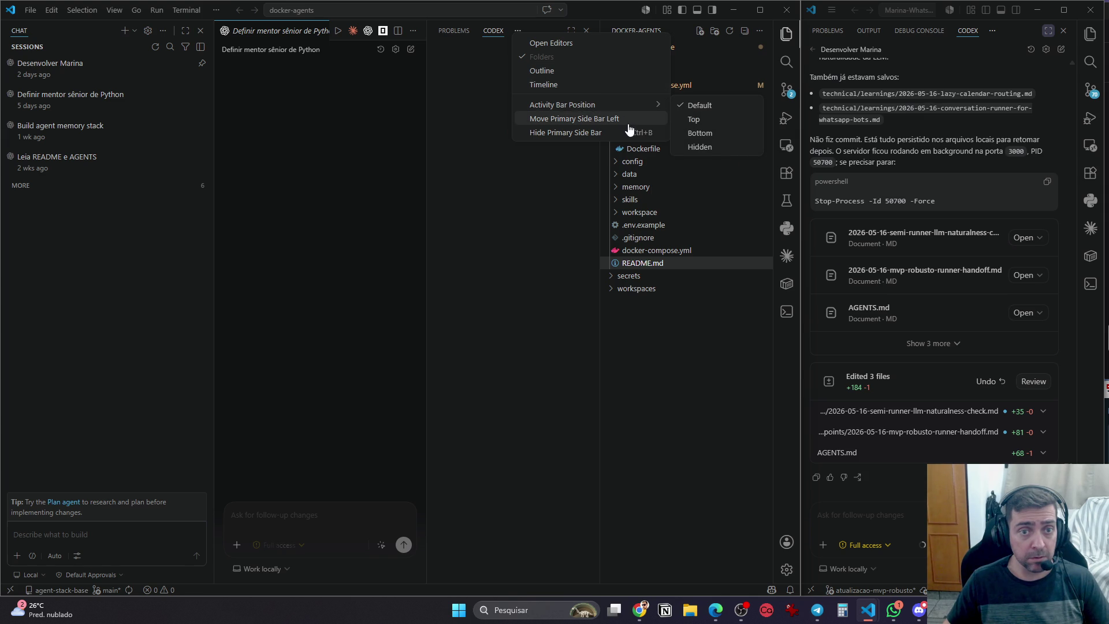
{"action": "left_click", "coordinate": [492, 315]}
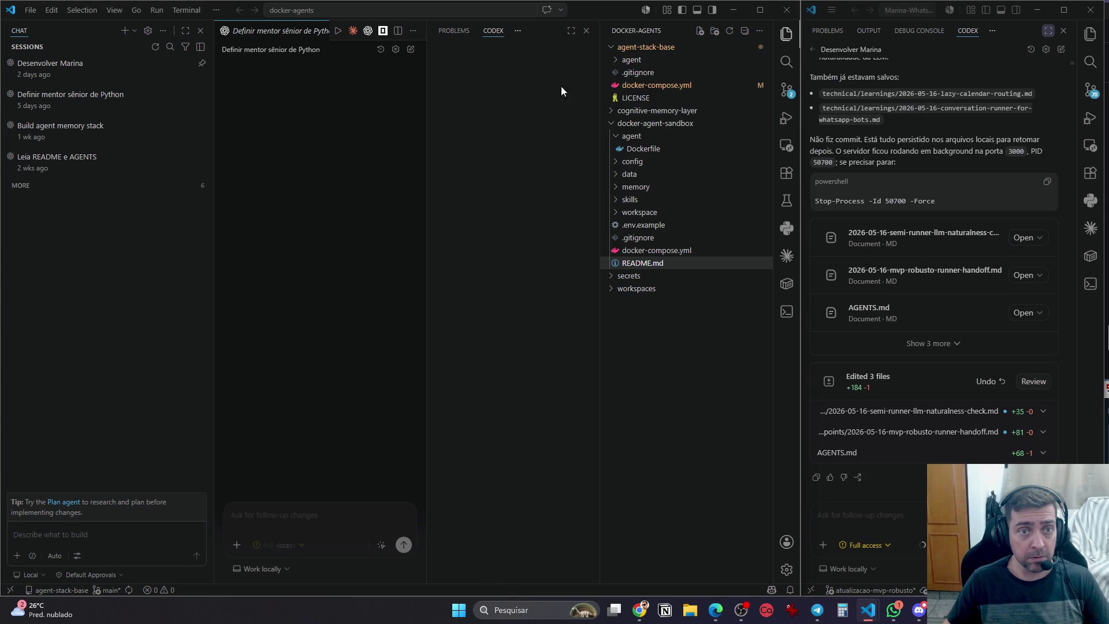
{"action": "right_click", "coordinate": [676, 31]}
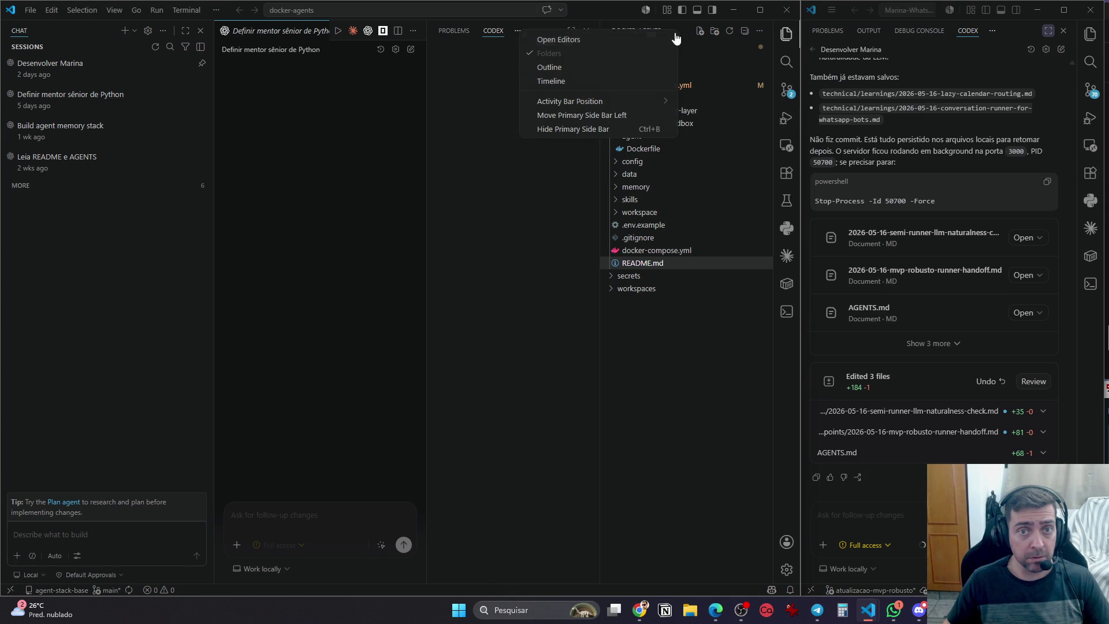
{"action": "left_click", "coordinate": [629, 116]}
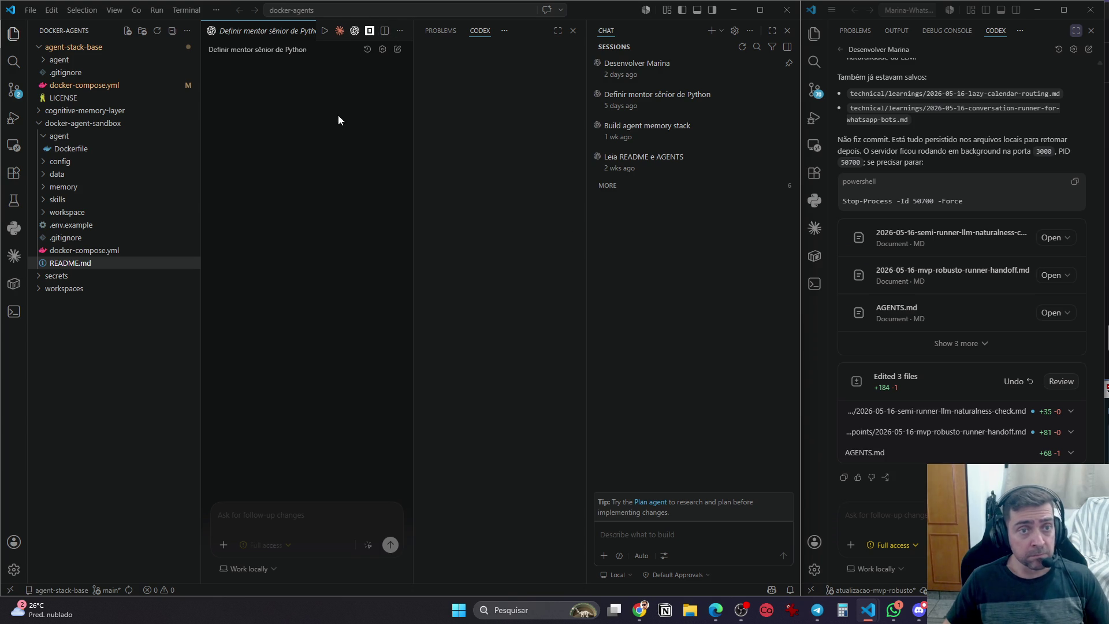
Close the Python mentor session tab and the Codex panel
{"action": "key", "text": "ctrl+w"}
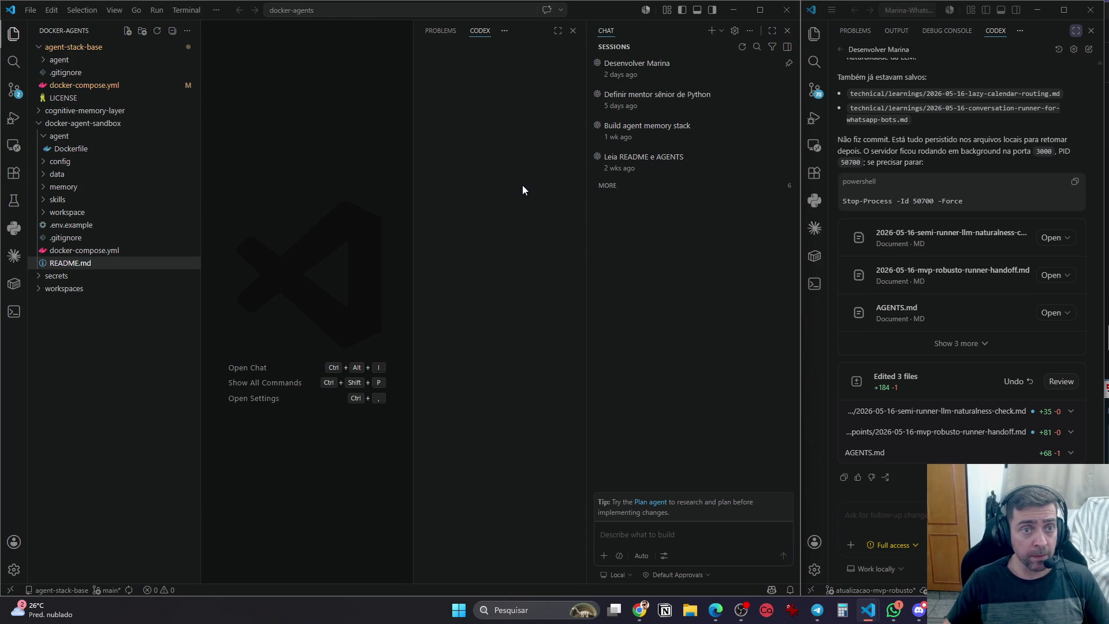
{"action": "left_click", "coordinate": [572, 32]}
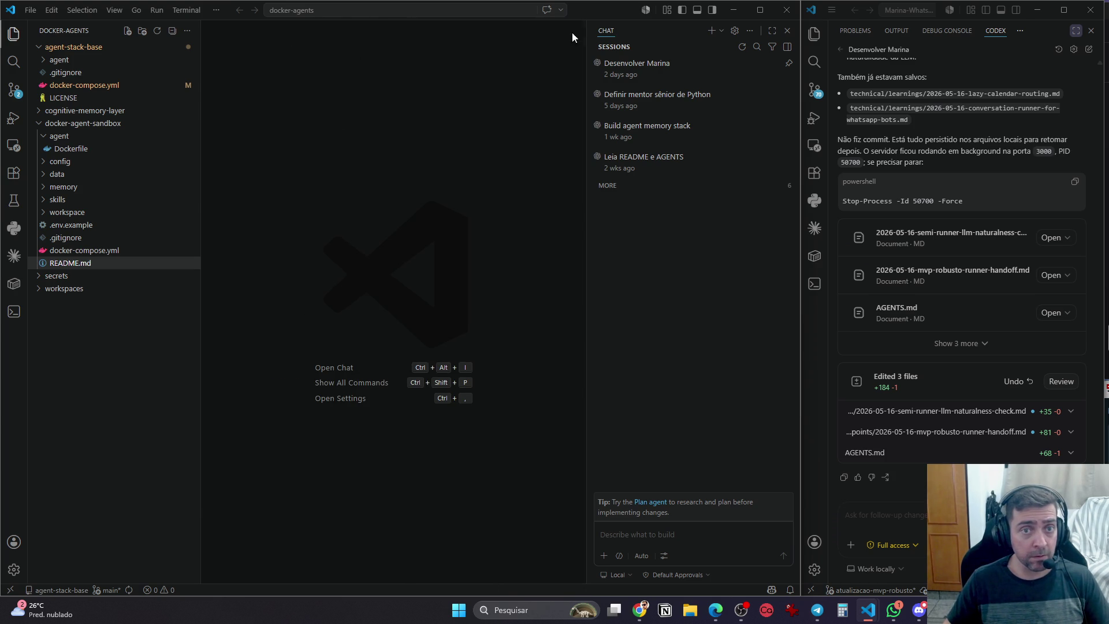
{"action": "left_click", "coordinate": [692, 98]}
{"action": "left_click", "coordinate": [333, 30]}
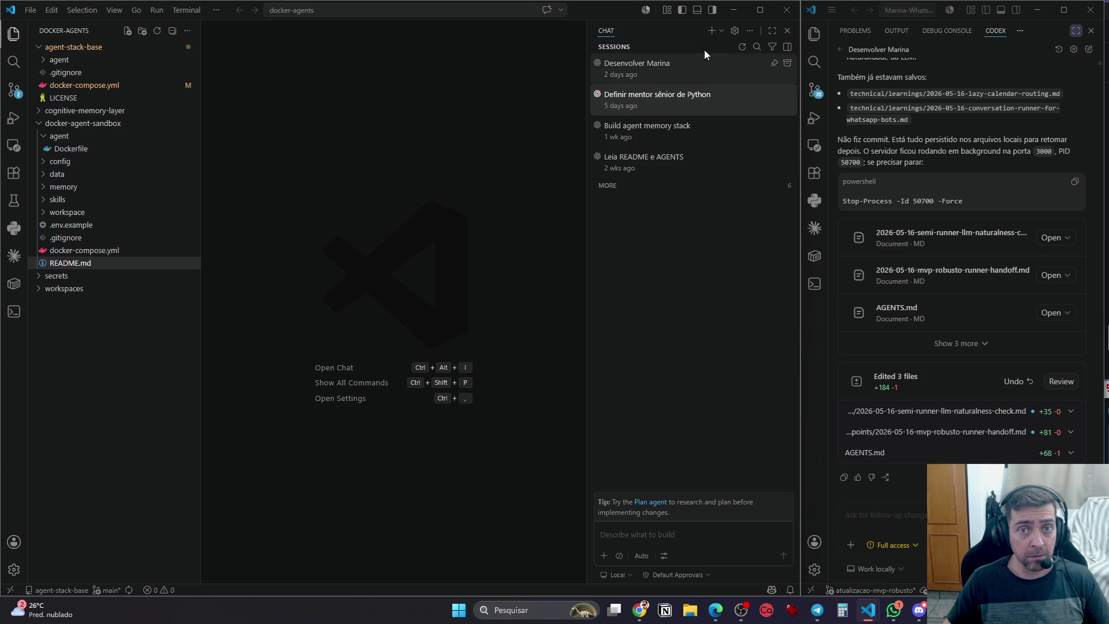
Close the chat sessions panel, open the agent Dockerfile, and reopen Codex beside it
{"action": "left_click", "coordinate": [745, 185]}
{"action": "left_click", "coordinate": [787, 30]}
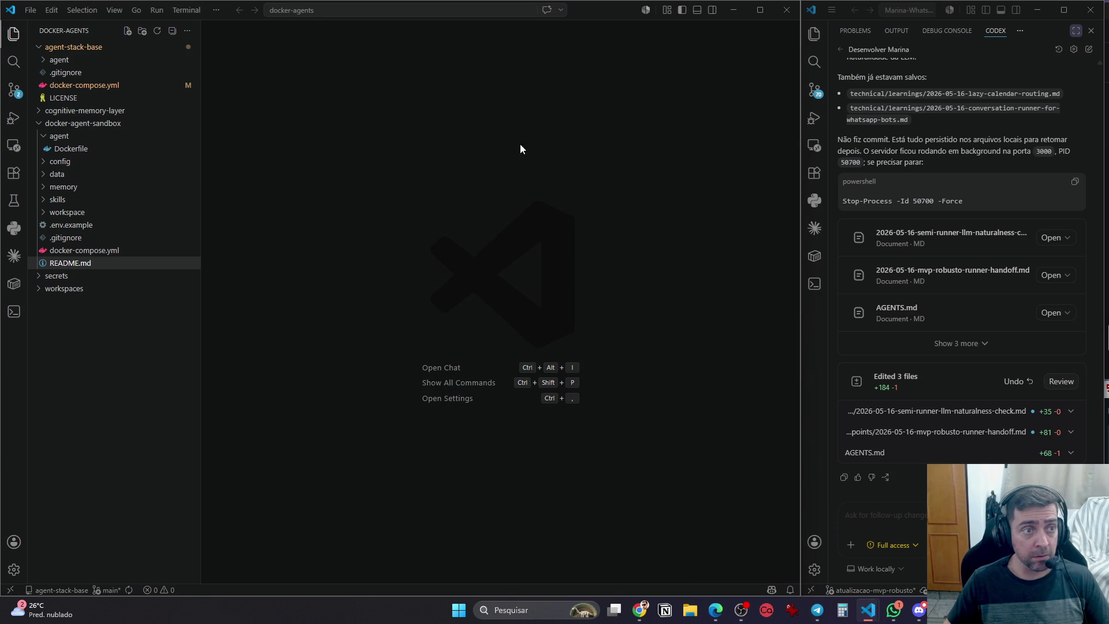
{"action": "left_click", "coordinate": [96, 149]}
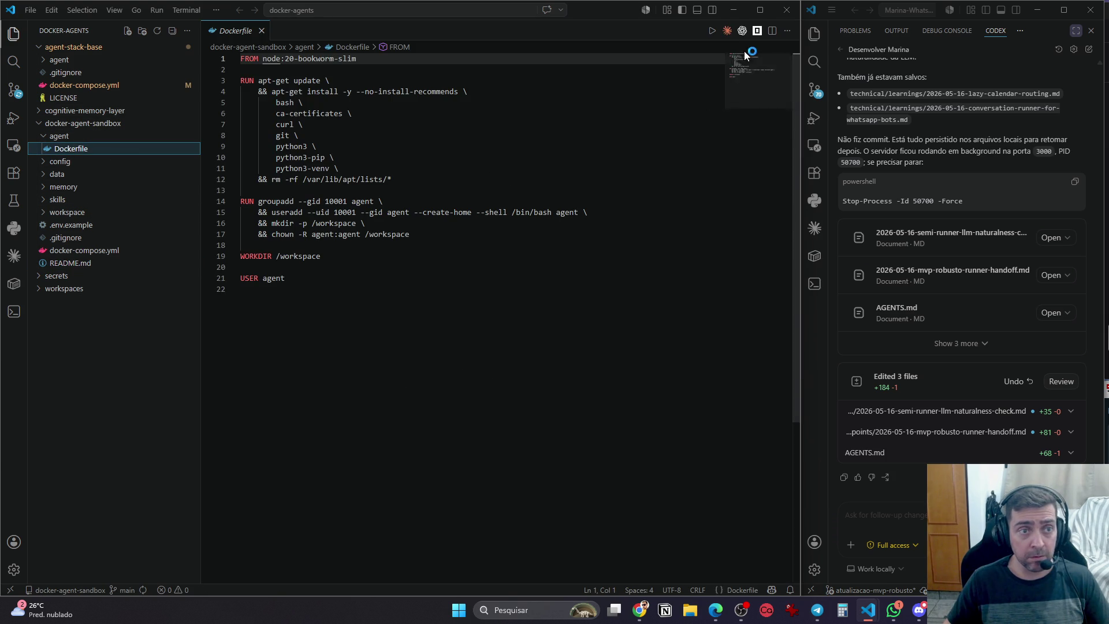
{"action": "left_click", "coordinate": [743, 31]}
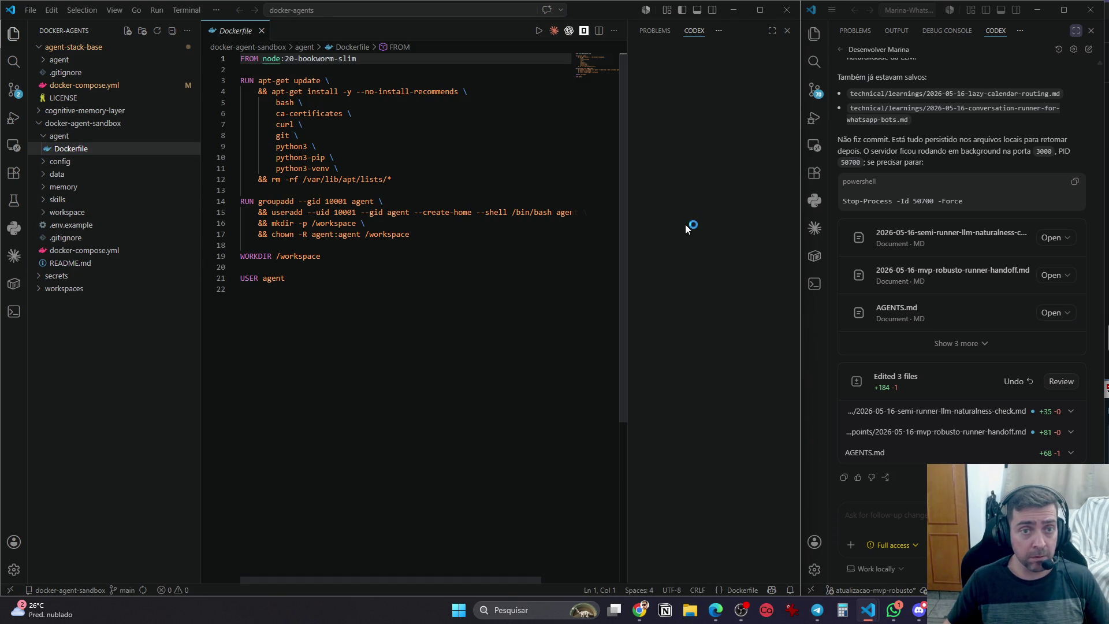
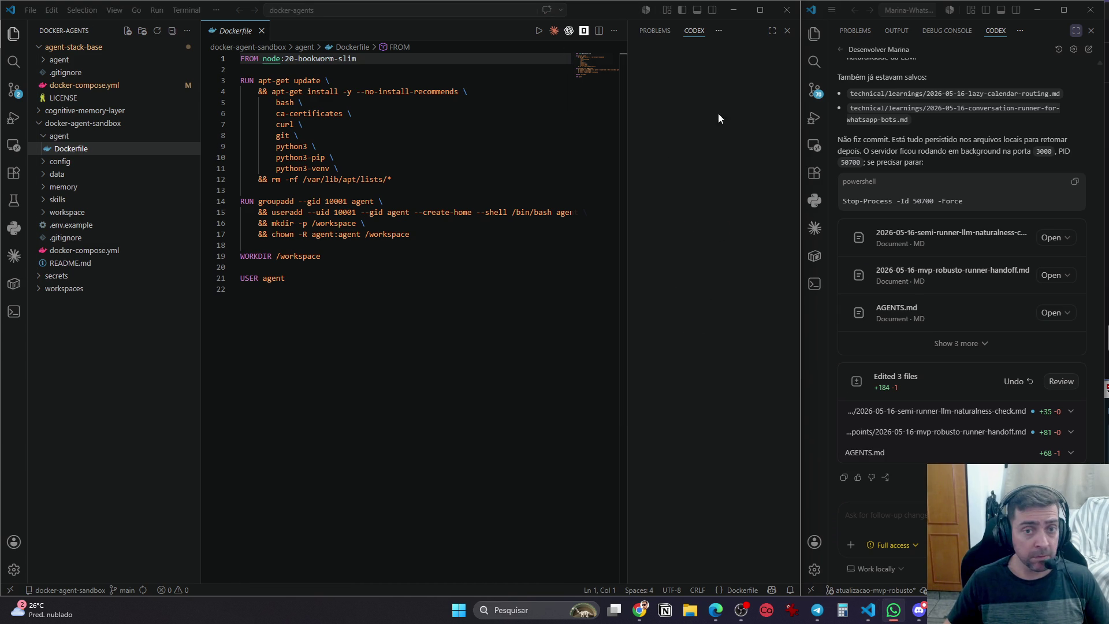
Switch the side panel between Problems and Codex and open a Claude Code session beside the Dockerfile
{"action": "left_click", "coordinate": [661, 33]}
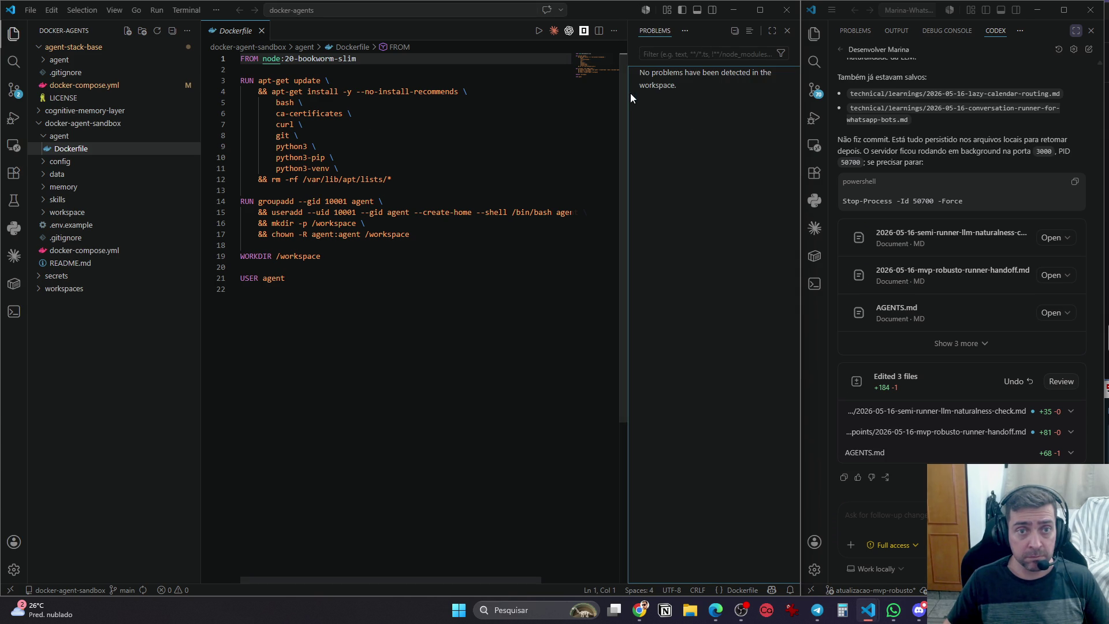
{"action": "left_click", "coordinate": [787, 31]}
{"action": "left_click", "coordinate": [744, 30]}
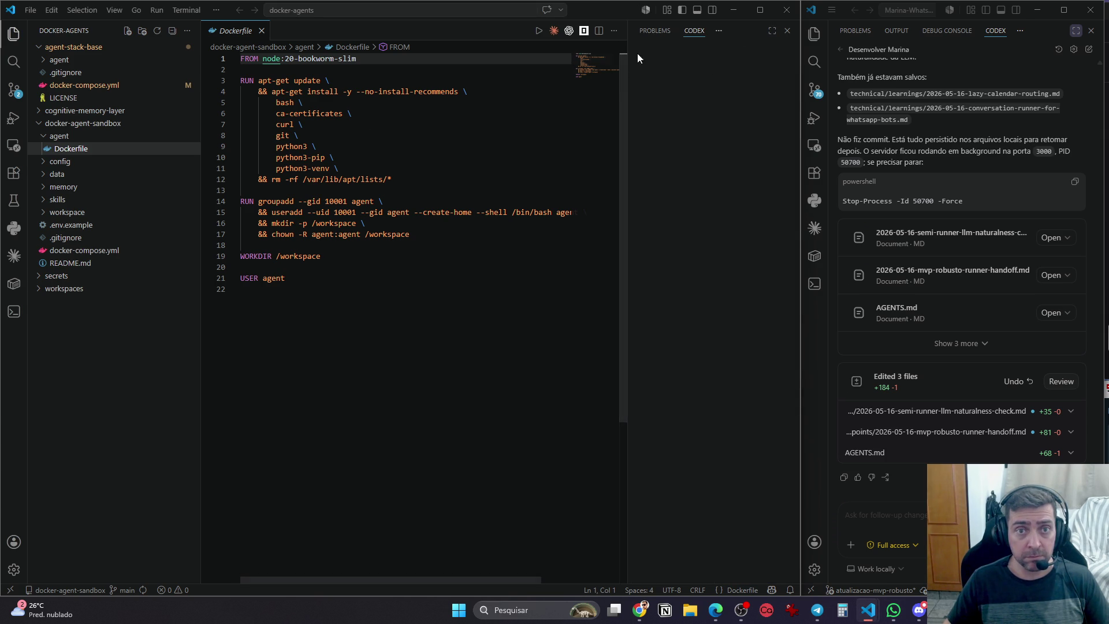
{"action": "left_click", "coordinate": [554, 30]}
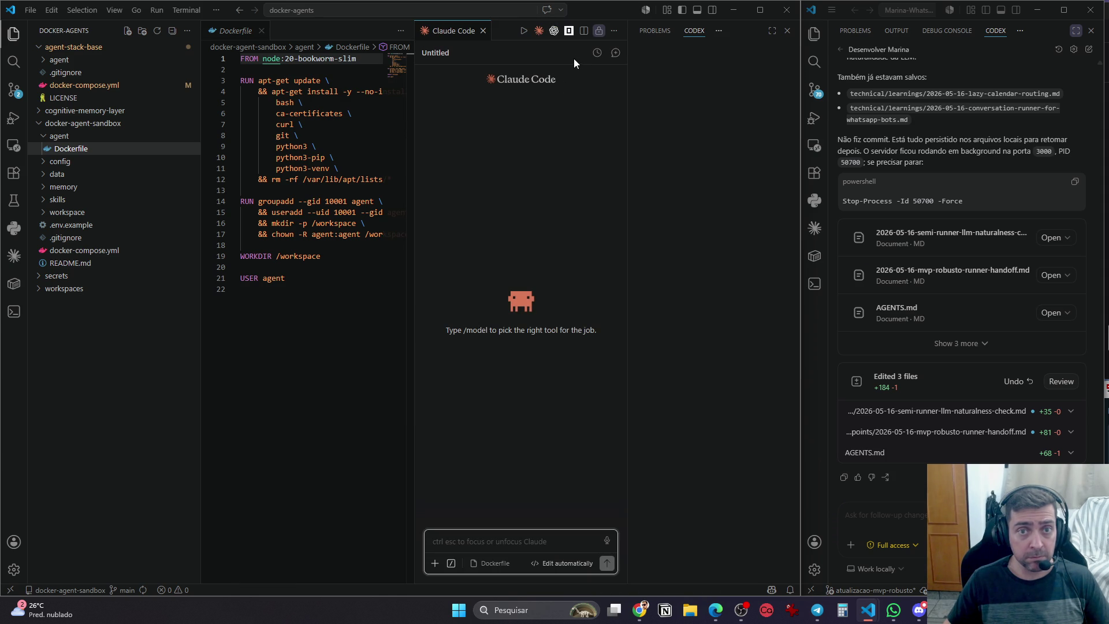
Close the docker-agents window and open a new, maximized empty VS Code window from the taskbar
{"action": "left_click", "coordinate": [787, 10]}
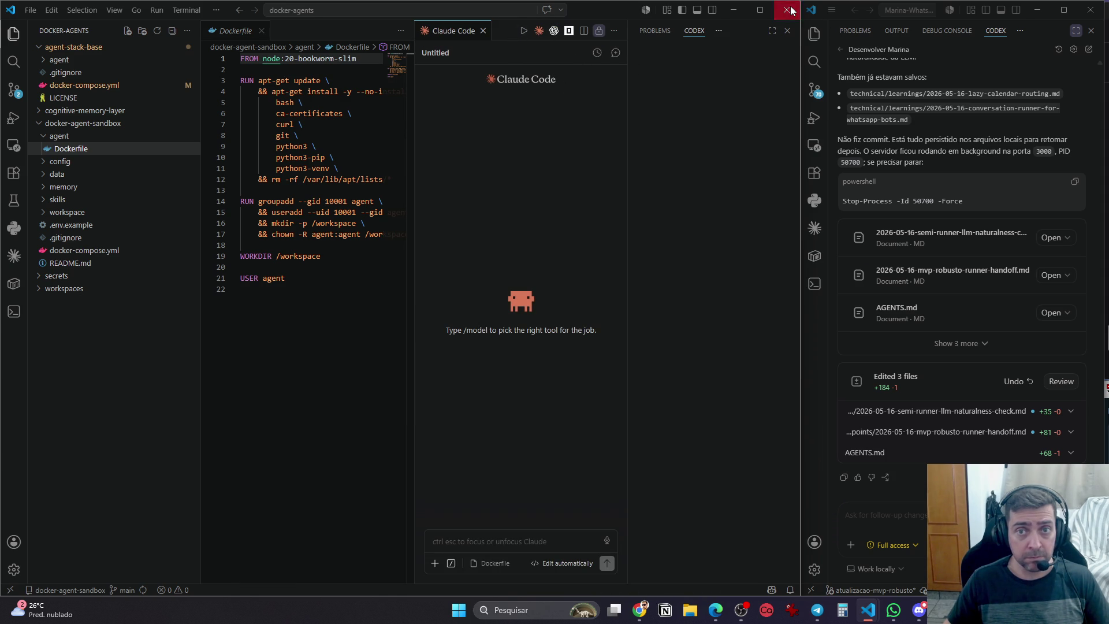
{"action": "right_click", "coordinate": [867, 610]}
{"action": "left_click", "coordinate": [841, 541]}
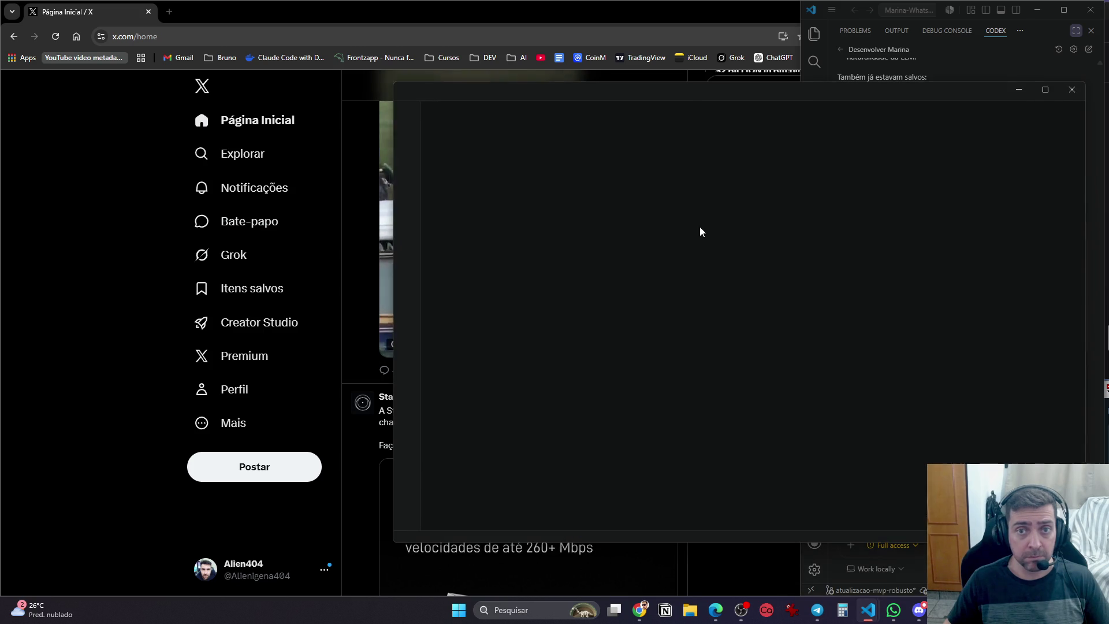
{"action": "mouse_move", "coordinate": [901, 95]}
{"action": "left_mouse_down"}
{"action": "mouse_move", "coordinate": [672, 228]}
{"action": "mouse_move", "coordinate": [673, 69]}
{"action": "left_mouse_up"}
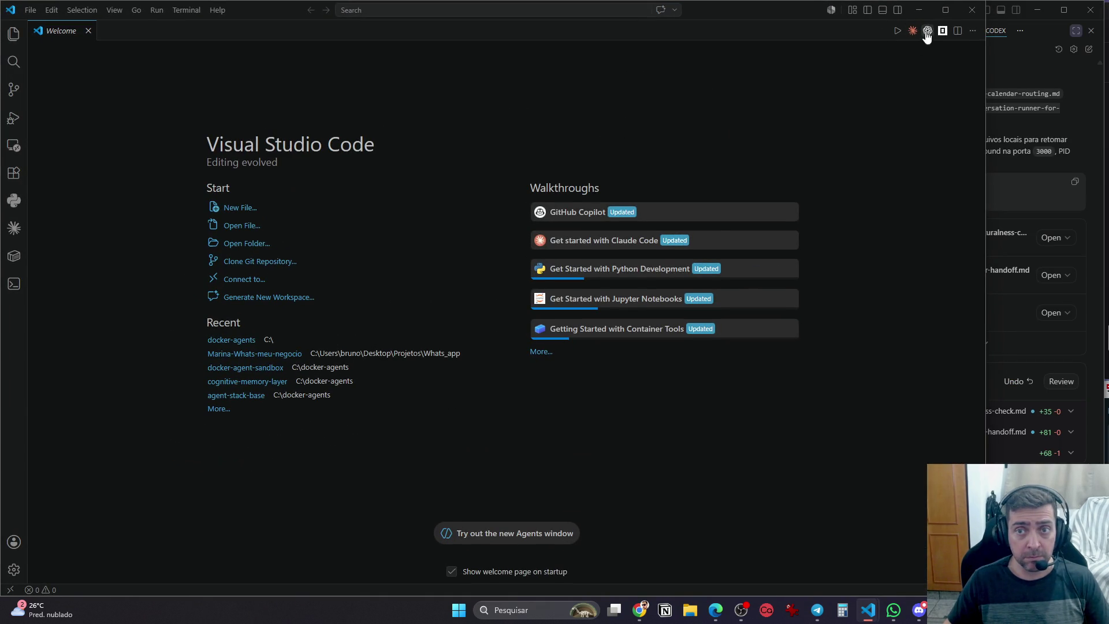
Open Codex in the bottom panel, remove it from the panel, then add it back
{"action": "left_click", "coordinate": [928, 30]}
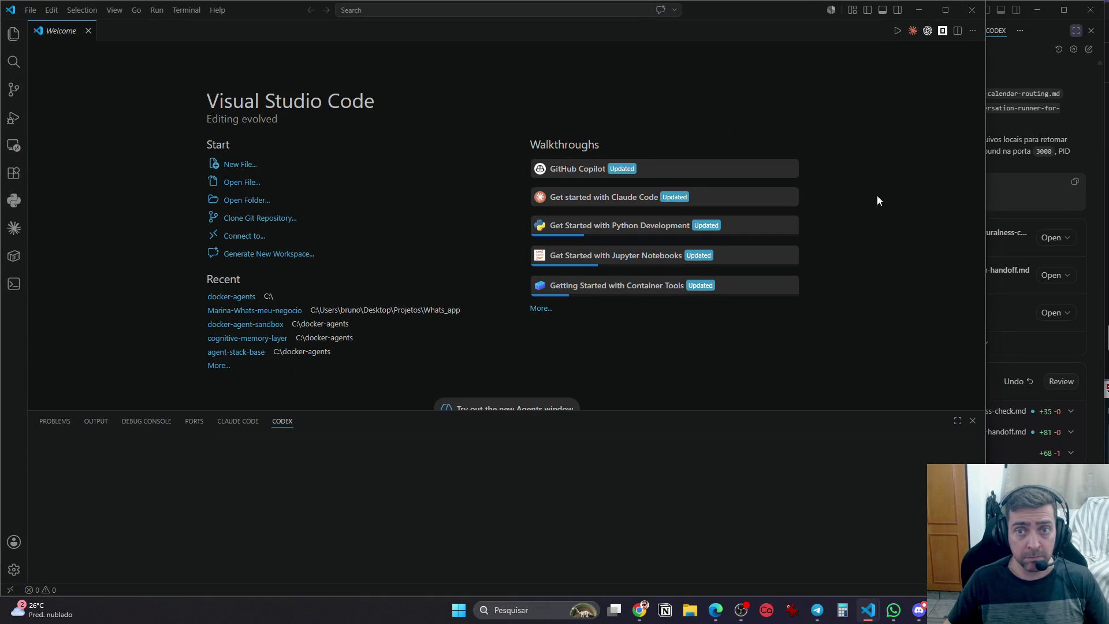
{"action": "right_click", "coordinate": [930, 34]}
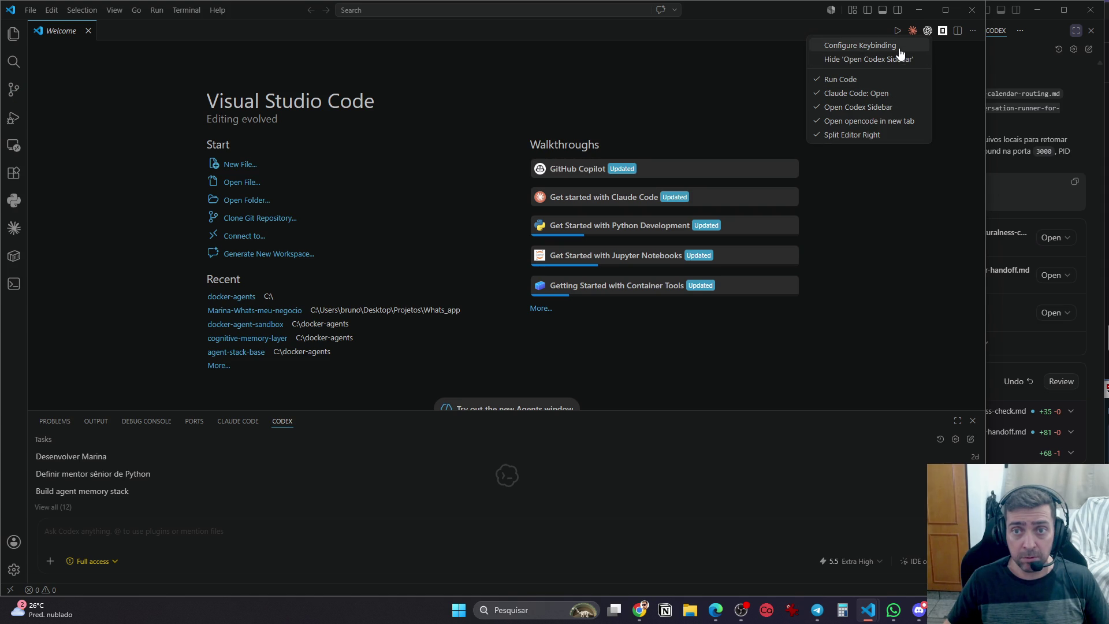
{"action": "key", "text": "Escape"}
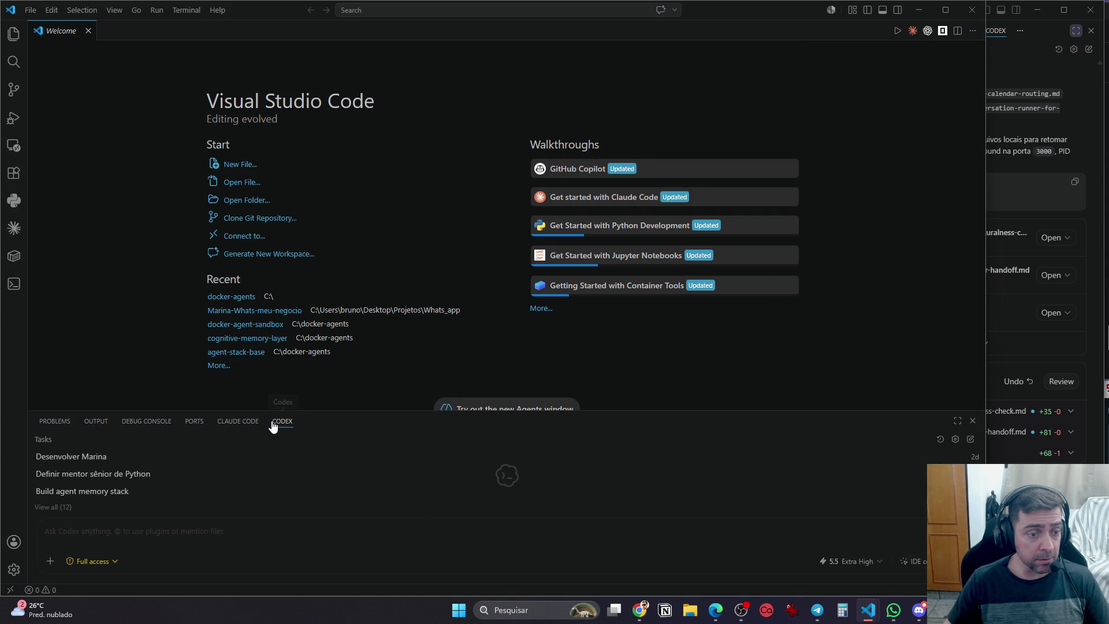
{"action": "right_click", "coordinate": [315, 423]}
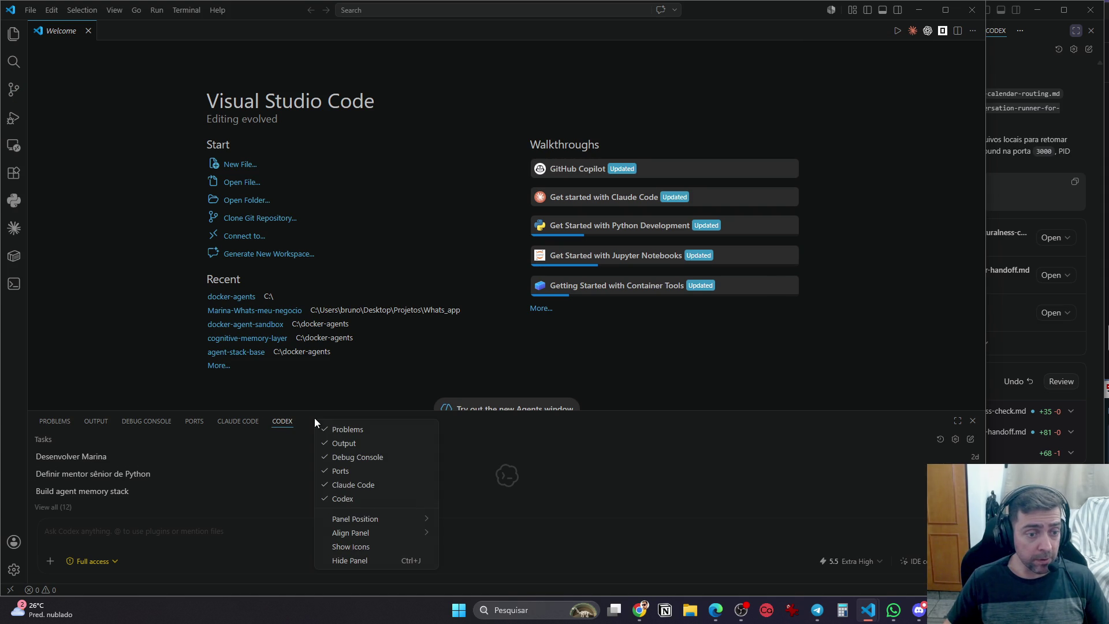
{"action": "left_click", "coordinate": [342, 499]}
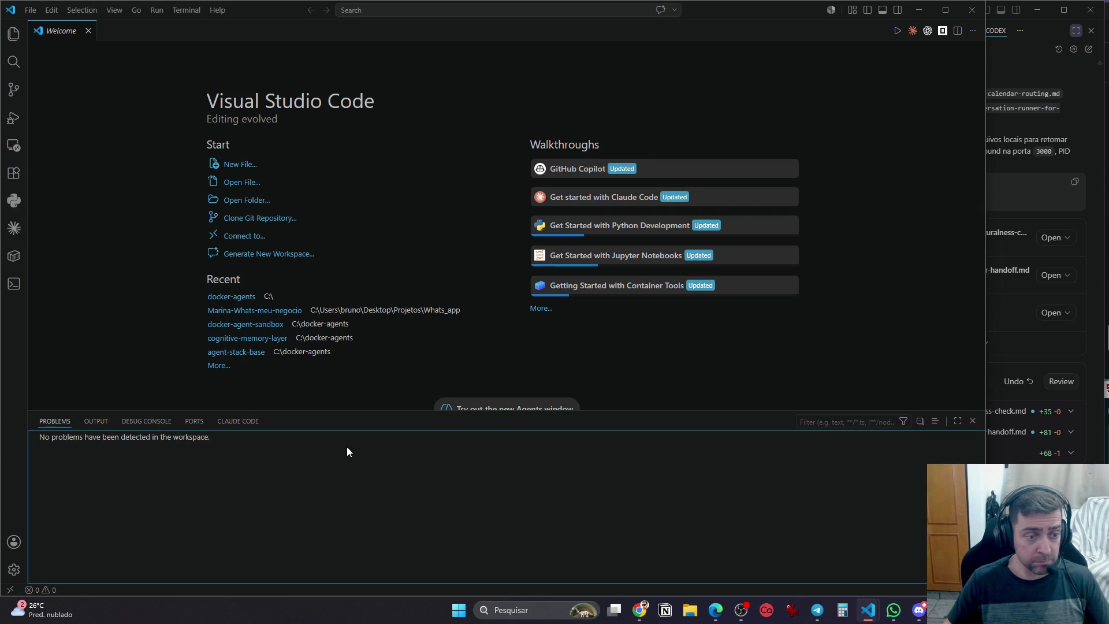
{"action": "left_click", "coordinate": [927, 30]}
Move the panel to the right, re-add Codex, widen it, and open the Agents window
{"action": "right_click", "coordinate": [286, 426]}
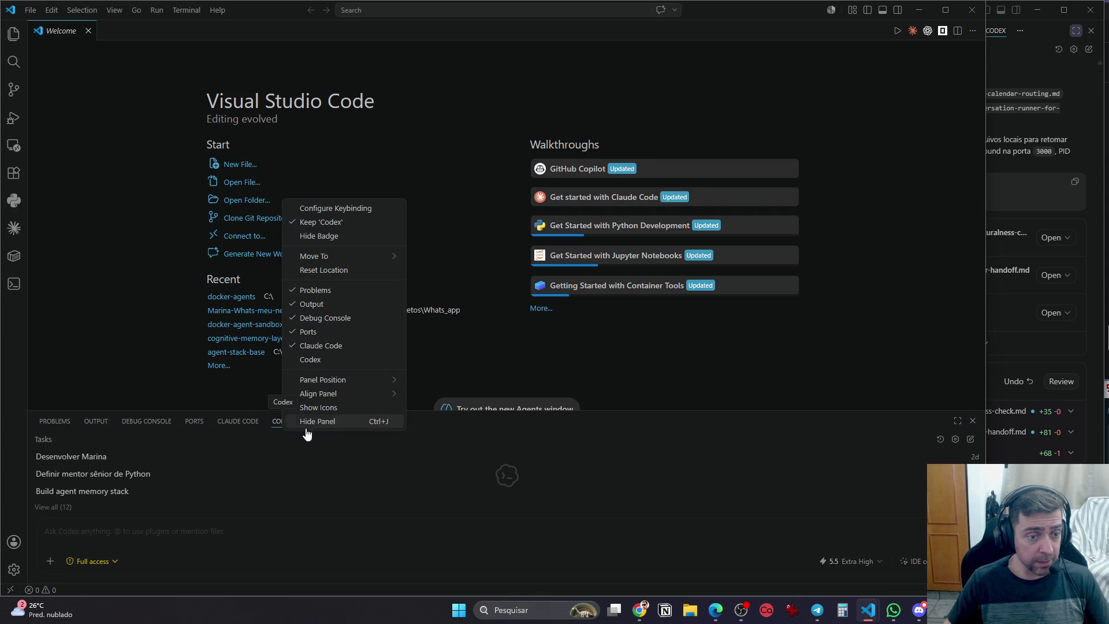
{"action": "mouse_move", "coordinate": [355, 398]}
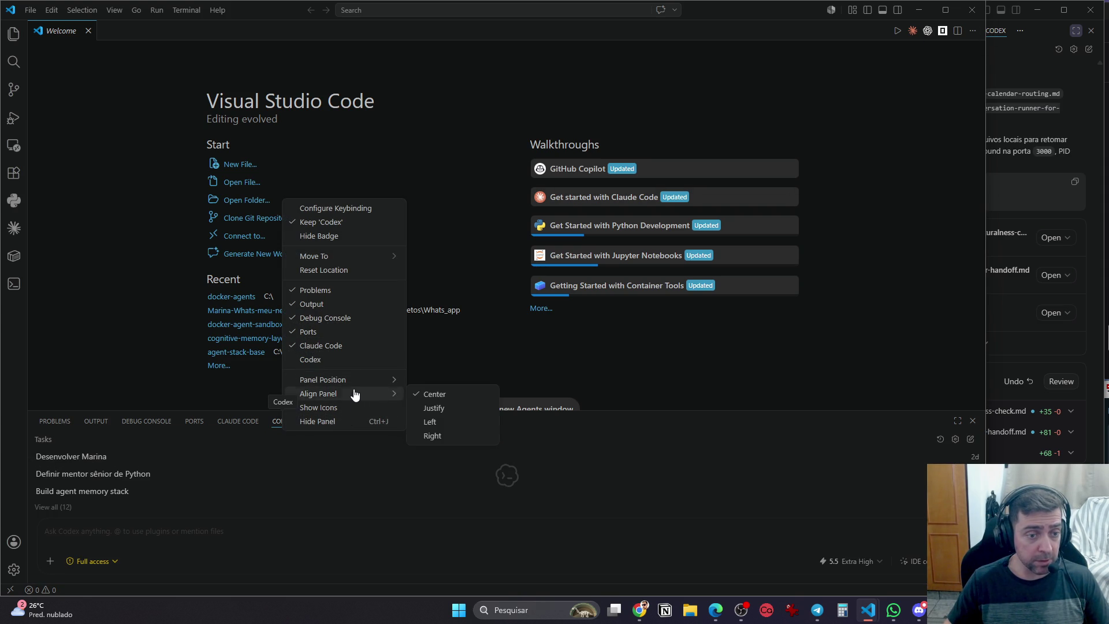
{"action": "left_click", "coordinate": [439, 409]}
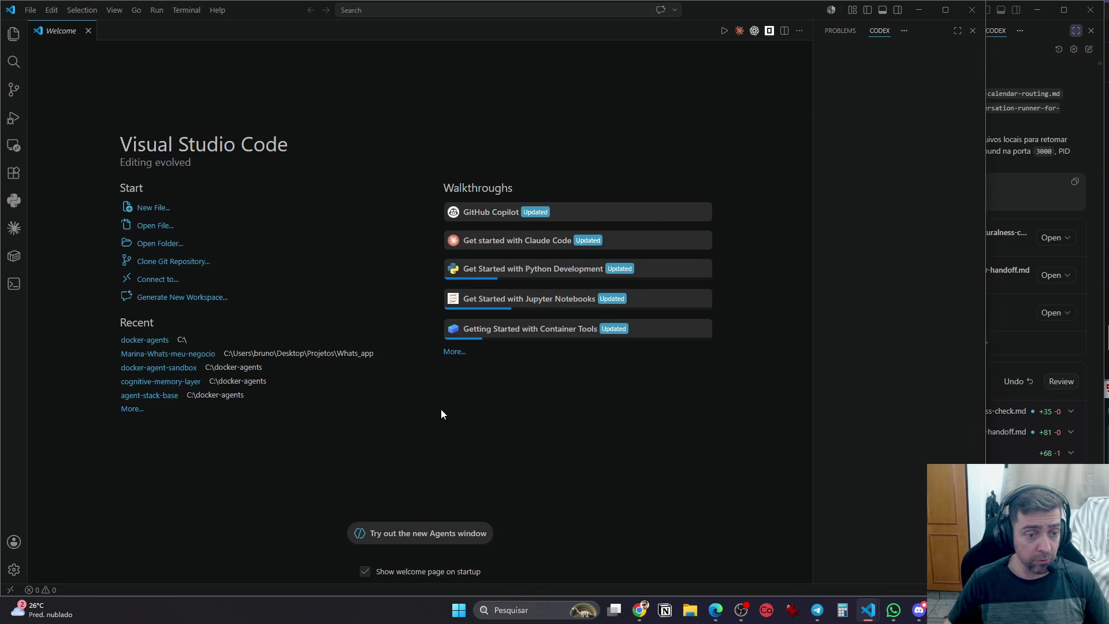
{"action": "left_click", "coordinate": [841, 30]}
{"action": "right_click", "coordinate": [872, 34]}
{"action": "left_click", "coordinate": [901, 65]}
{"action": "left_click", "coordinate": [753, 30]}
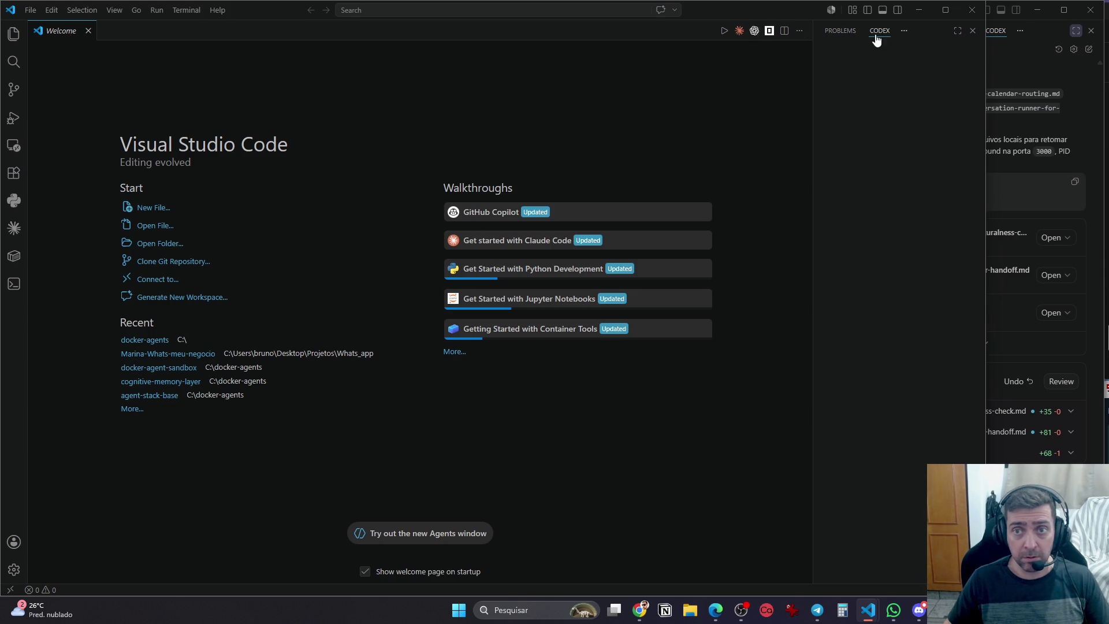
{"action": "mouse_move", "coordinate": [813, 64]}
{"action": "left_mouse_down"}
{"action": "mouse_move", "coordinate": [775, 67]}
{"action": "mouse_move", "coordinate": [791, 78]}
{"action": "left_mouse_up"}
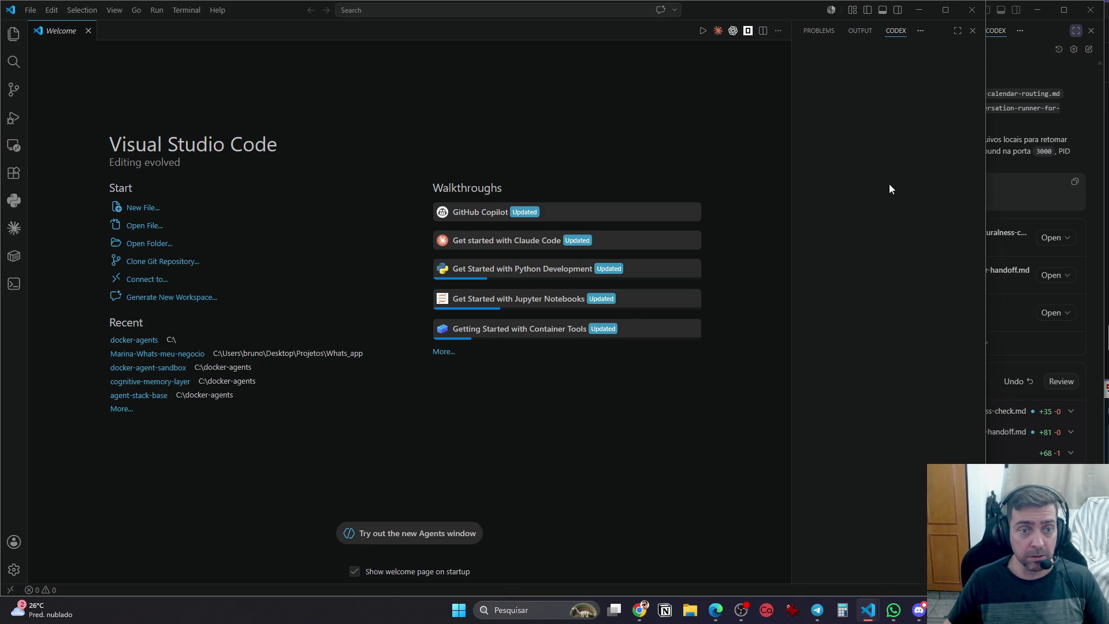
{"action": "left_click", "coordinate": [831, 10]}
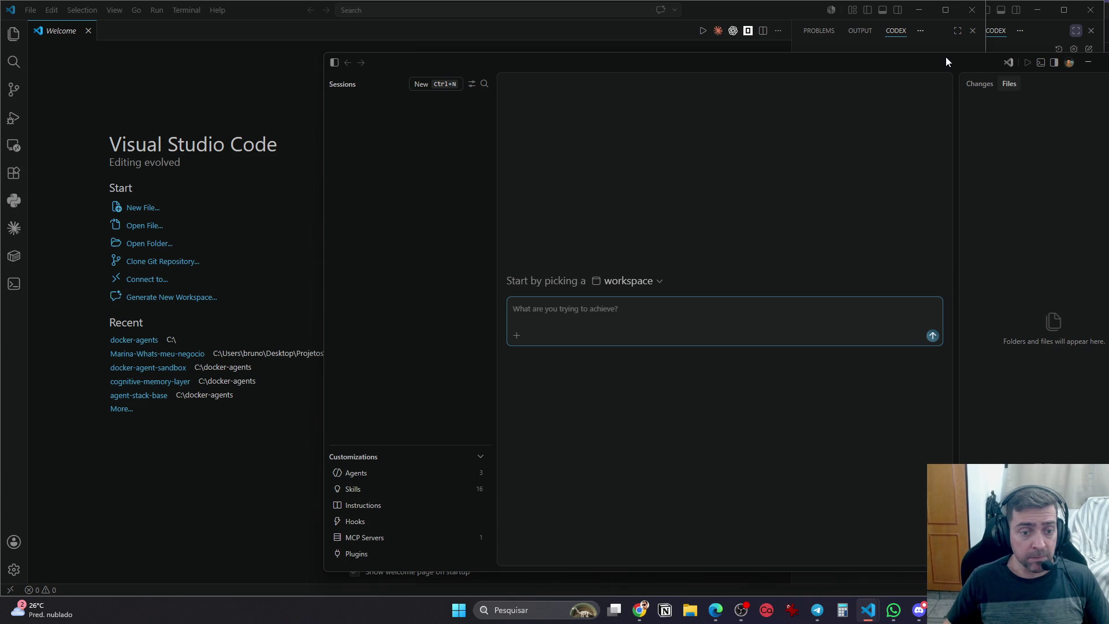
Close the Agents window and show the Explorer from the View menu
{"action": "left_click_drag", "start_coordinate": [823, 64], "coordinate": [468, 69]}
{"action": "left_click", "coordinate": [796, 68]}
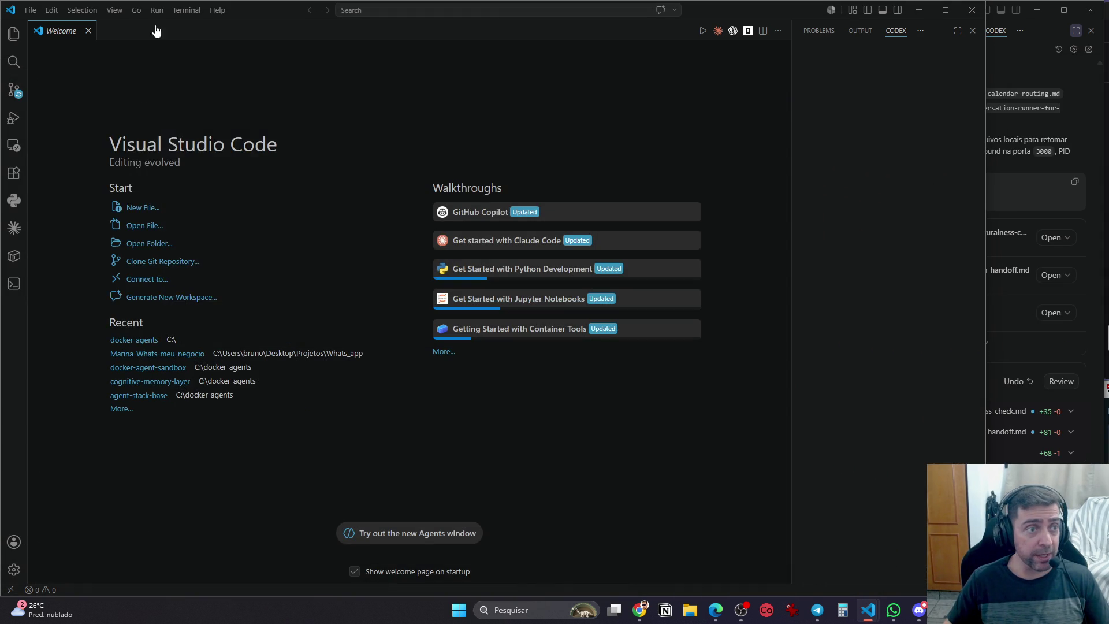
{"action": "left_click", "coordinate": [137, 10]}
{"action": "mouse_move", "coordinate": [114, 9]}
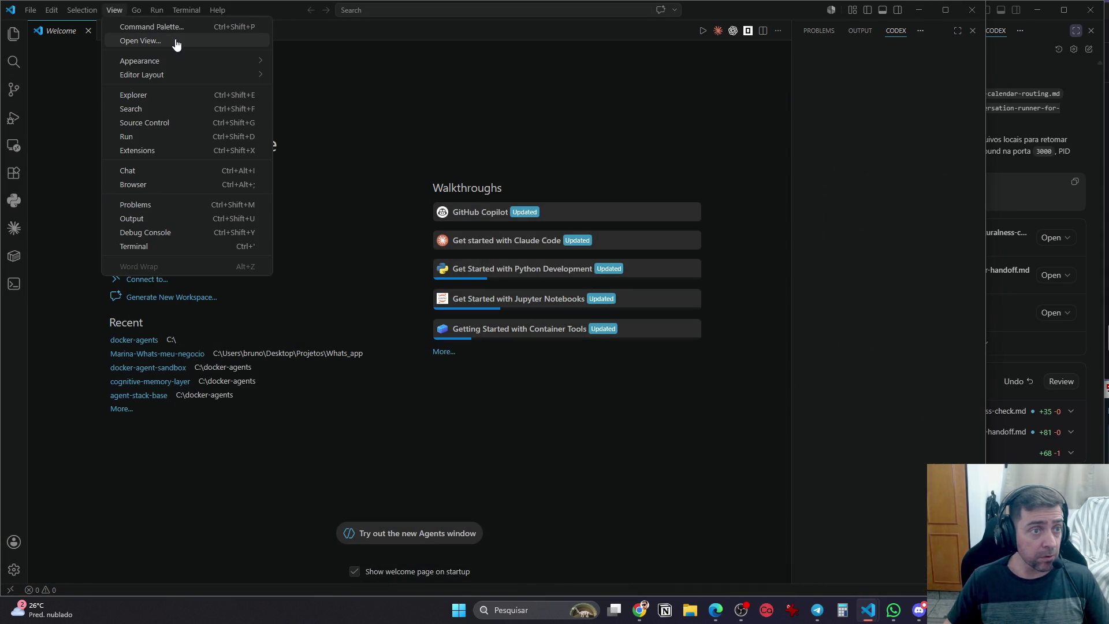
{"action": "mouse_move", "coordinate": [196, 62]}
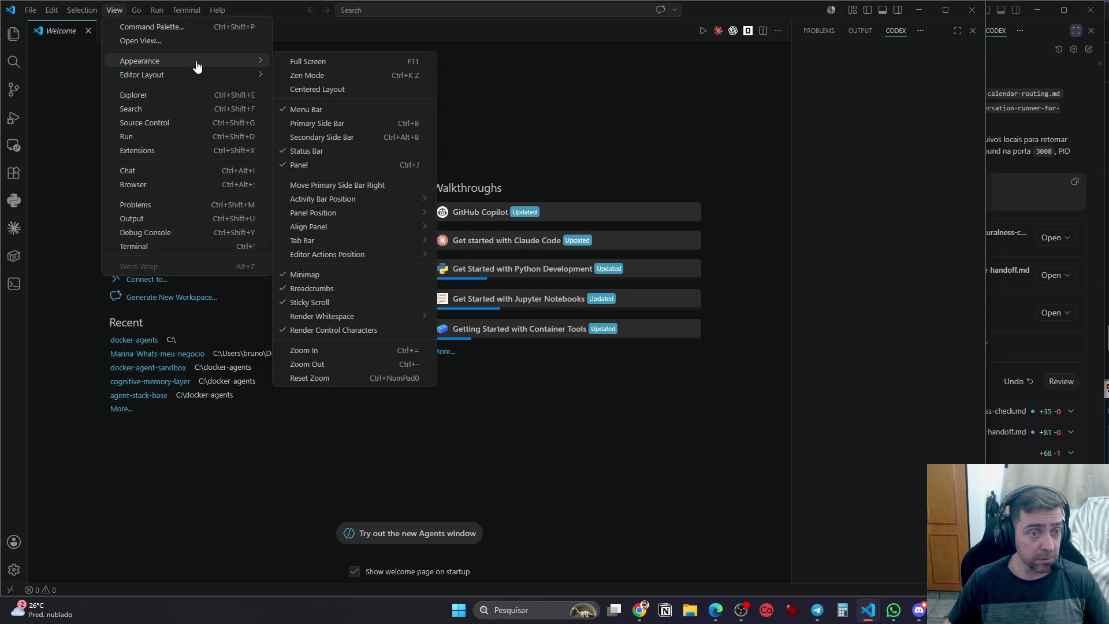
{"action": "mouse_move", "coordinate": [377, 319]}
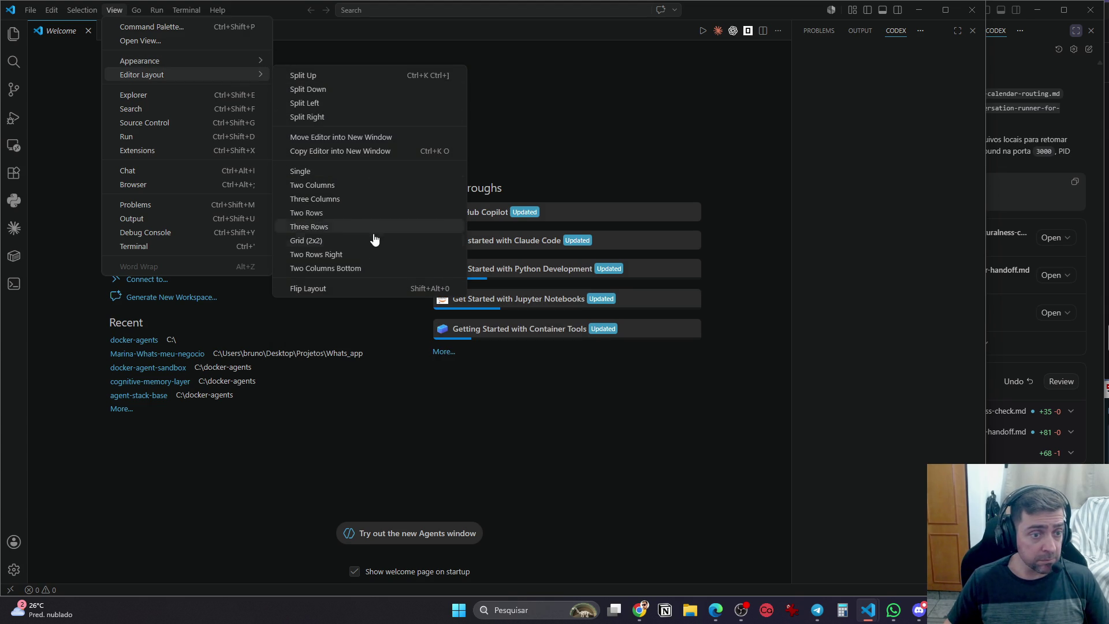
{"action": "left_click", "coordinate": [214, 96]}
Switch the sidebar to Search, then Source Control, then open the Chat sessions list
{"action": "left_click", "coordinate": [114, 9]}
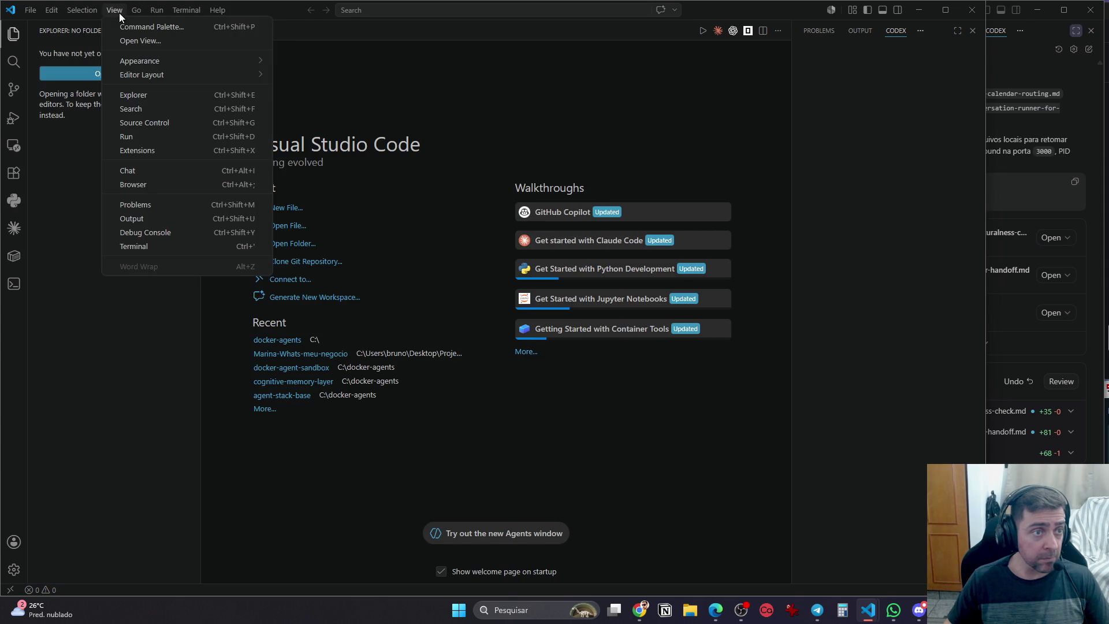
{"action": "left_click", "coordinate": [140, 109]}
{"action": "left_click", "coordinate": [122, 12]}
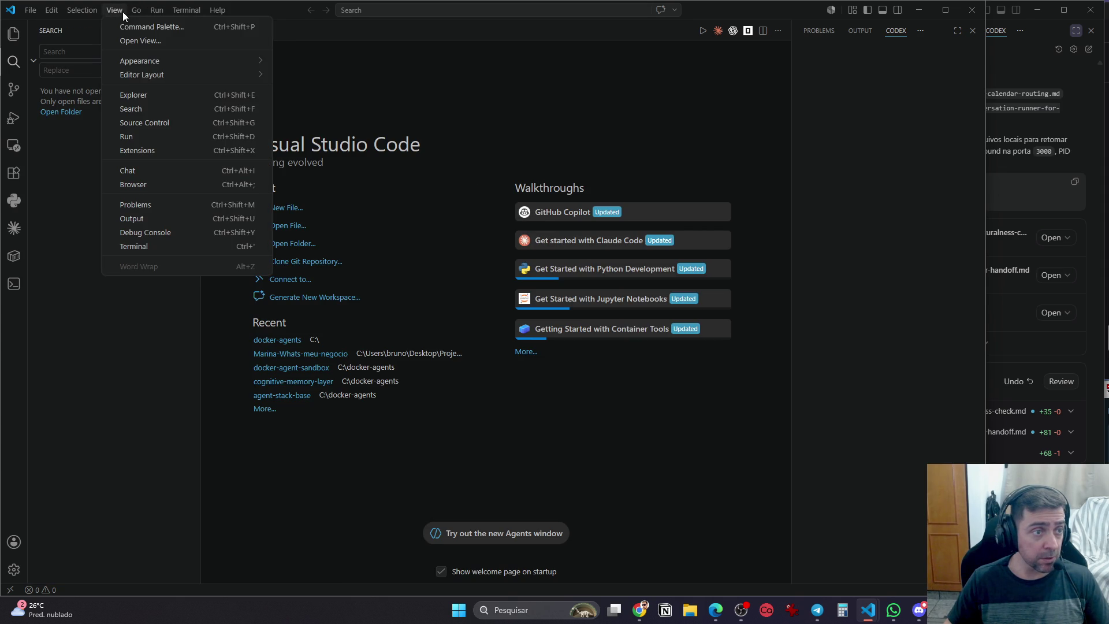
{"action": "left_click", "coordinate": [157, 126]}
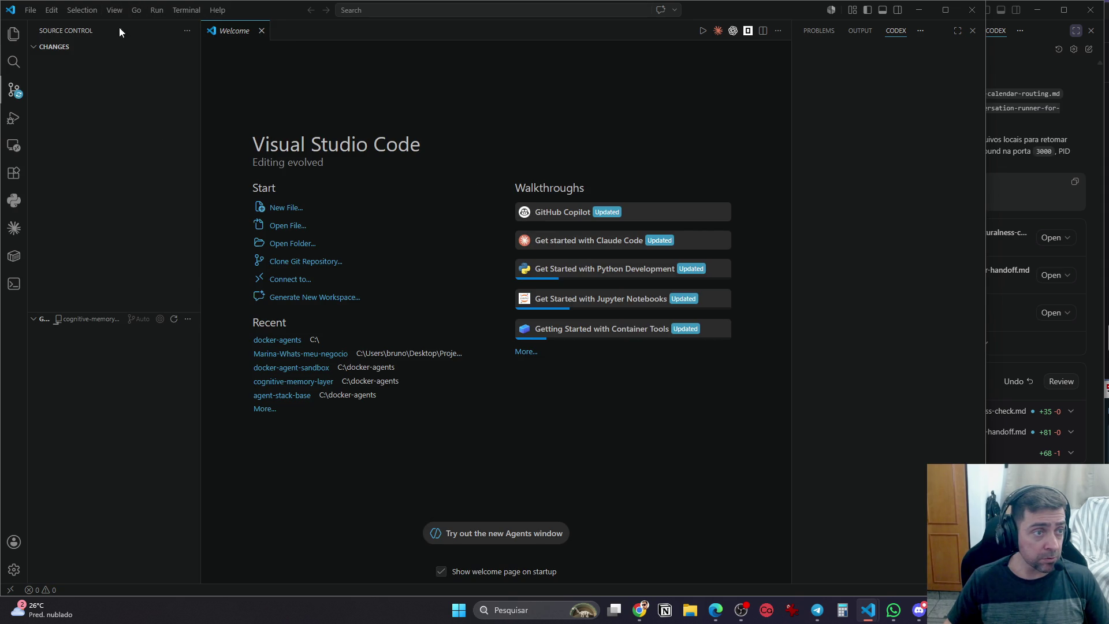
{"action": "left_click", "coordinate": [118, 8]}
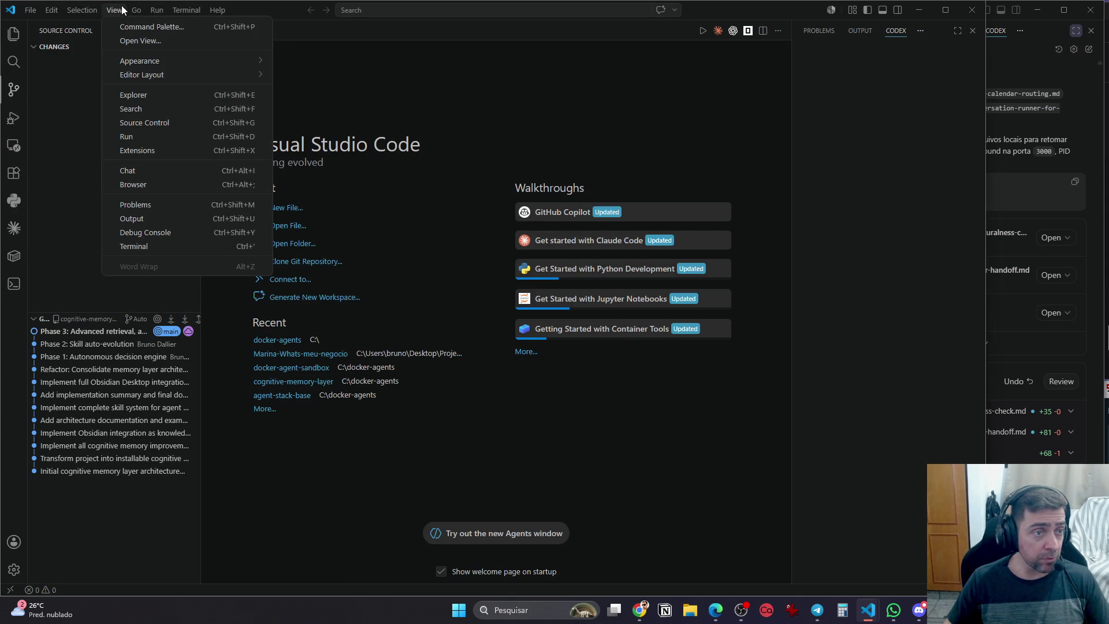
{"action": "left_click", "coordinate": [172, 174]}
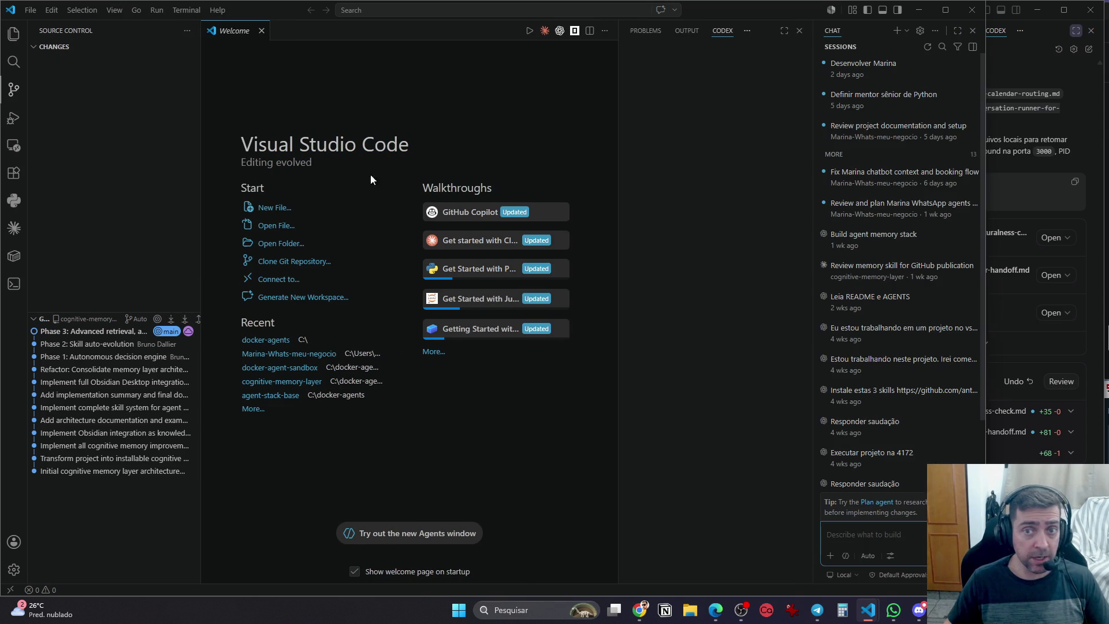
Widen the Chat sessions panel, close the Problems/Codex panel, and open 'Definir mentor sênior de Python'
{"action": "left_click_drag", "start_coordinate": [813, 115], "coordinate": [705, 114]}
{"action": "left_click_drag", "start_coordinate": [600, 31], "coordinate": [478, 31]}
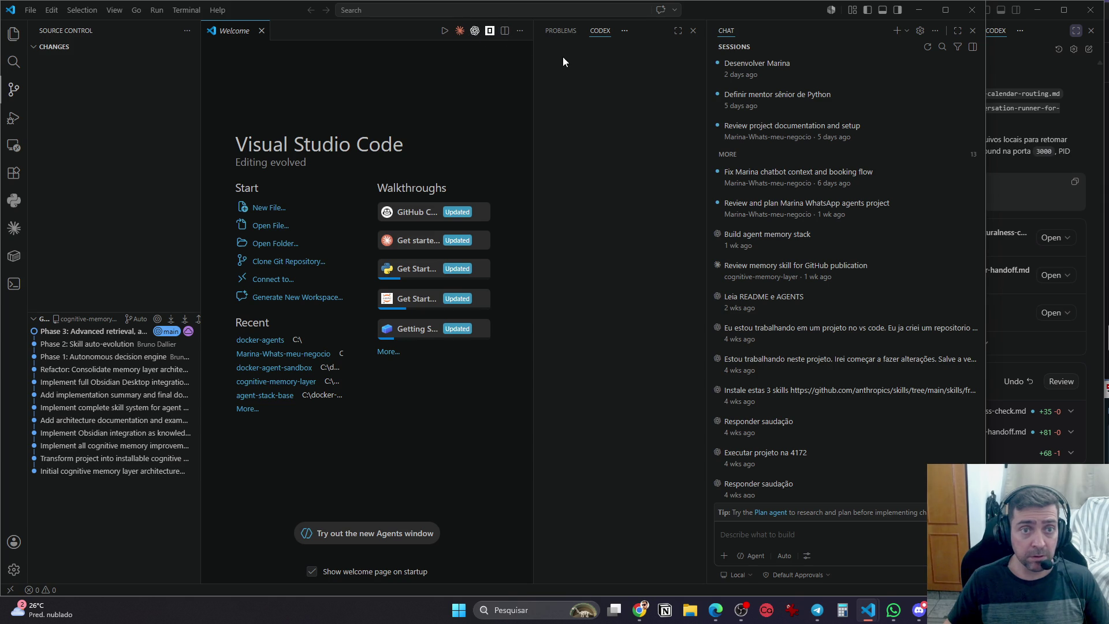
{"action": "left_click", "coordinate": [692, 31]}
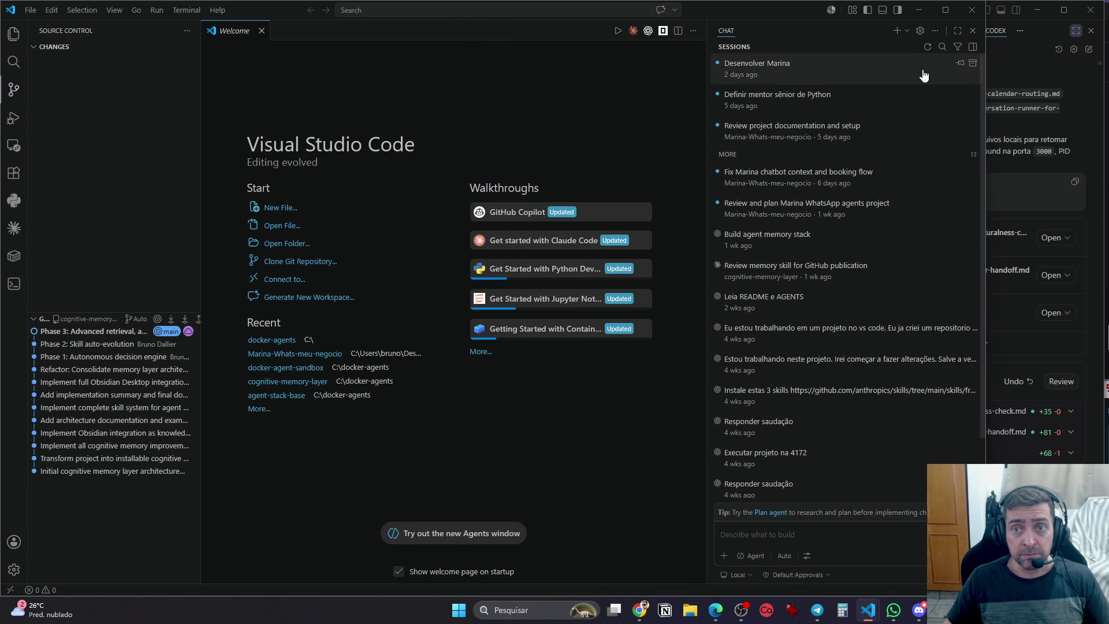
{"action": "left_click", "coordinate": [877, 111]}
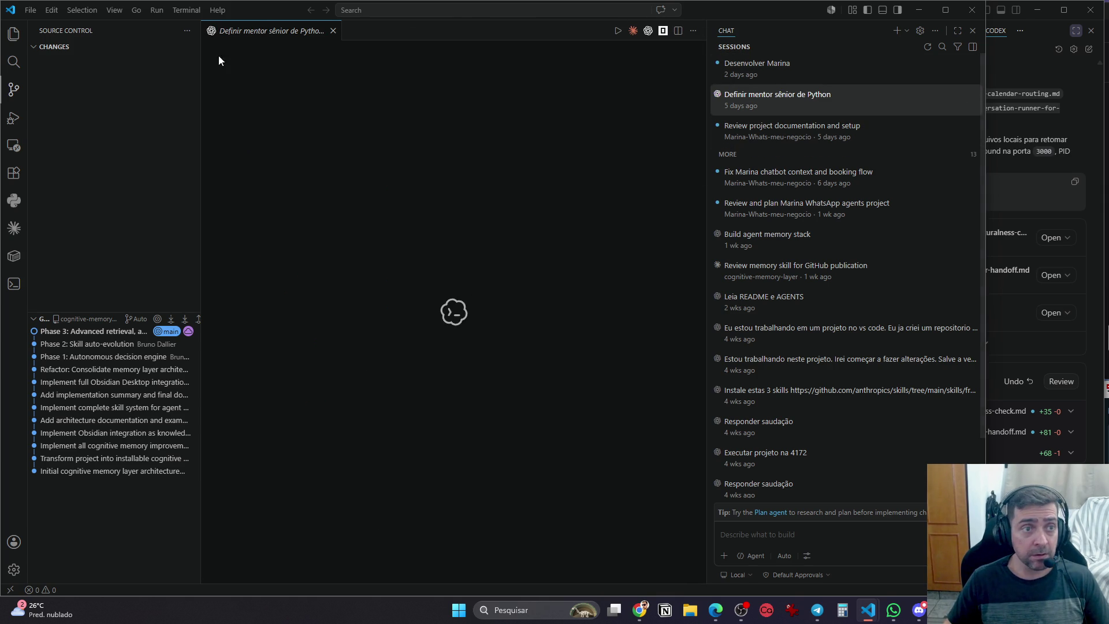
Browse the session options and the View and Go menus without running anything, then switch to Chrome
{"action": "right_click", "coordinate": [875, 105]}
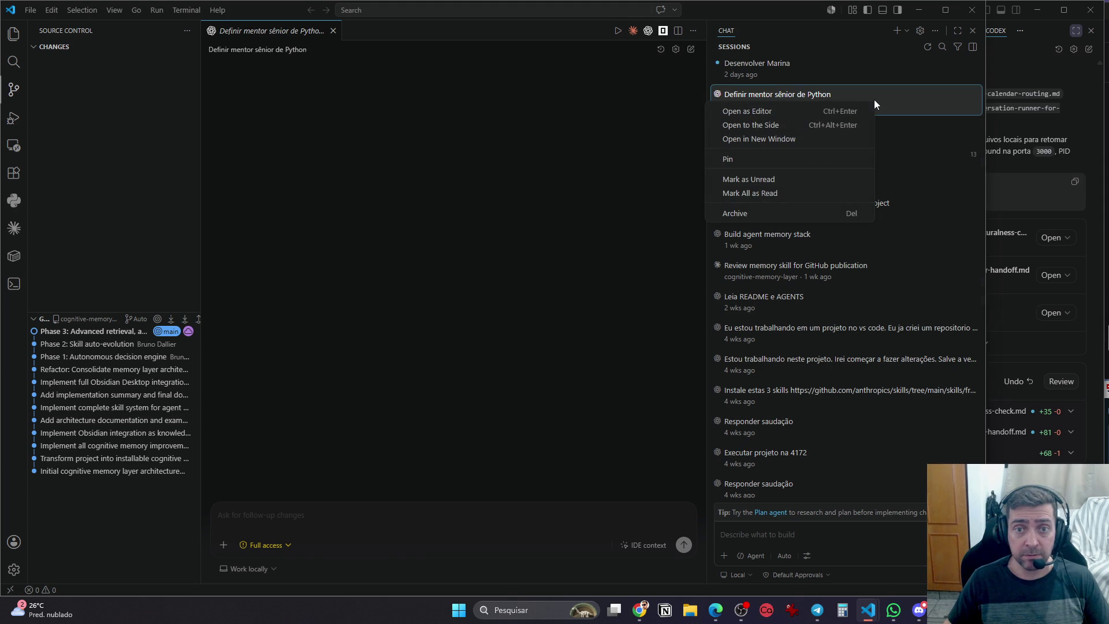
{"action": "left_click", "coordinate": [115, 14]}
{"action": "left_click", "coordinate": [115, 14]}
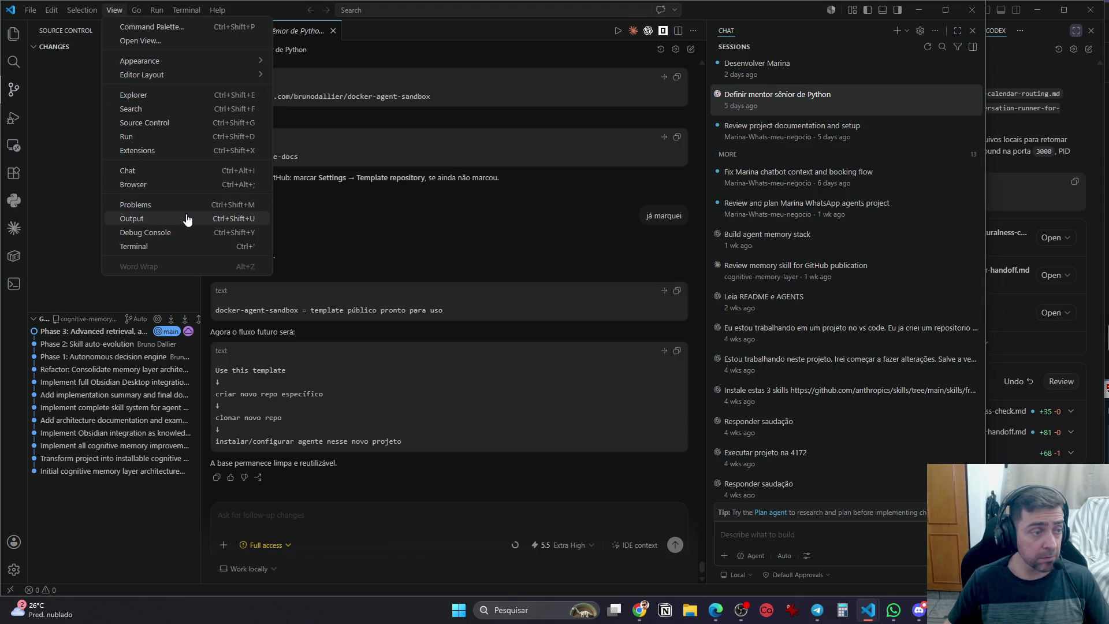
{"action": "left_click", "coordinate": [741, 611]}
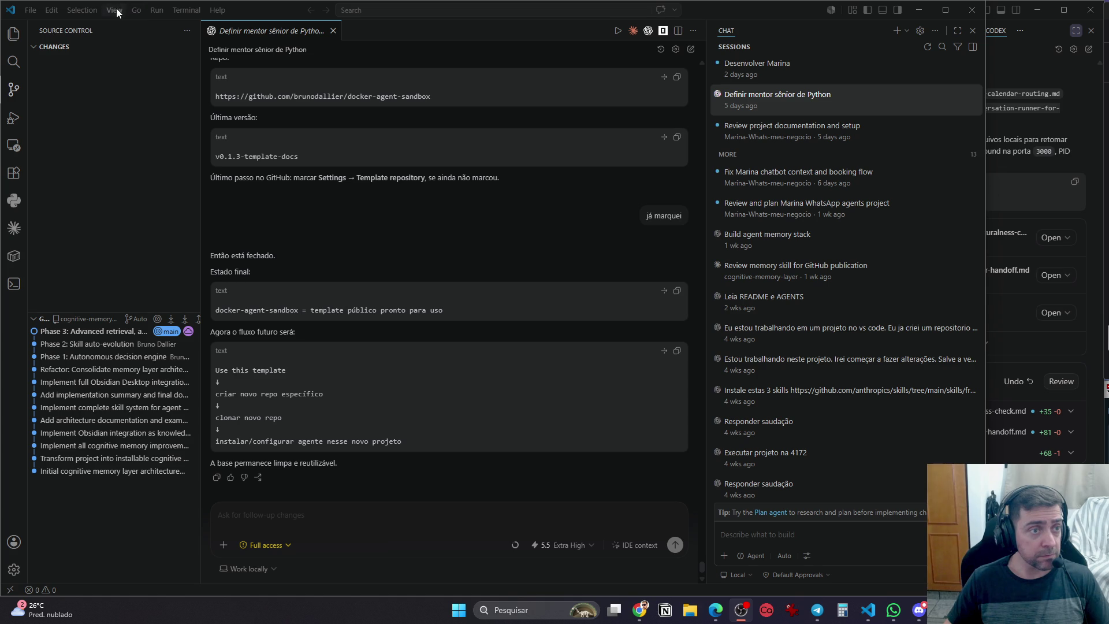
{"action": "left_click", "coordinate": [138, 9]}
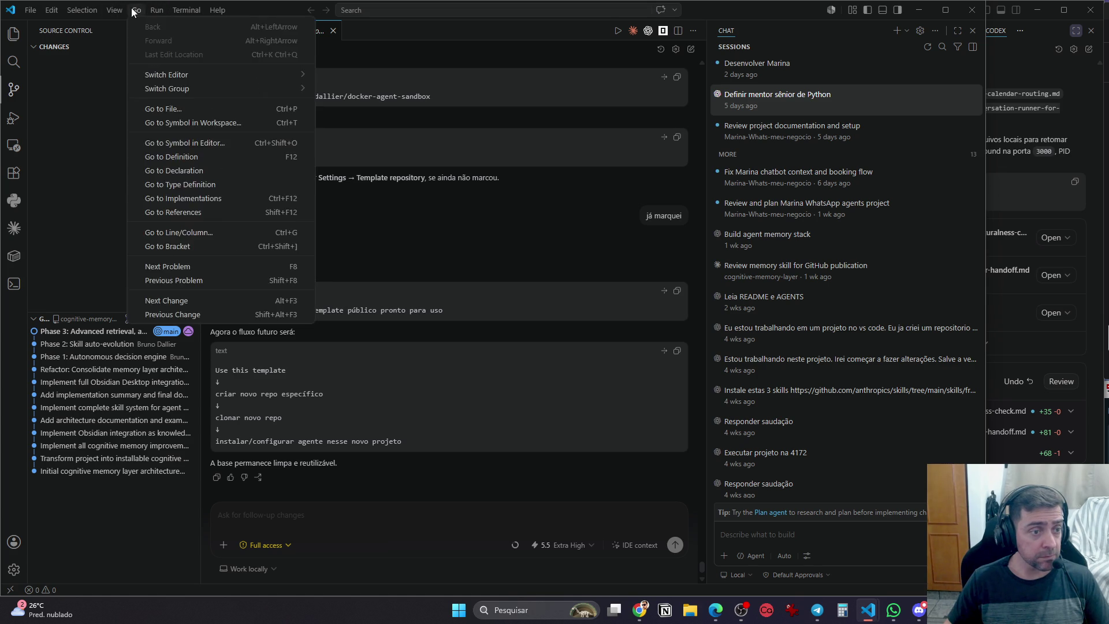
{"action": "mouse_move", "coordinate": [109, 13]}
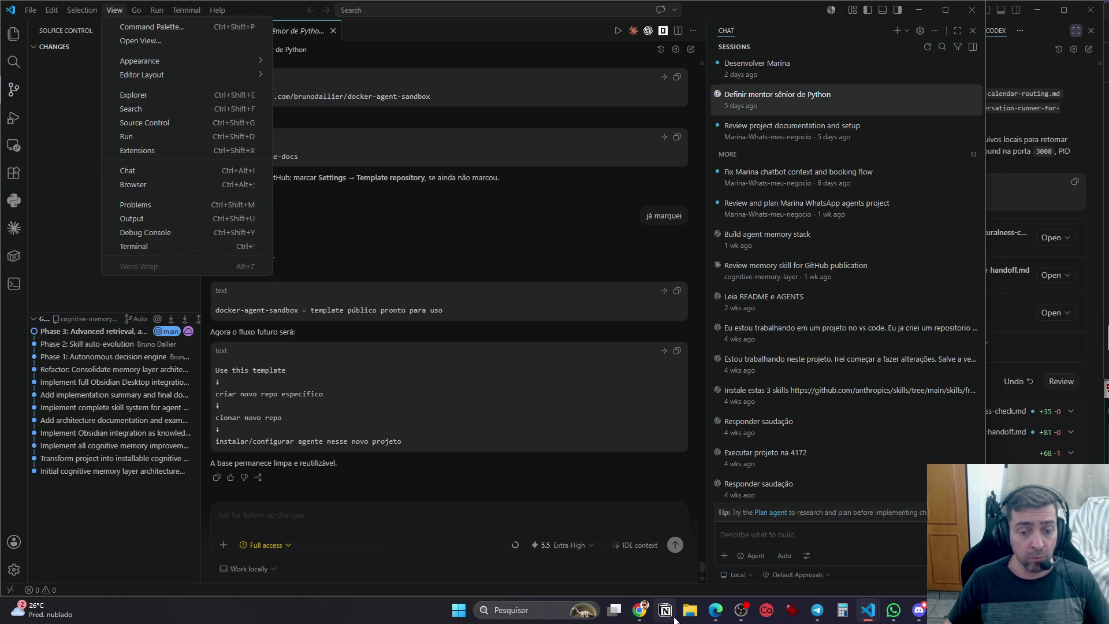
{"action": "left_click", "coordinate": [639, 610]}
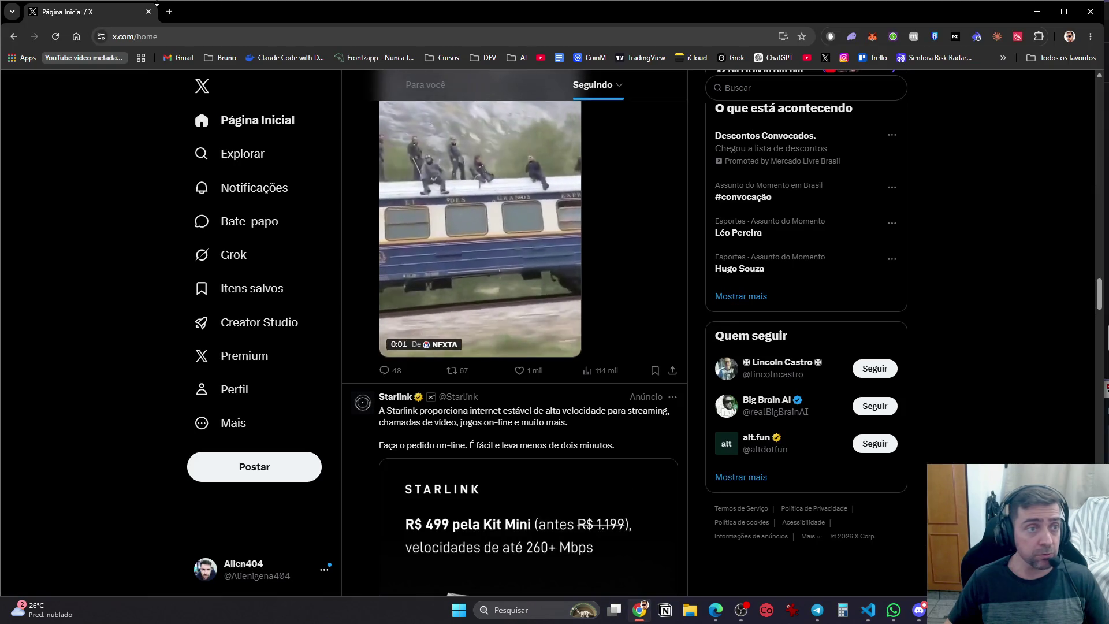
Go to chatgpt.com and open the Instalação openclaude API chat in the Professor de Programação project
{"action": "left_click", "coordinate": [169, 11]}
{"action": "type", "text": "chat"}
{"action": "key", "text": "Return"}
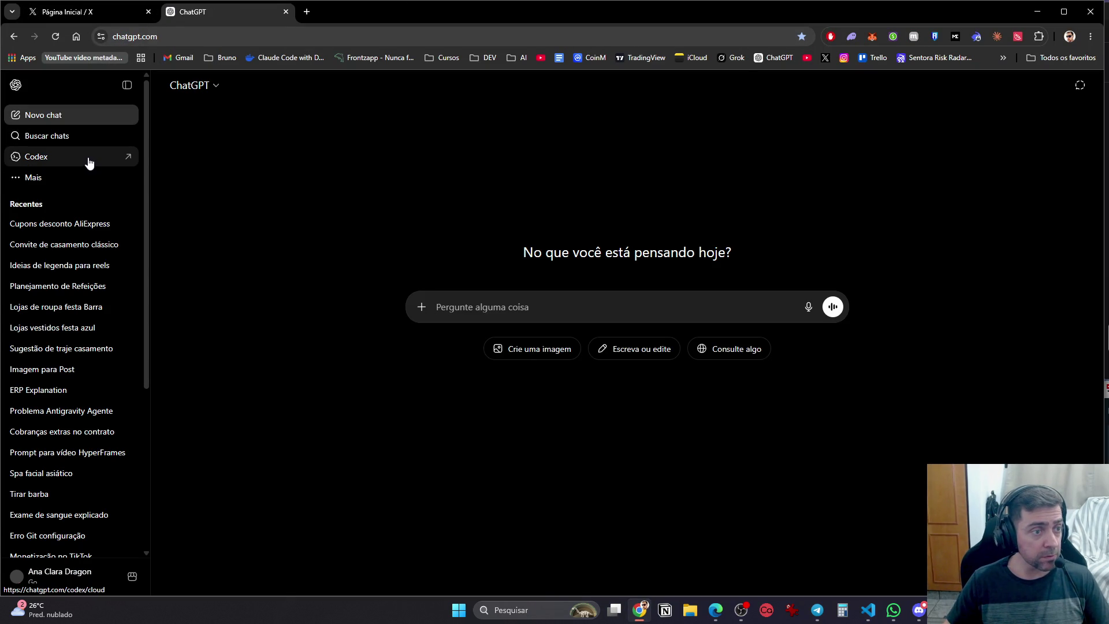
{"action": "left_click", "coordinate": [101, 265]}
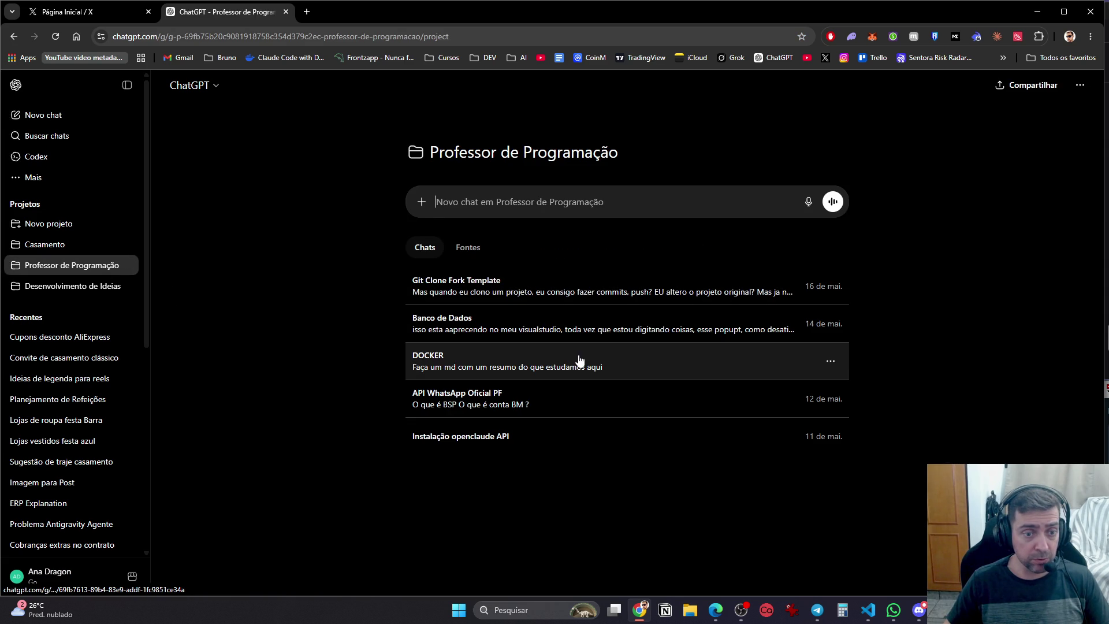
{"action": "left_click", "coordinate": [535, 444]}
Ask 'Como resetar todos os view' in the chat and return to VS Code
{"action": "type", "text": "Como "}
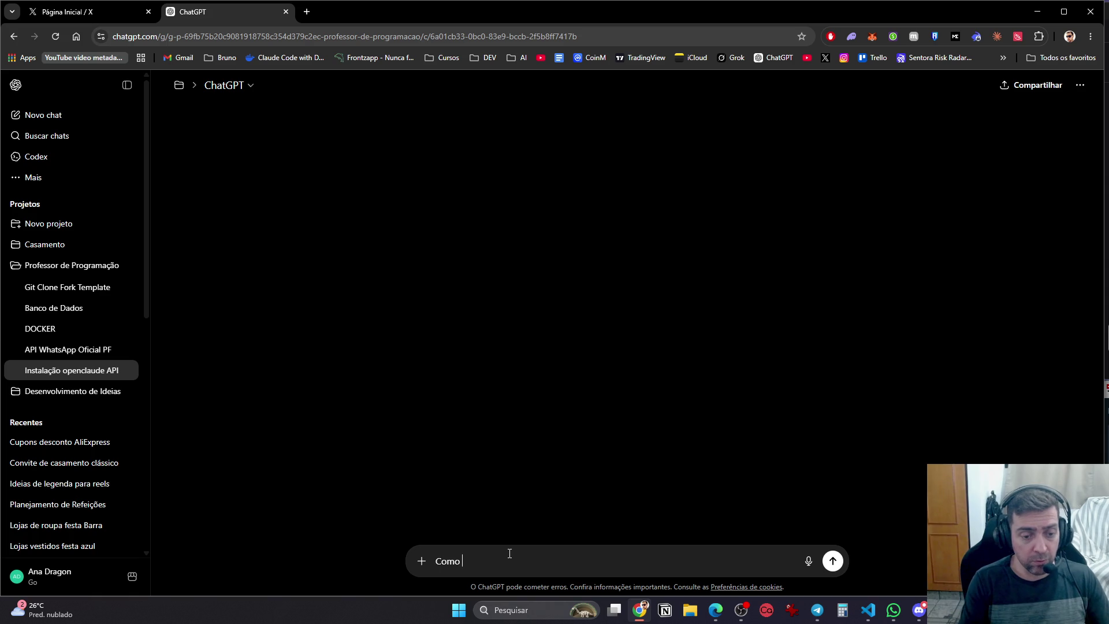
{"action": "type", "text": "resetar todos os views do vs code?"}
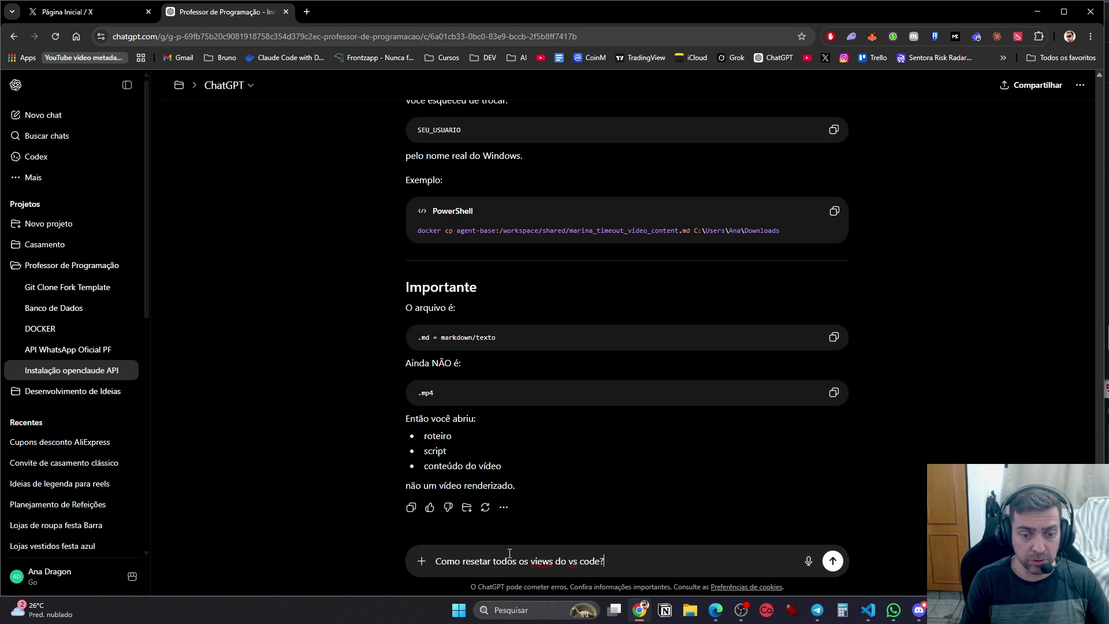
{"action": "key", "text": "Return"}
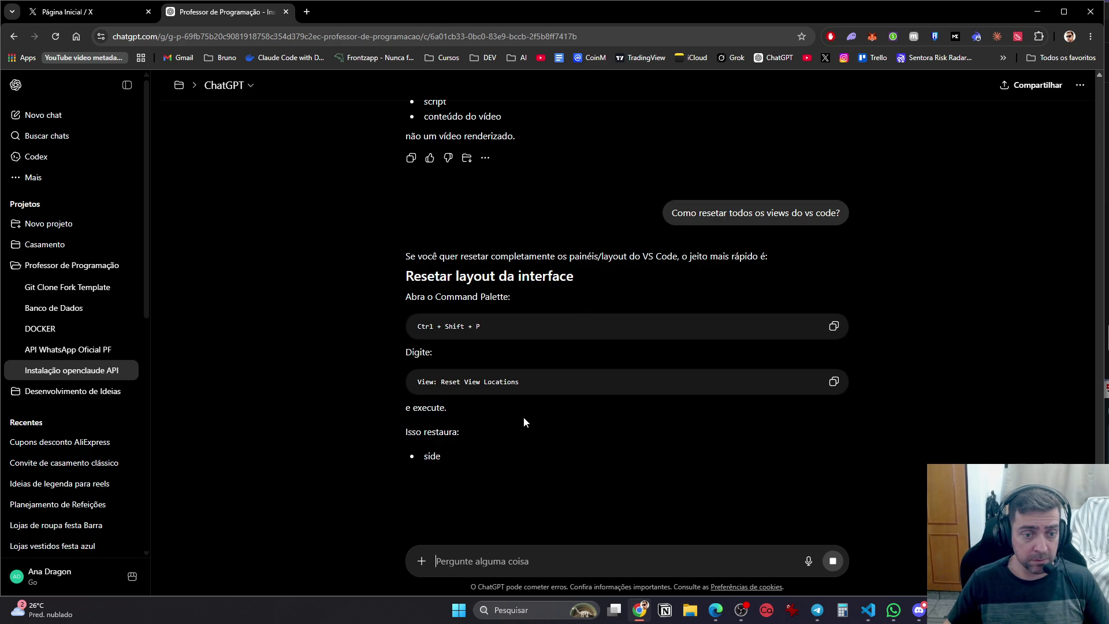
{"action": "key", "text": "alt+Tab"}
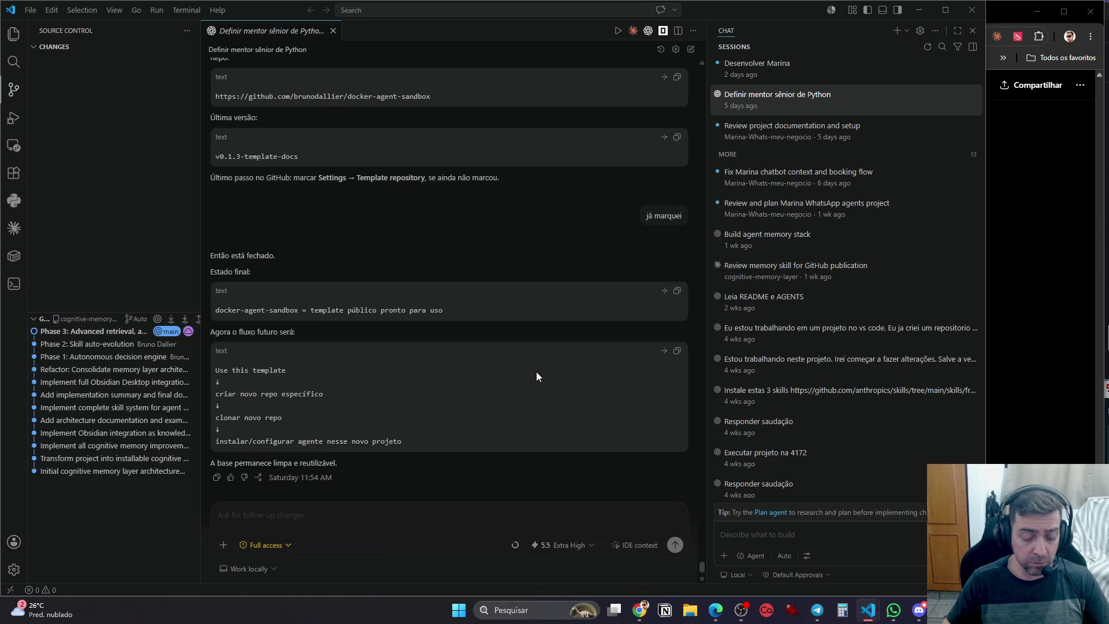
{"action": "key", "text": "ctrl+shift+p"}
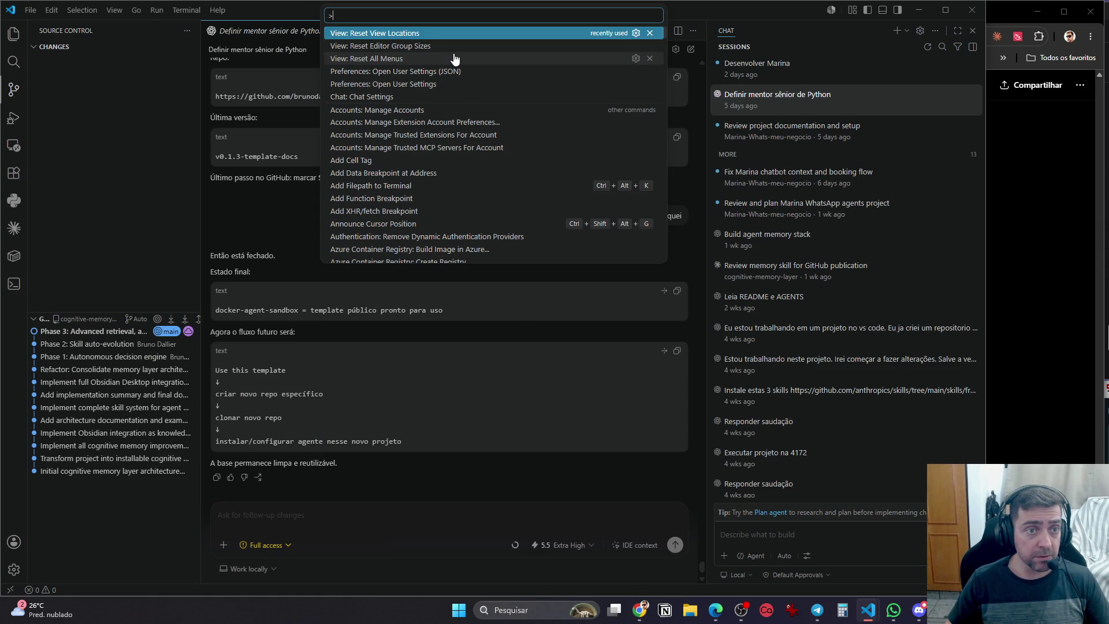
{"action": "key", "text": "Escape"}
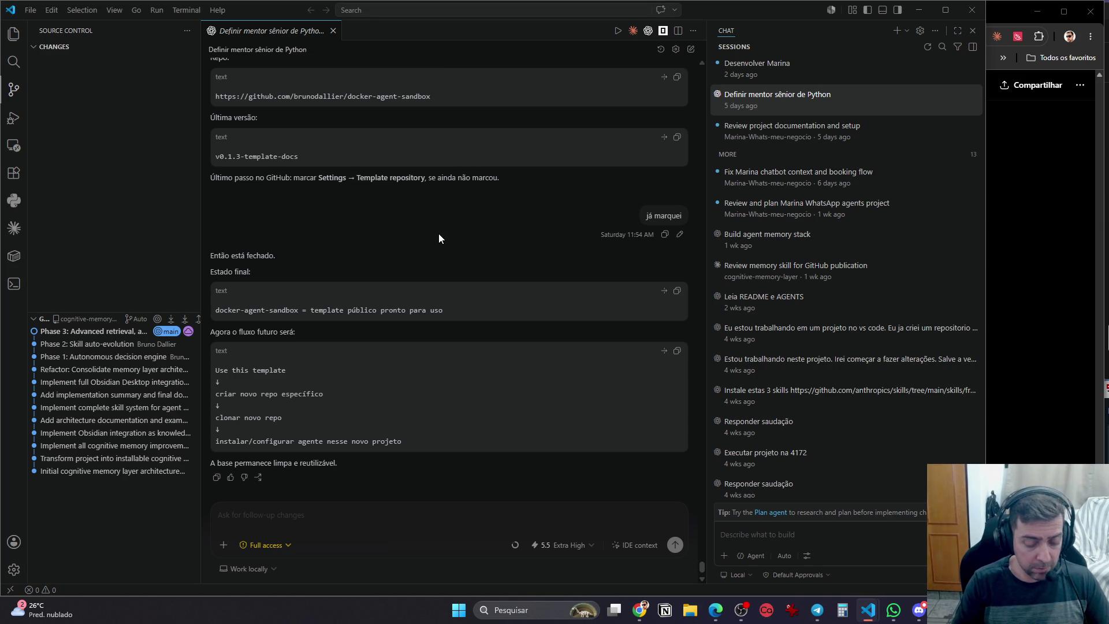
Read ChatGPT's per-panel reset tips, then return to VS Code and show the Explorer with Ctrl+Shift+E
{"action": "key", "text": "ctrl+shift+p"}
{"action": "key", "text": "Escape"}
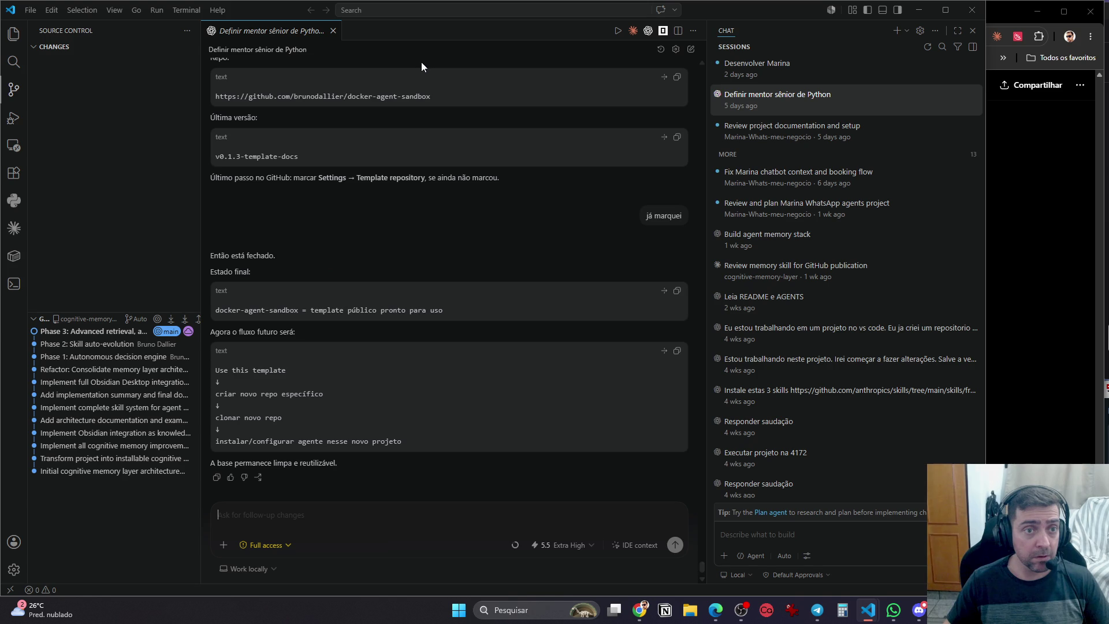
{"action": "key", "text": "alt+Tab"}
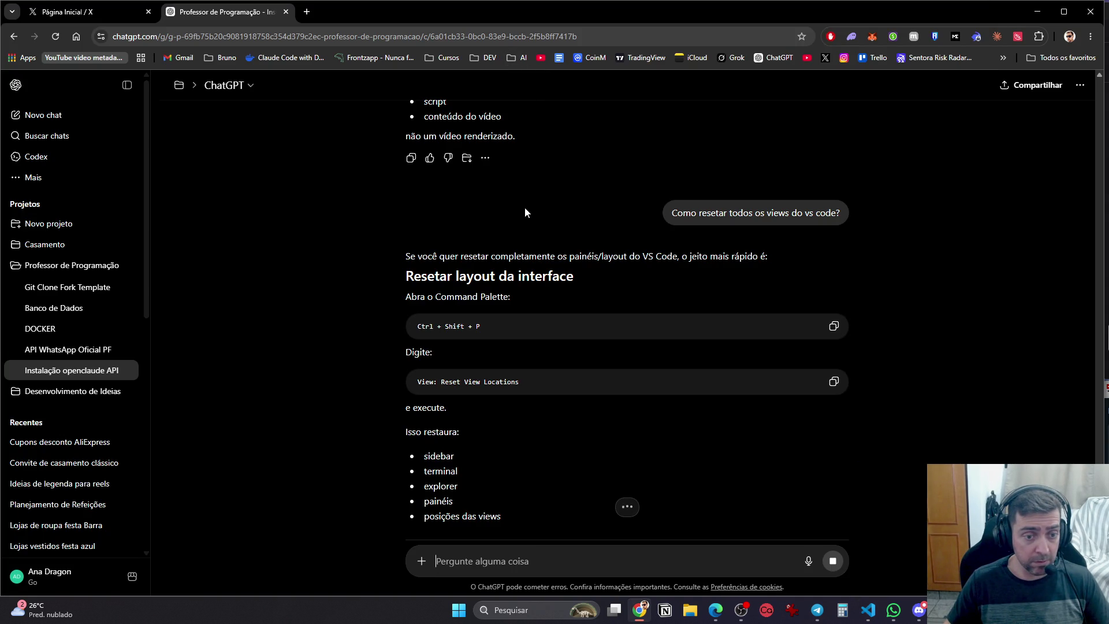
{"action": "scroll", "coordinate": [526, 219], "scroll_direction": "down", "scroll_amount": 2}
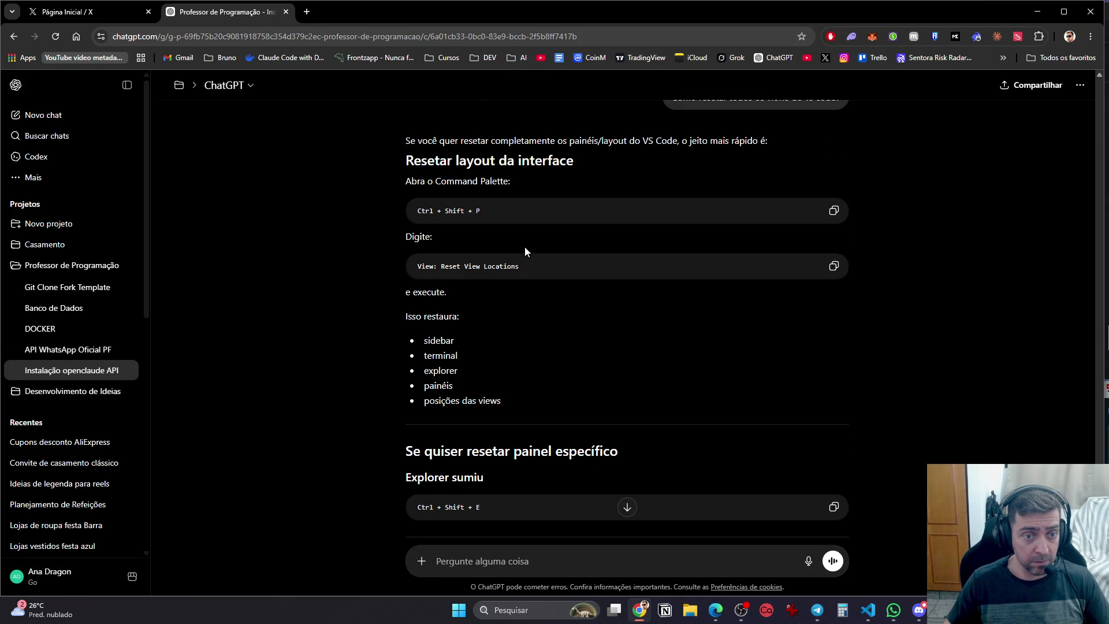
{"action": "scroll", "coordinate": [524, 250], "scroll_direction": "down", "scroll_amount": 3}
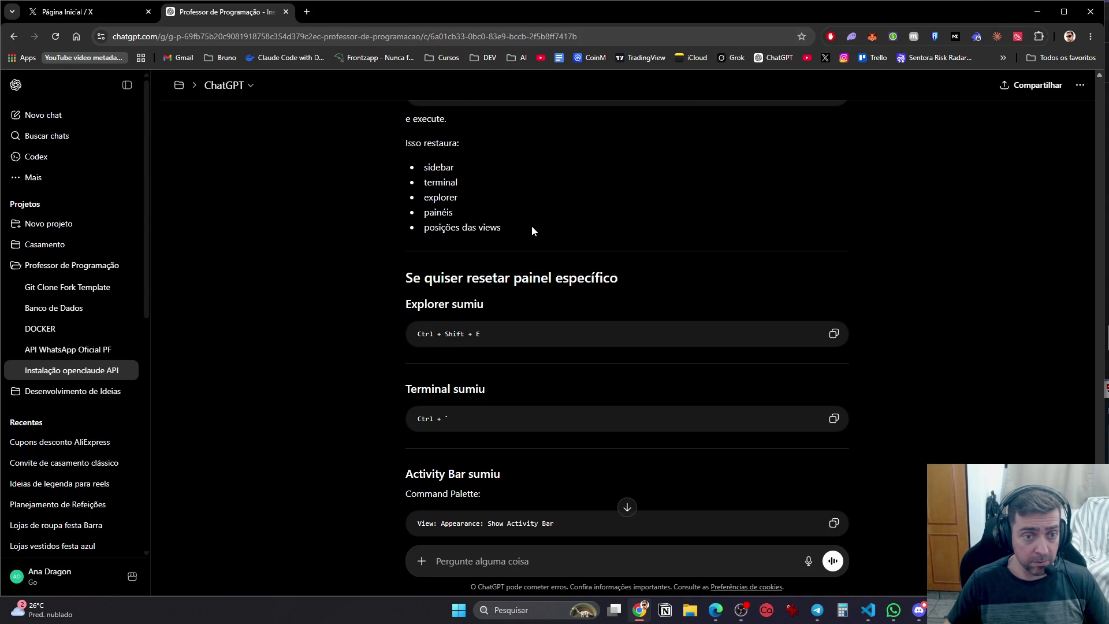
{"action": "key", "text": "alt+Tab"}
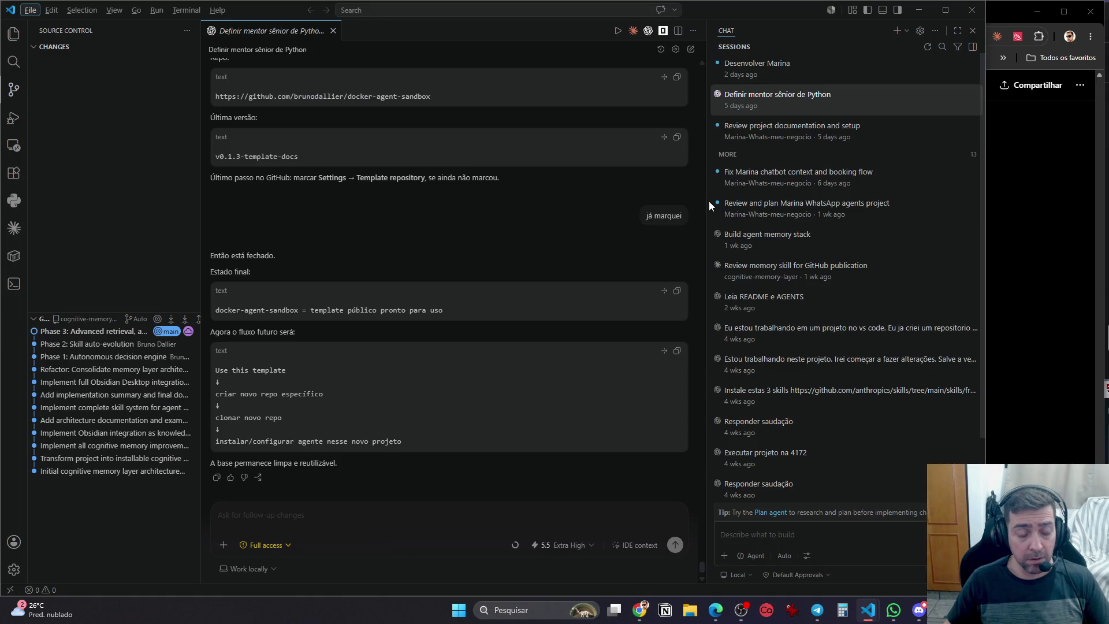
{"action": "key", "text": "alt+Tab"}
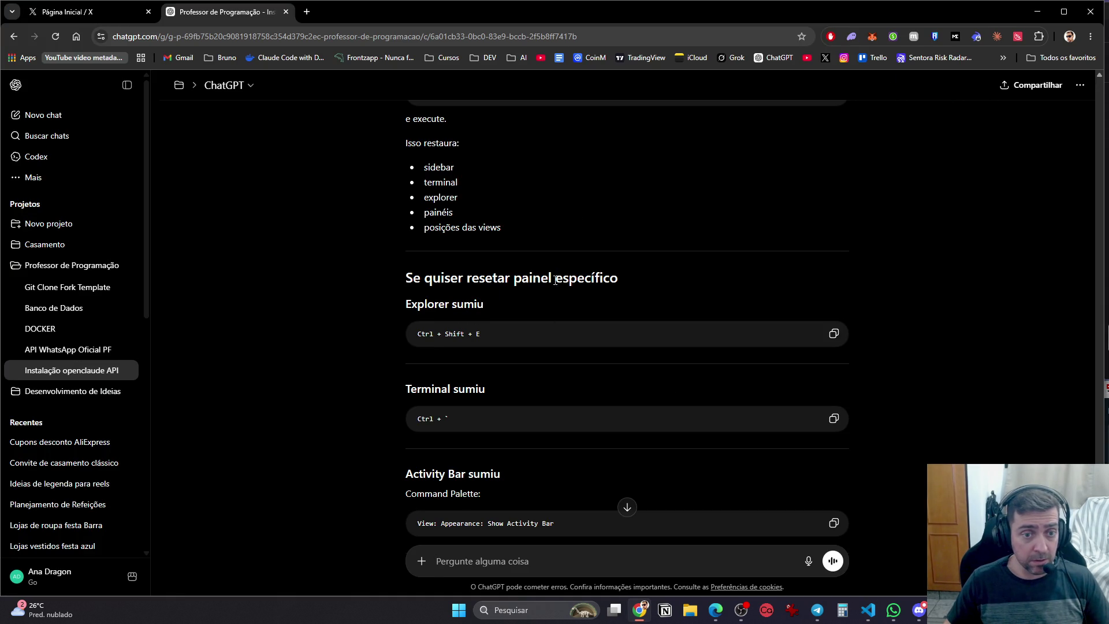
{"action": "key", "text": "alt+Tab"}
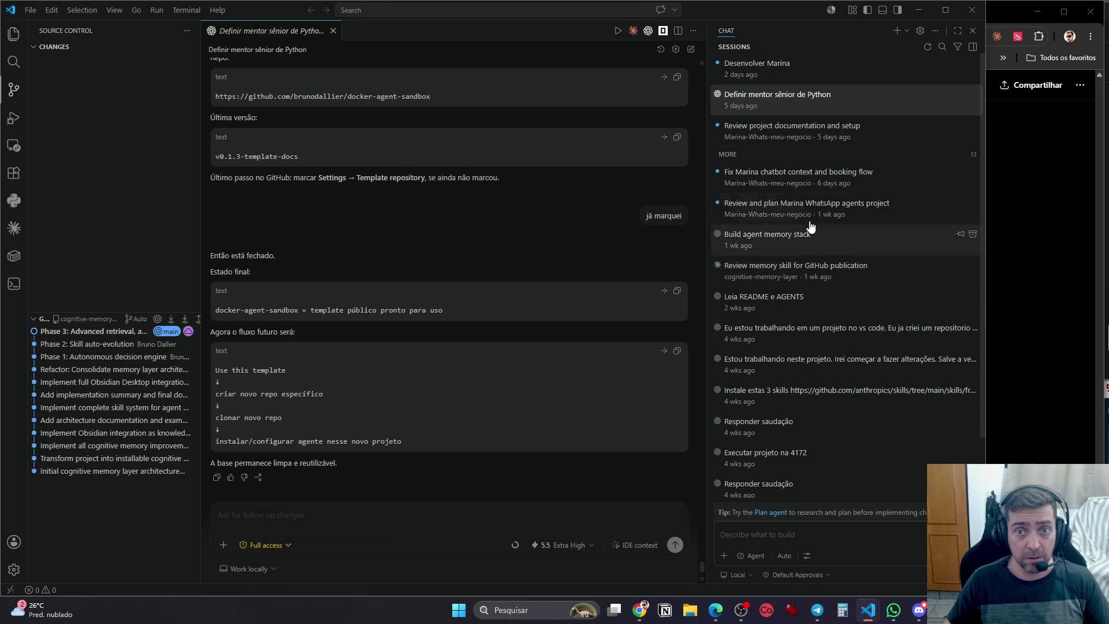
{"action": "key", "text": "ctrl+shift+e"}
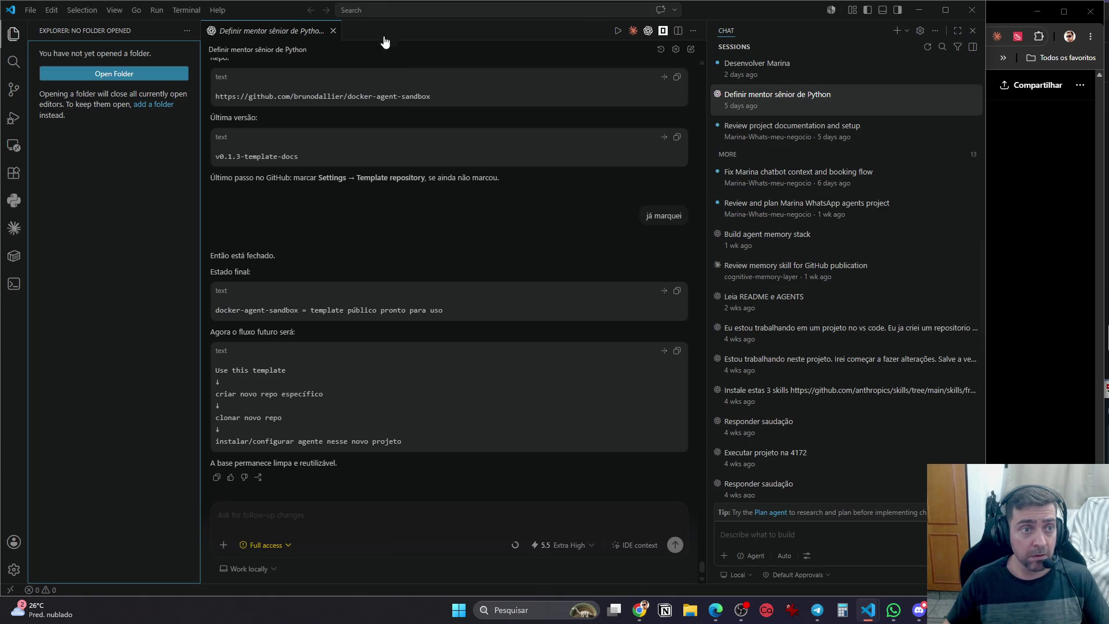
Close the Python mentor chat editor and reset the panel layout via a 'reset' Command Palette command
{"action": "left_click", "coordinate": [333, 31]}
{"action": "key", "text": "ctrl+shift+p"}
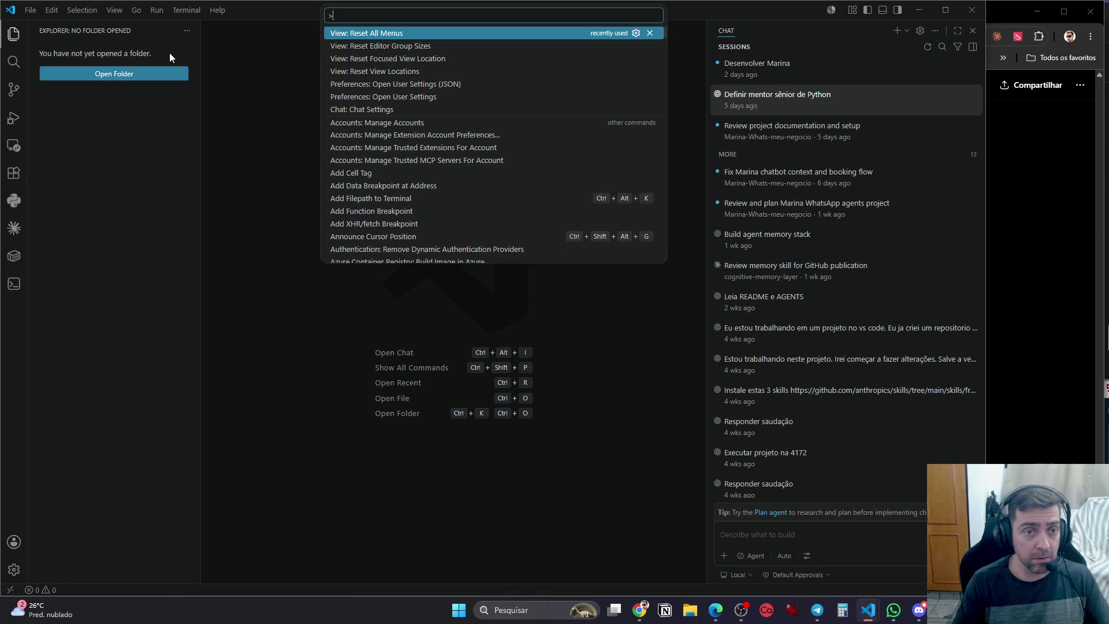
{"action": "type", "text": "reset"}
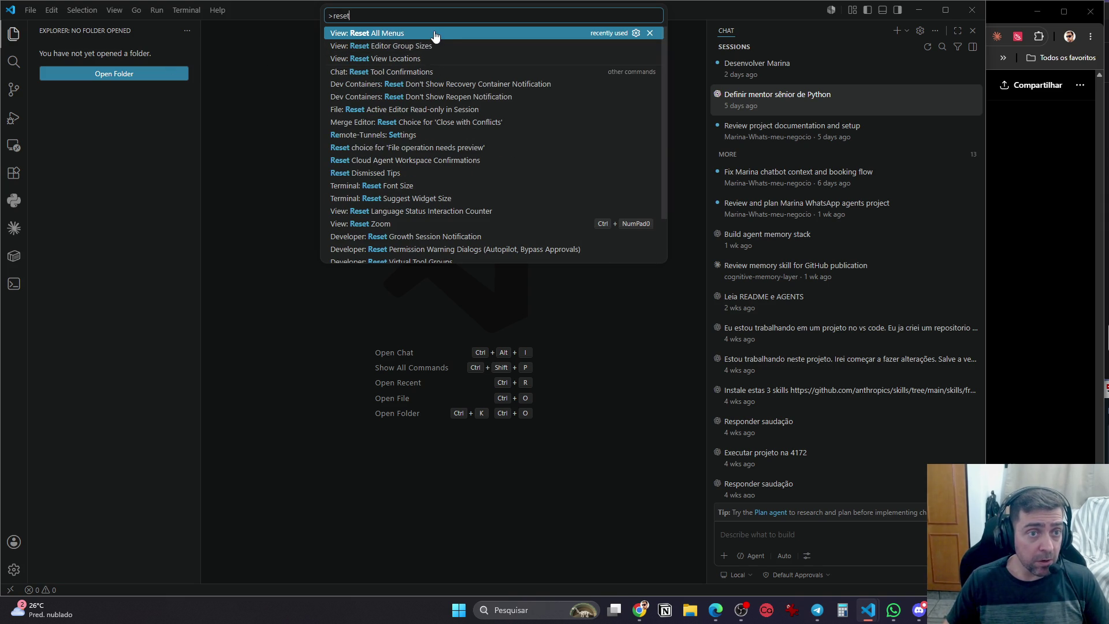
{"action": "left_click", "coordinate": [444, 64]}
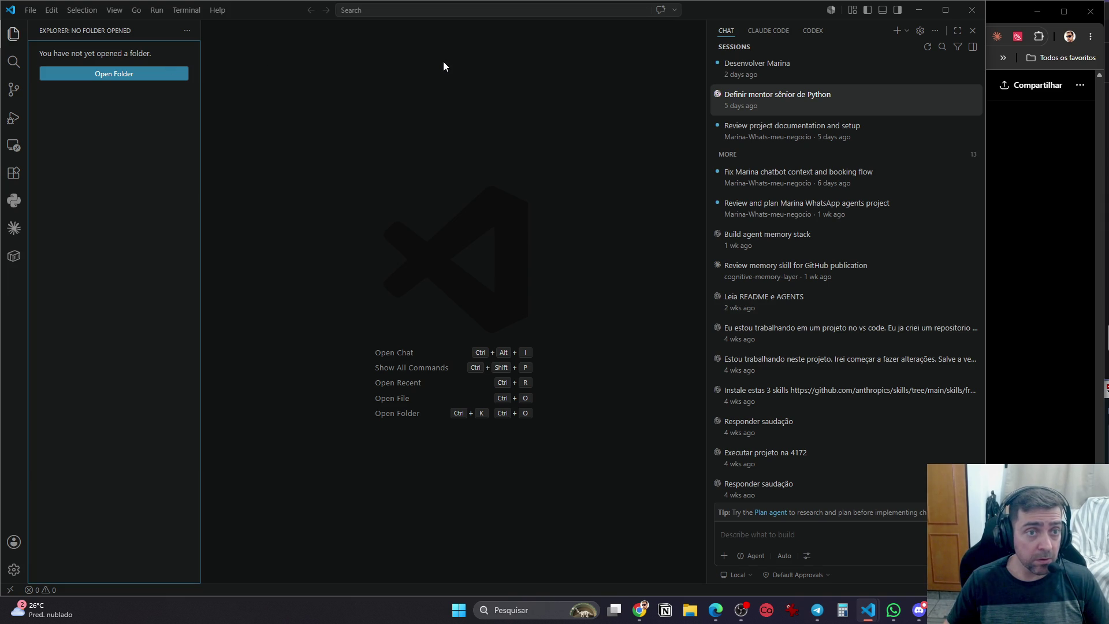
Open the 'Definir mentor sênior de Python' task in Codex and start Open Folder from the Explorer
{"action": "left_click", "coordinate": [812, 31]}
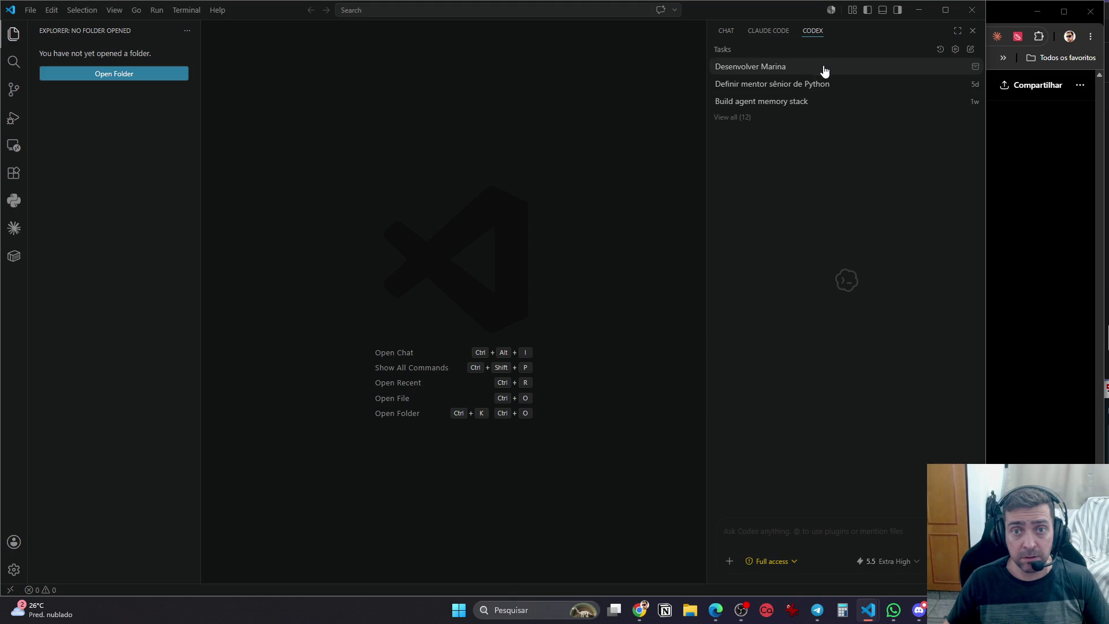
{"action": "left_click", "coordinate": [844, 87]}
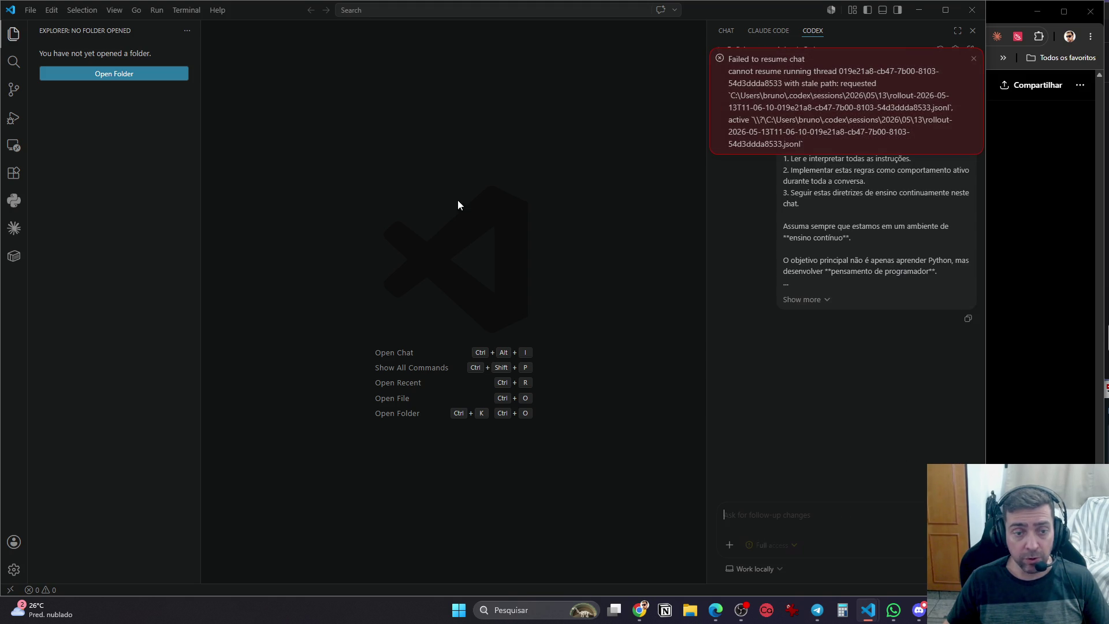
{"action": "left_click", "coordinate": [14, 34]}
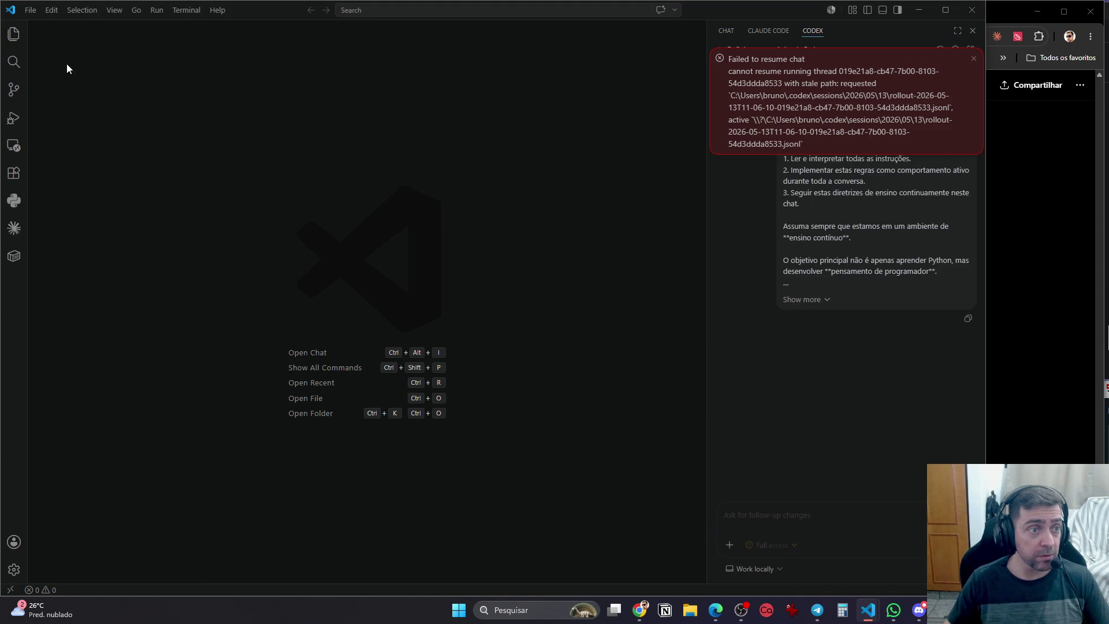
{"action": "left_click", "coordinate": [14, 33]}
{"action": "left_click", "coordinate": [81, 74]}
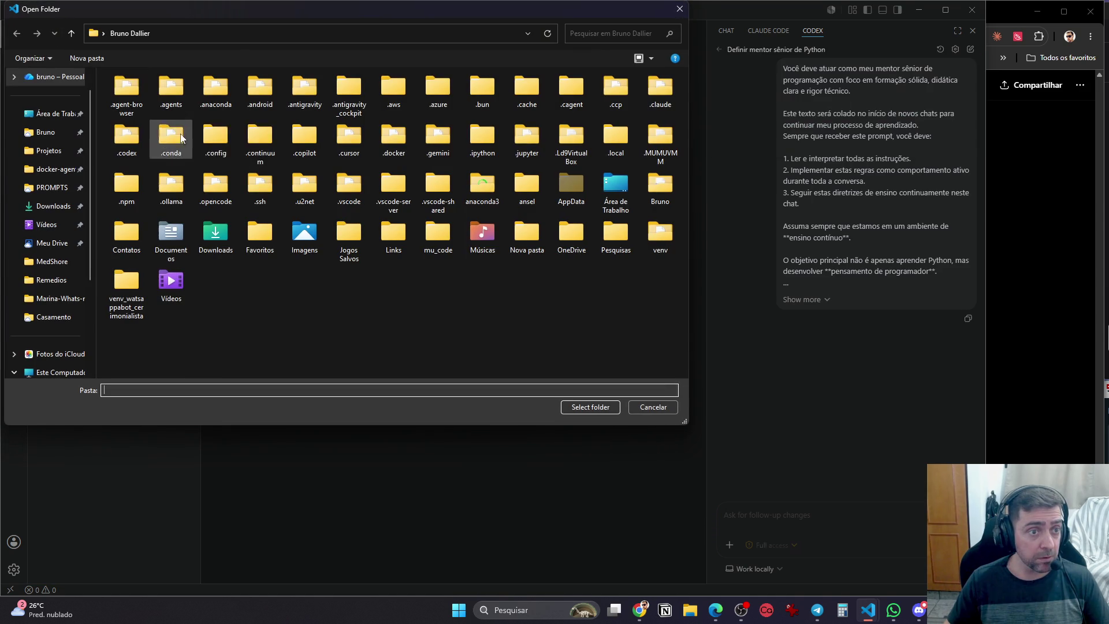
Open the docker-agents folder and close the Claude Code view beside the Dockerfile
{"action": "left_click", "coordinate": [56, 169]}
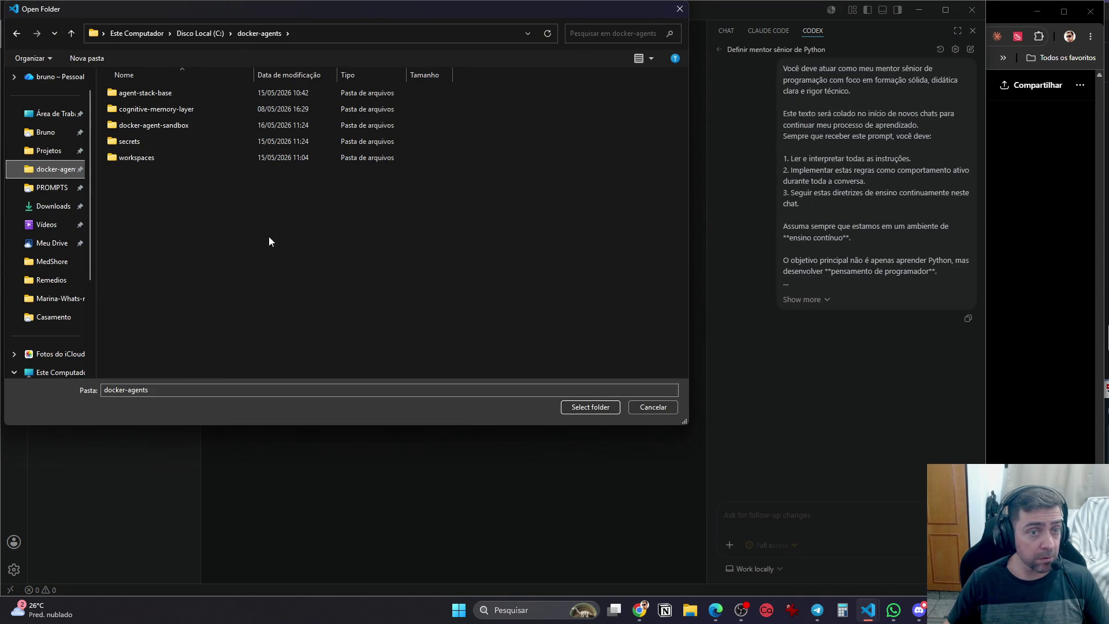
{"action": "left_click", "coordinate": [597, 409]}
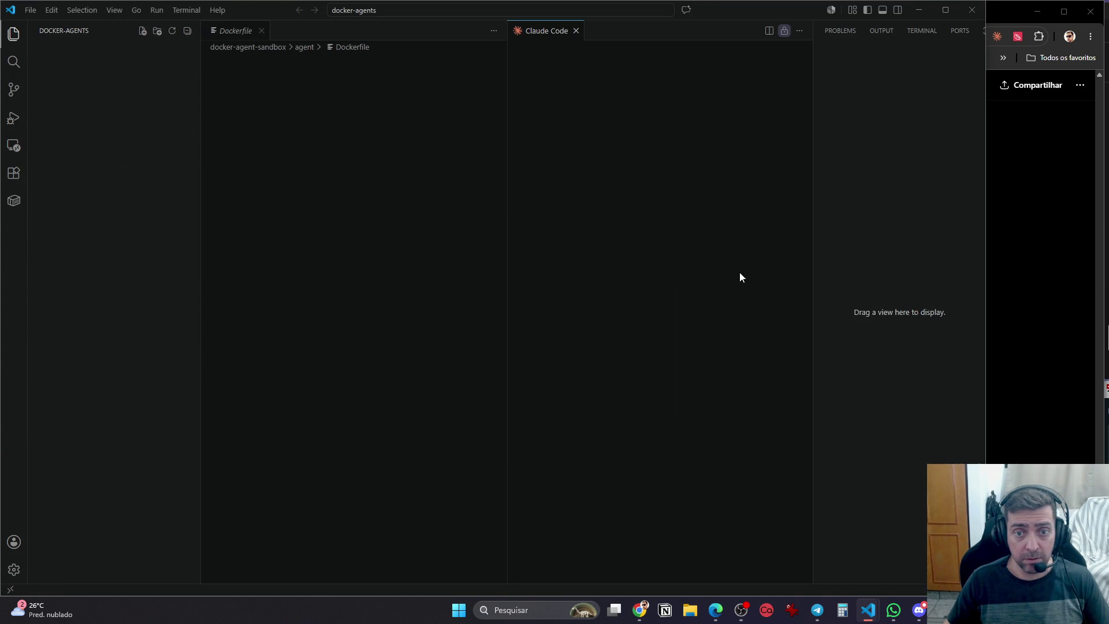
{"action": "left_click", "coordinate": [576, 30]}
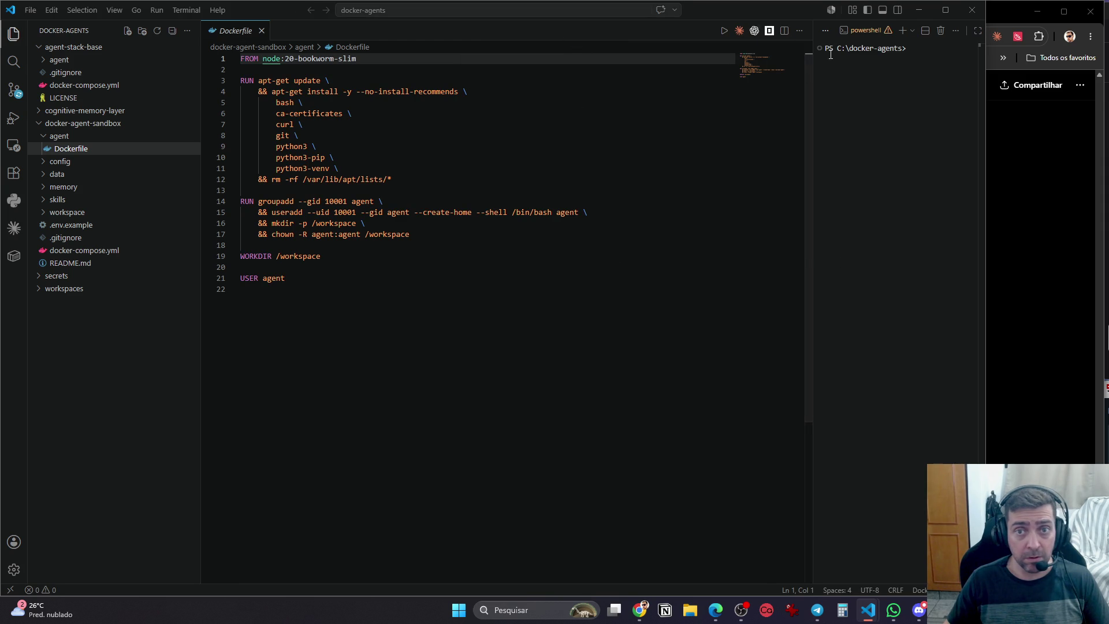
Open Codex, hide the terminal and Explorer, and open the 'Definir mentor sênior de Python' task
{"action": "left_click", "coordinate": [754, 30]}
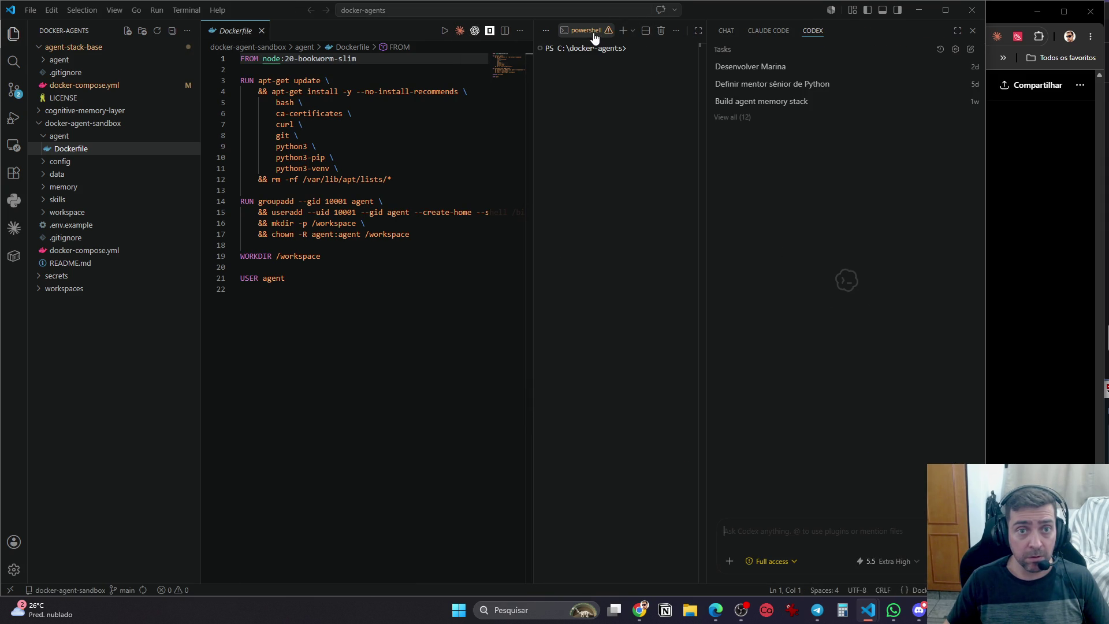
{"action": "key", "text": "ctrl+j"}
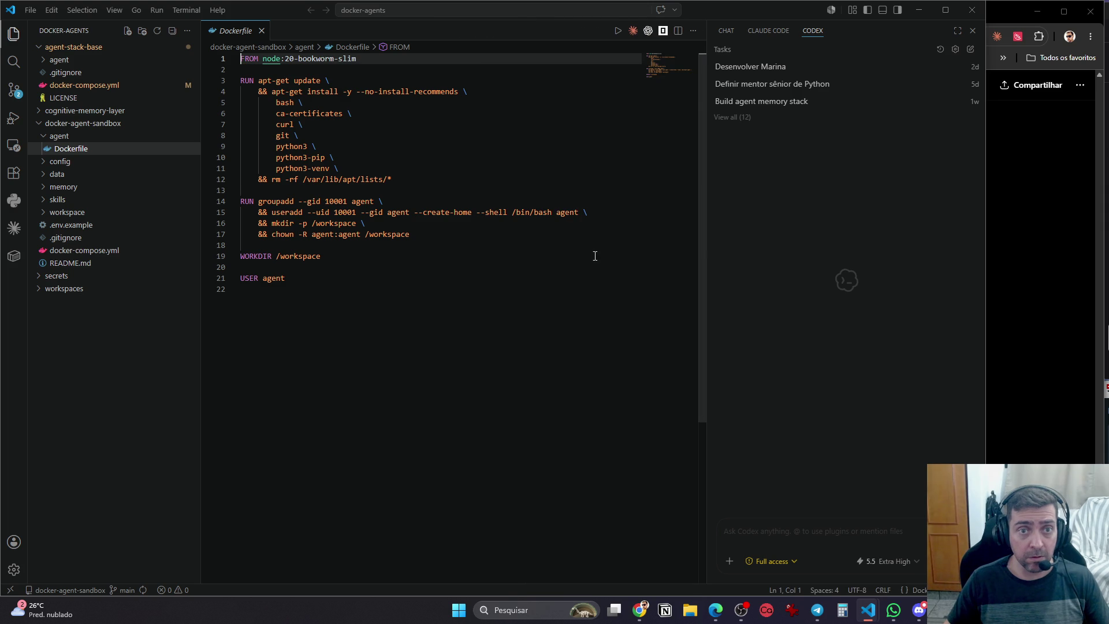
{"action": "left_click", "coordinate": [14, 34]}
{"action": "left_click", "coordinate": [808, 84]}
Widen the Codex chat, snap this window left and fit the second Marina window on the right
{"action": "mouse_move", "coordinate": [707, 170]}
{"action": "left_mouse_down"}
{"action": "mouse_move", "coordinate": [798, 174]}
{"action": "mouse_move", "coordinate": [606, 191]}
{"action": "left_mouse_up"}
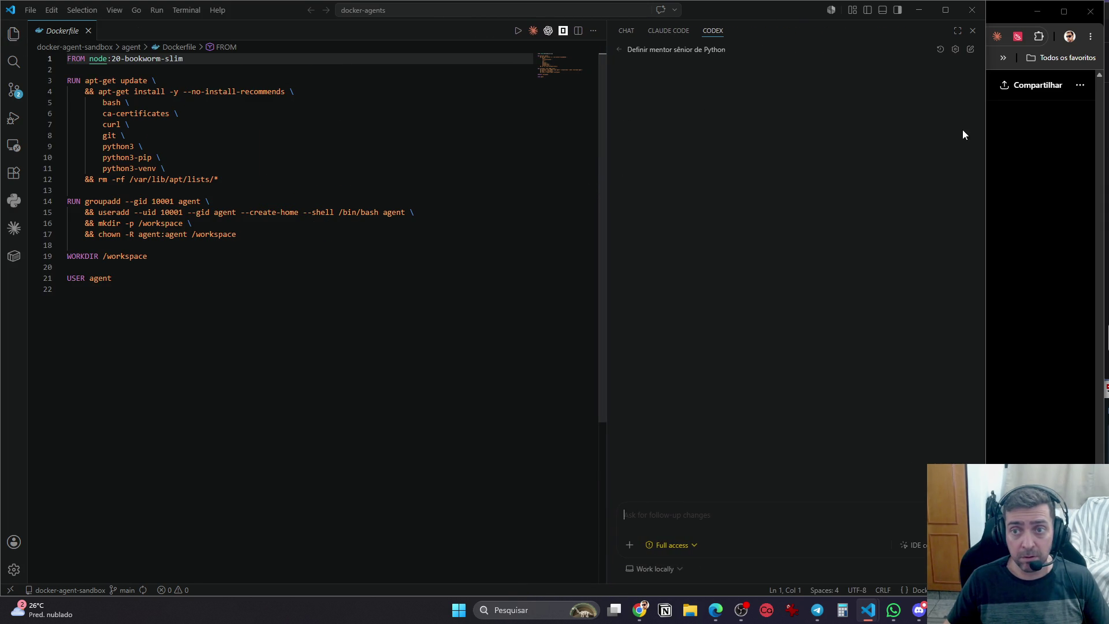
{"action": "mouse_move", "coordinate": [253, 6]}
{"action": "left_mouse_down"}
{"action": "mouse_move", "coordinate": [251, 233]}
{"action": "mouse_move", "coordinate": [587, 109]}
{"action": "mouse_move", "coordinate": [636, 60]}
{"action": "mouse_move", "coordinate": [697, 44]}
{"action": "left_mouse_up"}
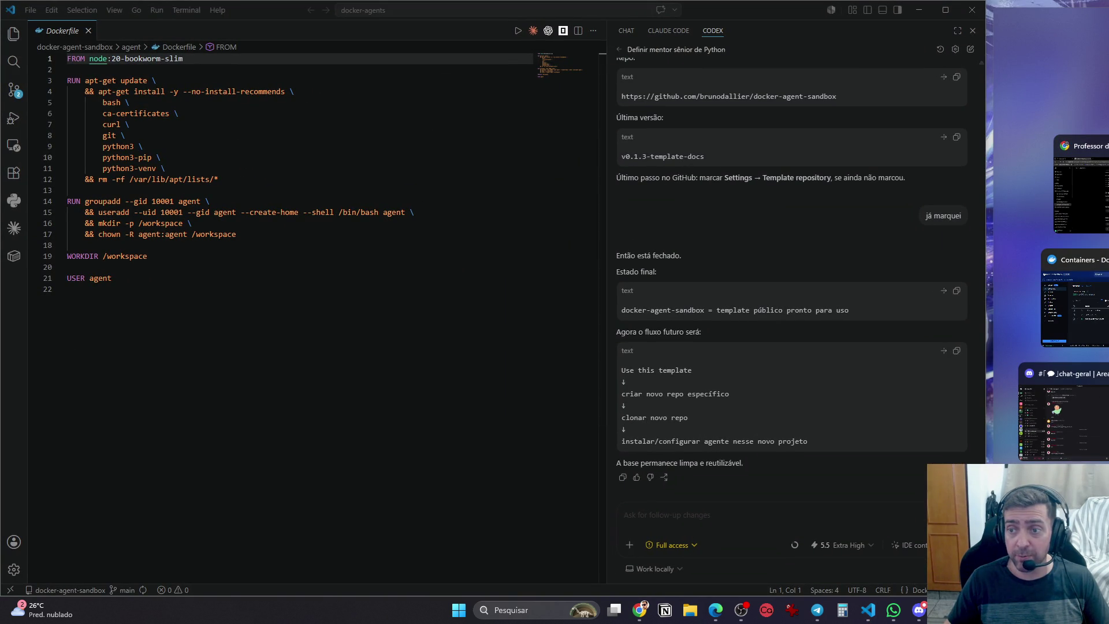
{"action": "left_click", "coordinate": [1080, 184]}
{"action": "mouse_move", "coordinate": [986, 144]}
{"action": "left_mouse_down"}
{"action": "mouse_move", "coordinate": [735, 139]}
{"action": "mouse_move", "coordinate": [799, 138]}
{"action": "left_mouse_up"}
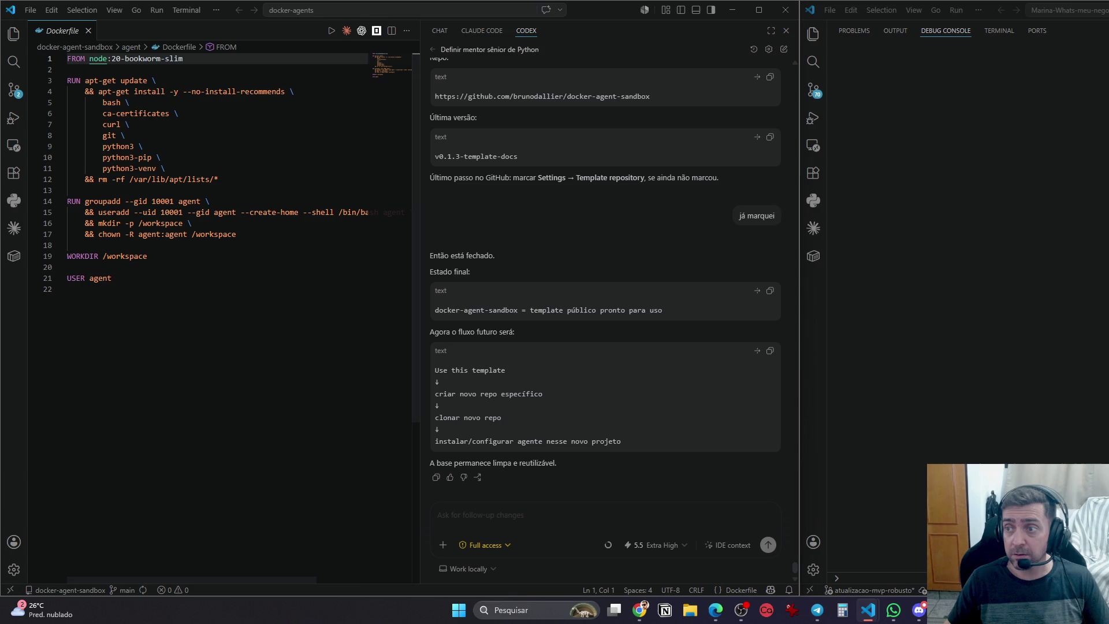
{"action": "mouse_move", "coordinate": [1108, 133]}
{"action": "left_mouse_down"}
{"action": "mouse_move", "coordinate": [1075, 134]}
{"action": "mouse_move", "coordinate": [1103, 133]}
{"action": "left_mouse_up"}
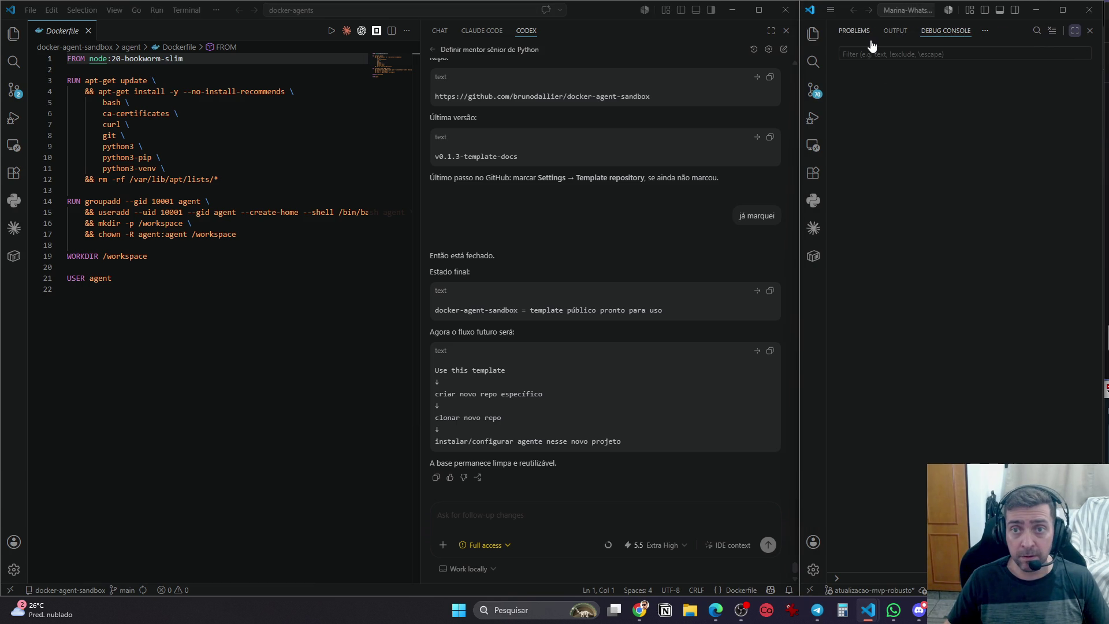
In the right window, close the Output panel and Welcome page and open the Codex sidebar
{"action": "left_click", "coordinate": [853, 32]}
{"action": "left_click", "coordinate": [895, 31]}
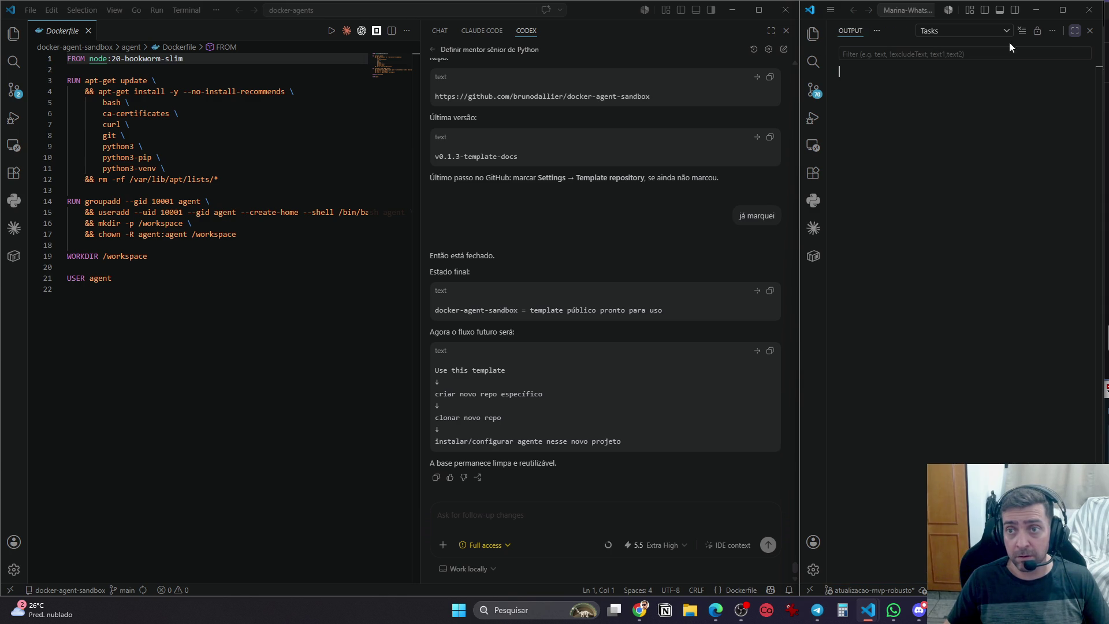
{"action": "left_click", "coordinate": [1090, 30]}
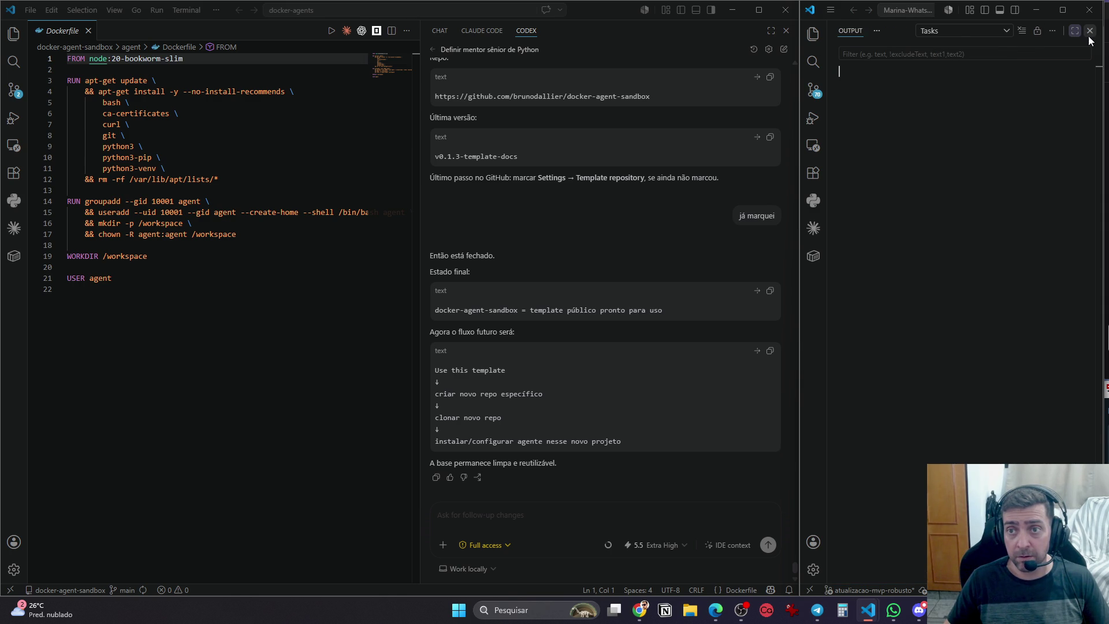
{"action": "left_click", "coordinate": [1090, 31]}
{"action": "left_click", "coordinate": [907, 104]}
{"action": "left_click", "coordinate": [1042, 31]}
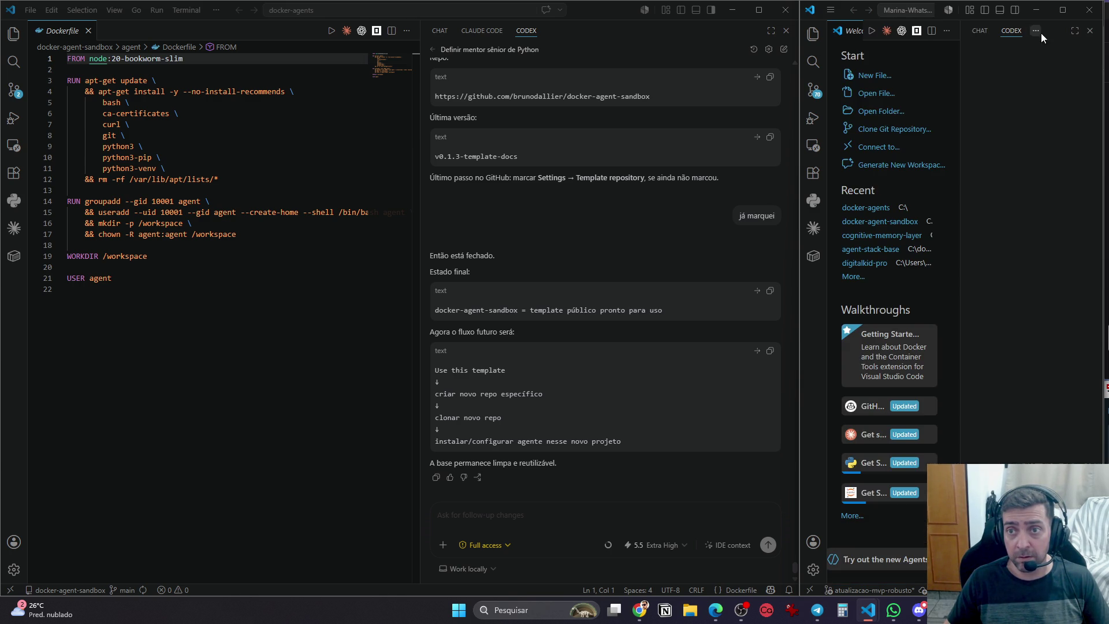
{"action": "left_click", "coordinate": [814, 34]}
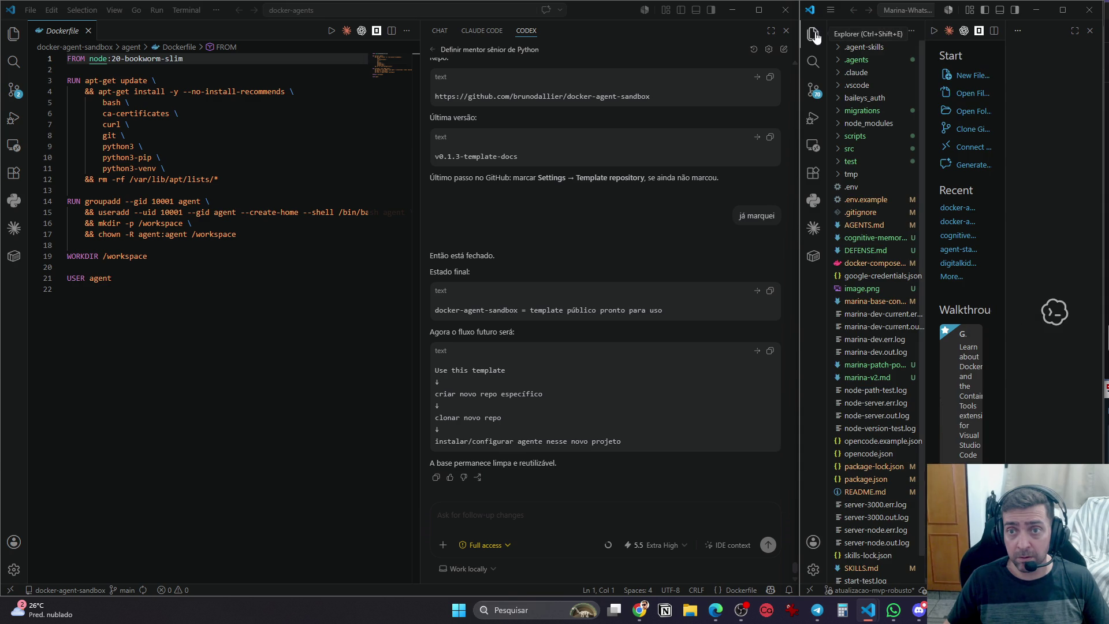
{"action": "left_click", "coordinate": [813, 34]}
{"action": "left_click", "coordinate": [888, 31]}
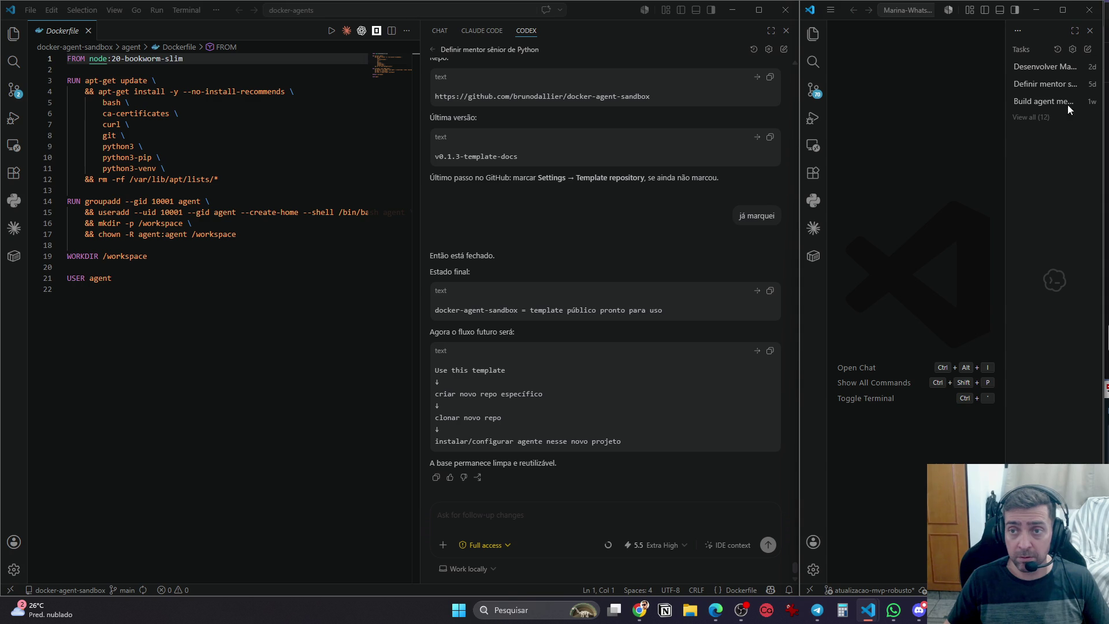
Open the 'Desenvolver Marina' task and look through its chat options menus
{"action": "right_click", "coordinate": [1037, 70]}
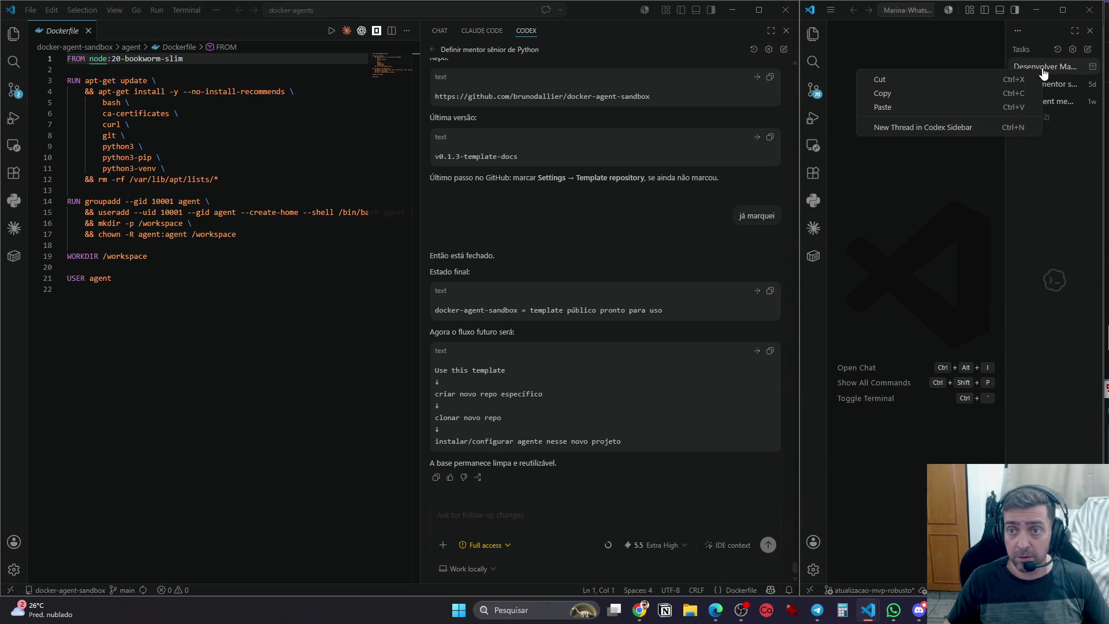
{"action": "left_click", "coordinate": [1052, 67]}
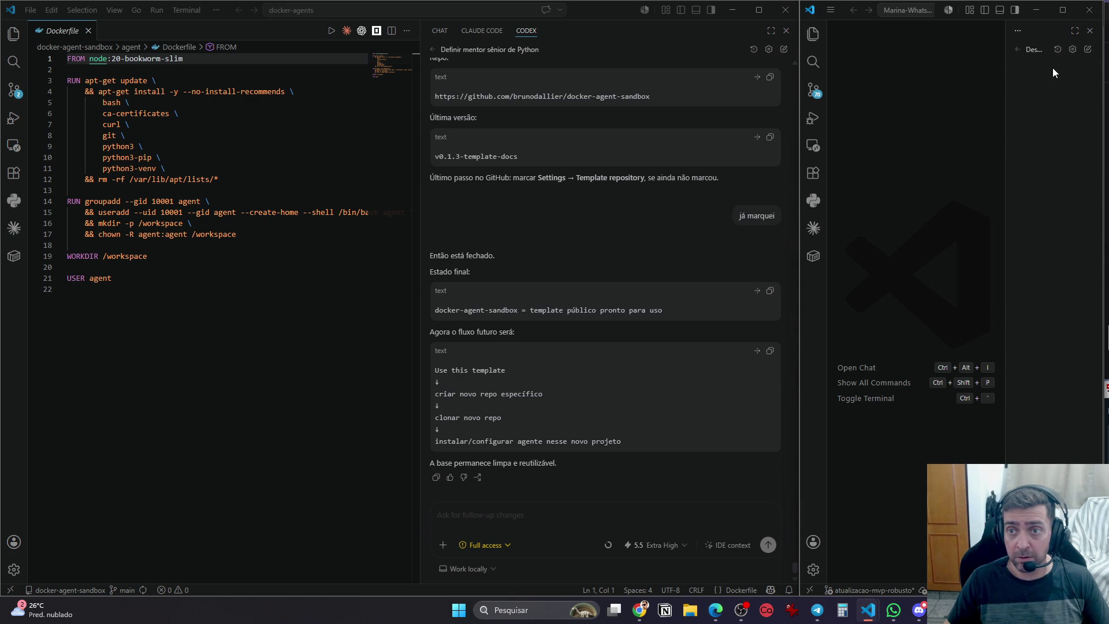
{"action": "right_click", "coordinate": [1038, 60]}
{"action": "left_click", "coordinate": [1046, 133]}
{"action": "right_click", "coordinate": [1034, 53]}
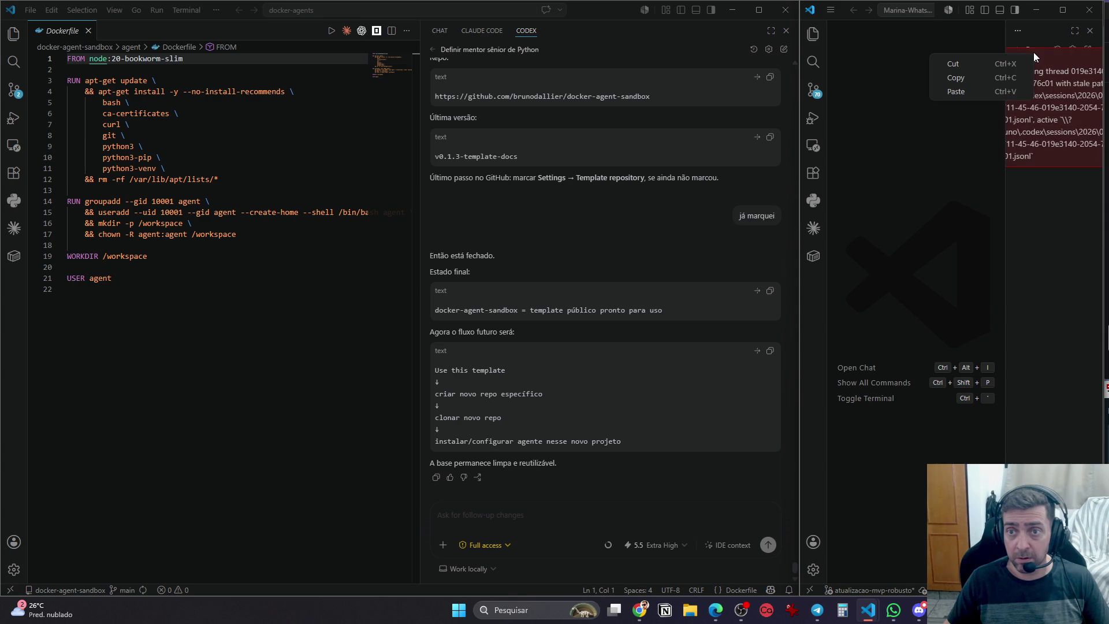
{"action": "left_click", "coordinate": [1029, 47]}
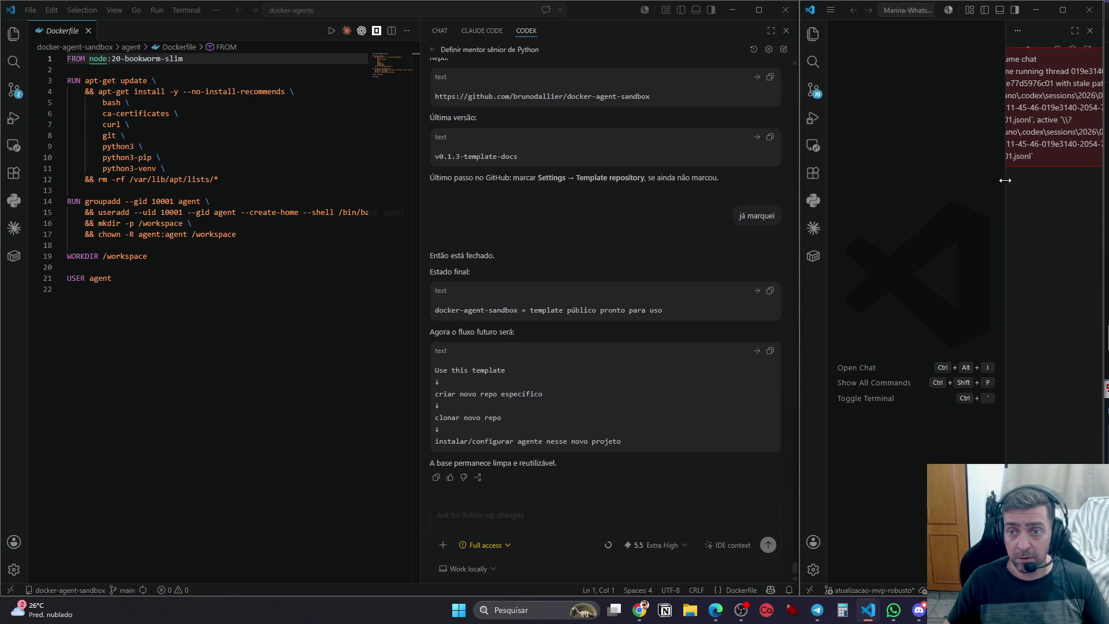
Widen the Codex sidebar, start a New Thread, and open the 'Definir mentor sênior de Python' task
{"action": "left_click_drag", "start_coordinate": [1004, 180], "coordinate": [955, 192]}
{"action": "left_click", "coordinate": [1074, 51]}
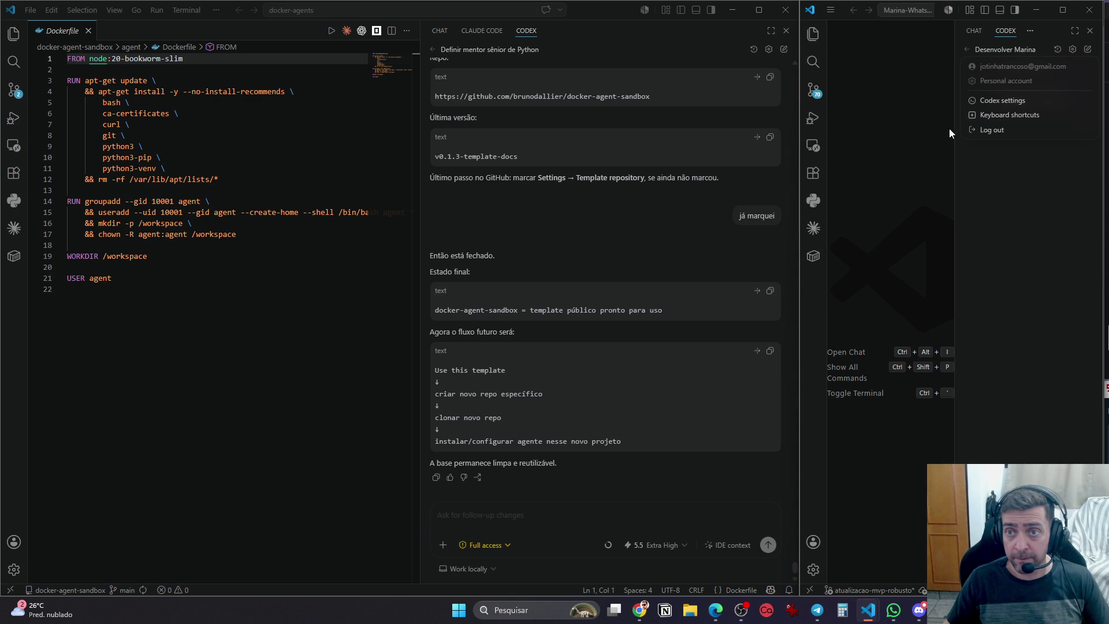
{"action": "left_click", "coordinate": [993, 65]}
{"action": "right_click", "coordinate": [1011, 54]}
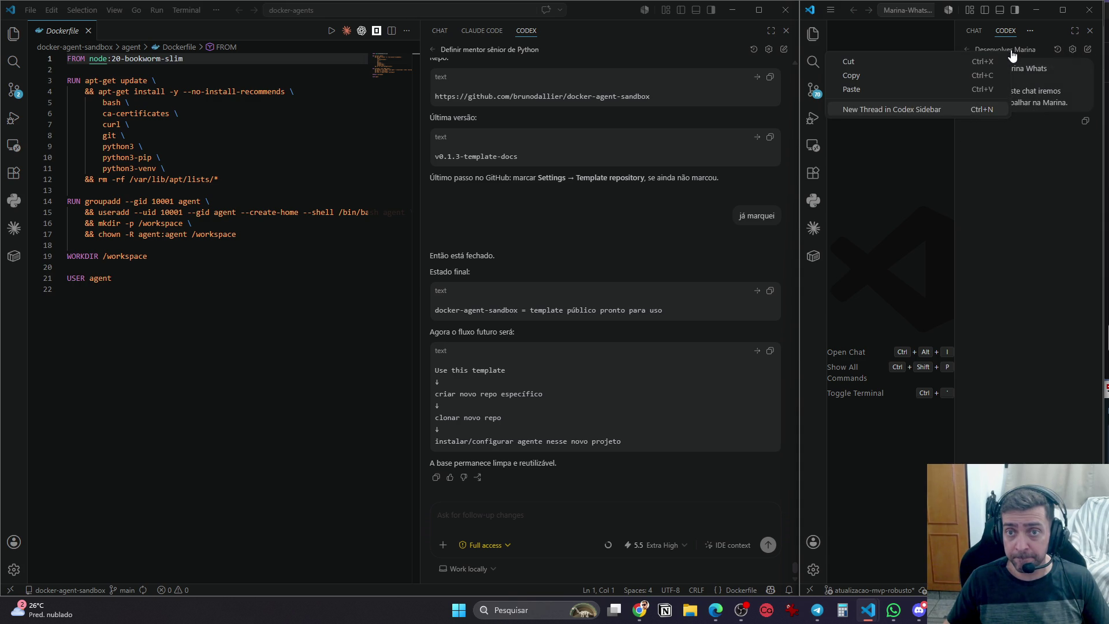
{"action": "left_click", "coordinate": [951, 164]}
{"action": "right_click", "coordinate": [1004, 53]}
{"action": "left_click", "coordinate": [927, 110]}
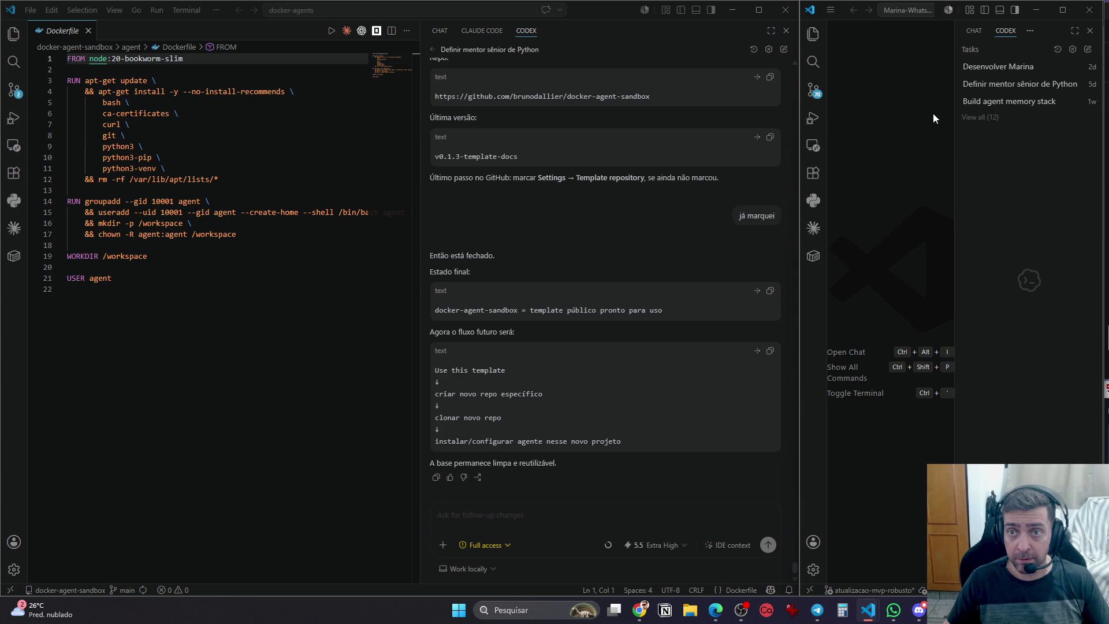
{"action": "left_click", "coordinate": [1015, 86]}
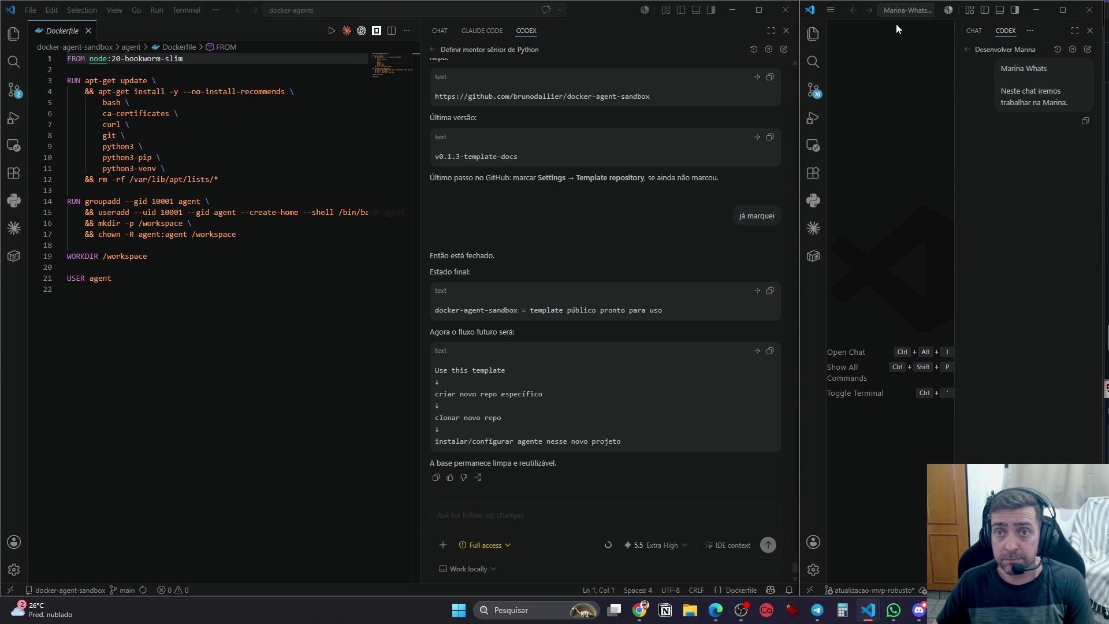
Open DEFENSE.md from the Marina Explorer, hide the sidebar, and widen the right-hand window
{"action": "left_click", "coordinate": [814, 33]}
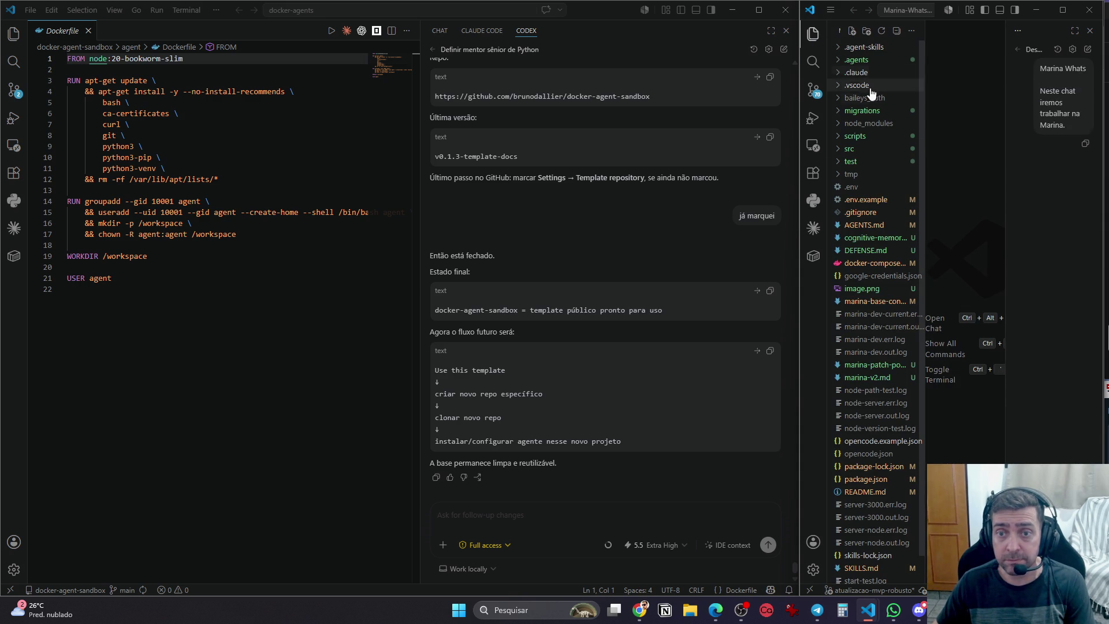
{"action": "left_click", "coordinate": [872, 253]}
{"action": "left_click", "coordinate": [811, 35]}
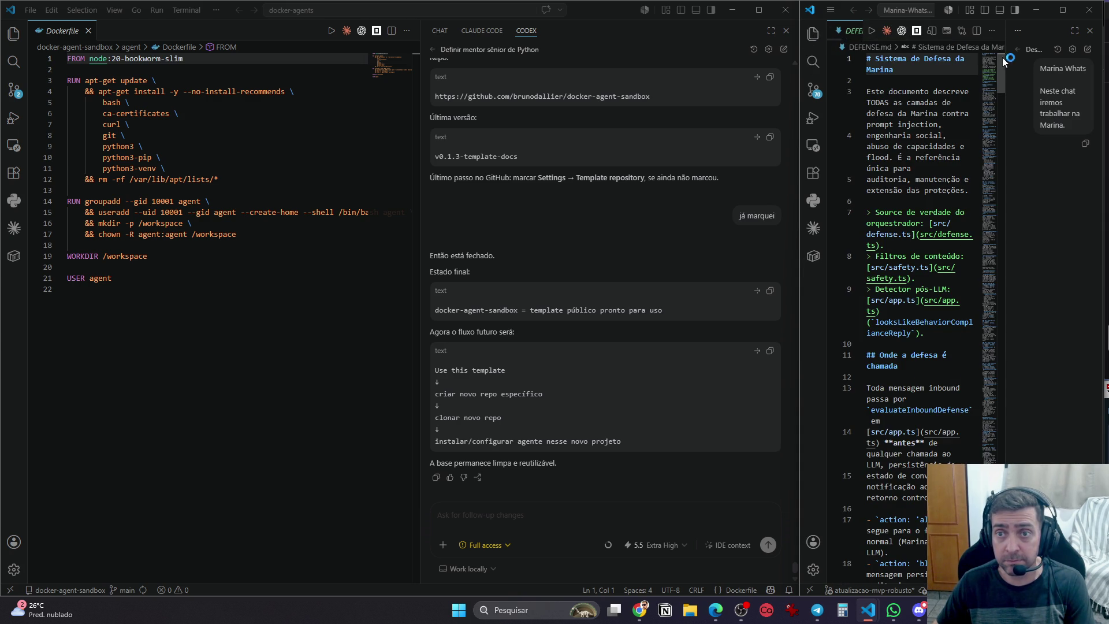
{"action": "left_click", "coordinate": [1031, 49]}
{"action": "left_click", "coordinate": [1035, 54]}
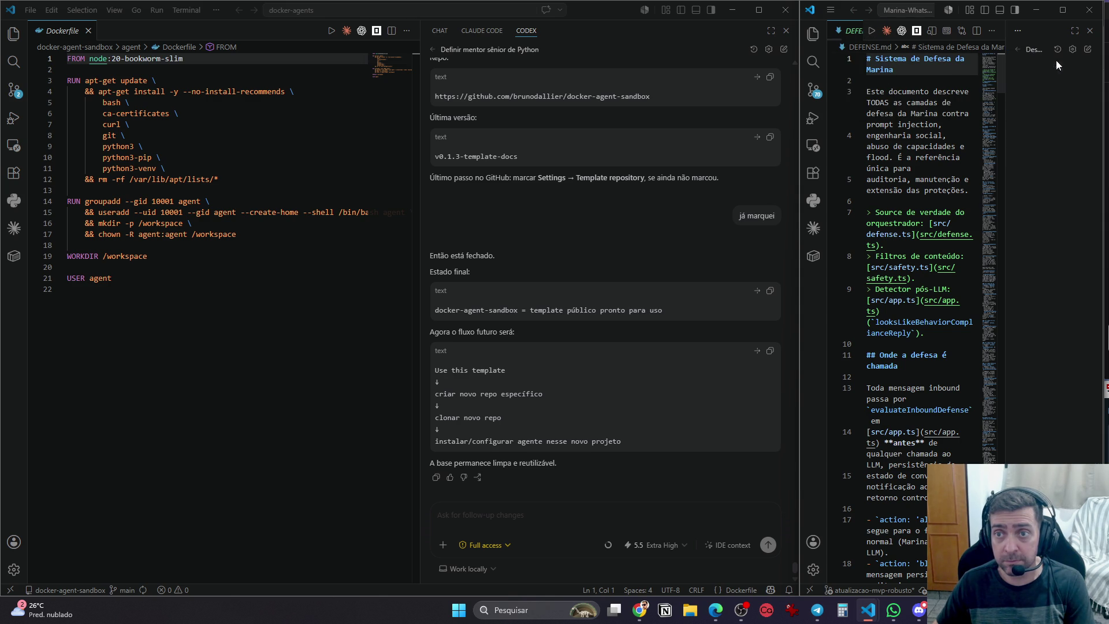
{"action": "left_click_drag", "start_coordinate": [1107, 68], "coordinate": [1108, 68]}
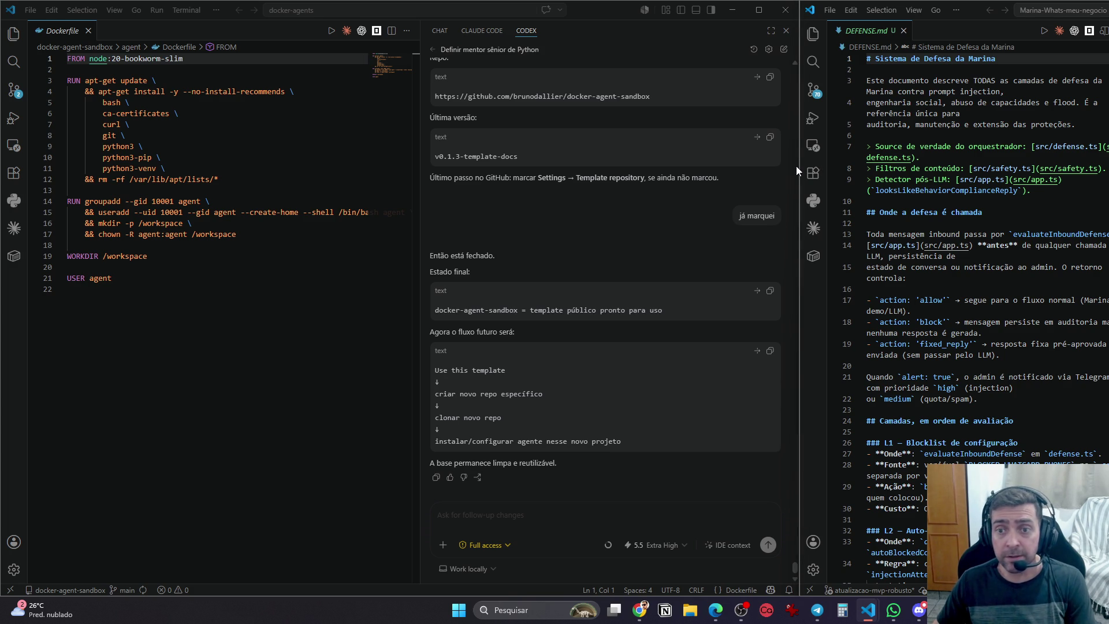
Rebalance the two window widths, giving the DEFENSE.md window and its Codex panel more room
{"action": "left_click_drag", "start_coordinate": [797, 165], "coordinate": [475, 162]}
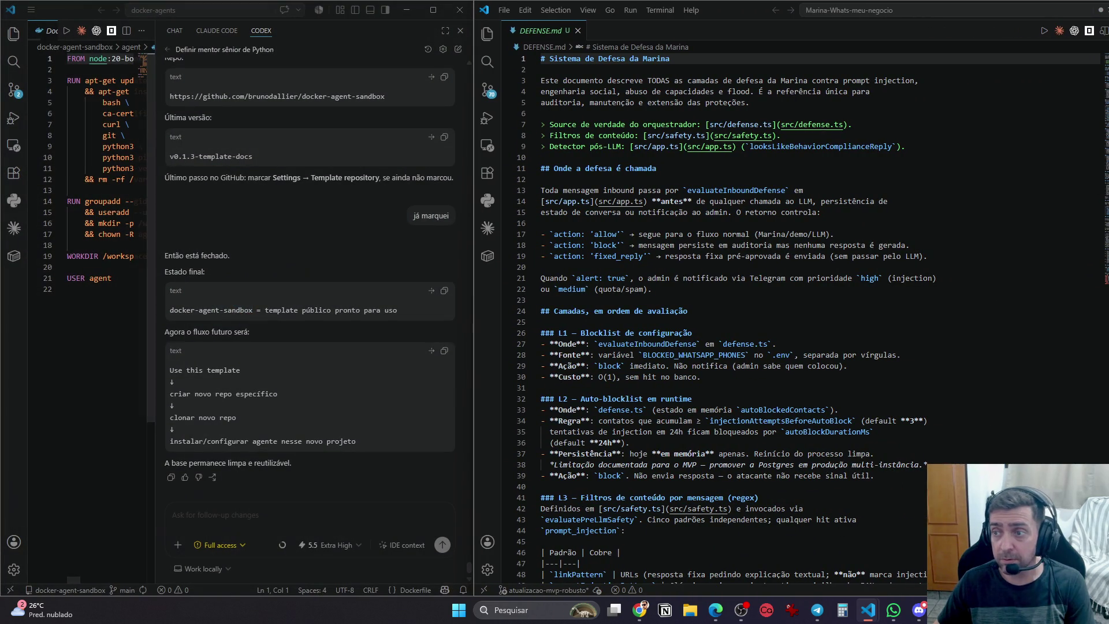
{"action": "left_click", "coordinate": [1075, 31]}
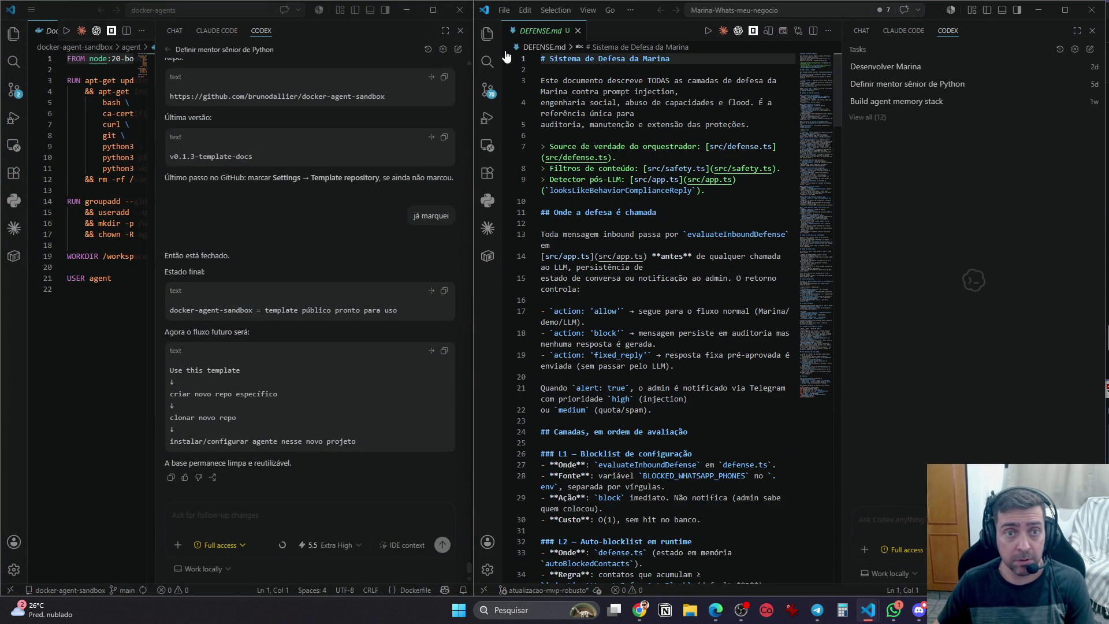
{"action": "left_click_drag", "start_coordinate": [476, 64], "coordinate": [523, 65]}
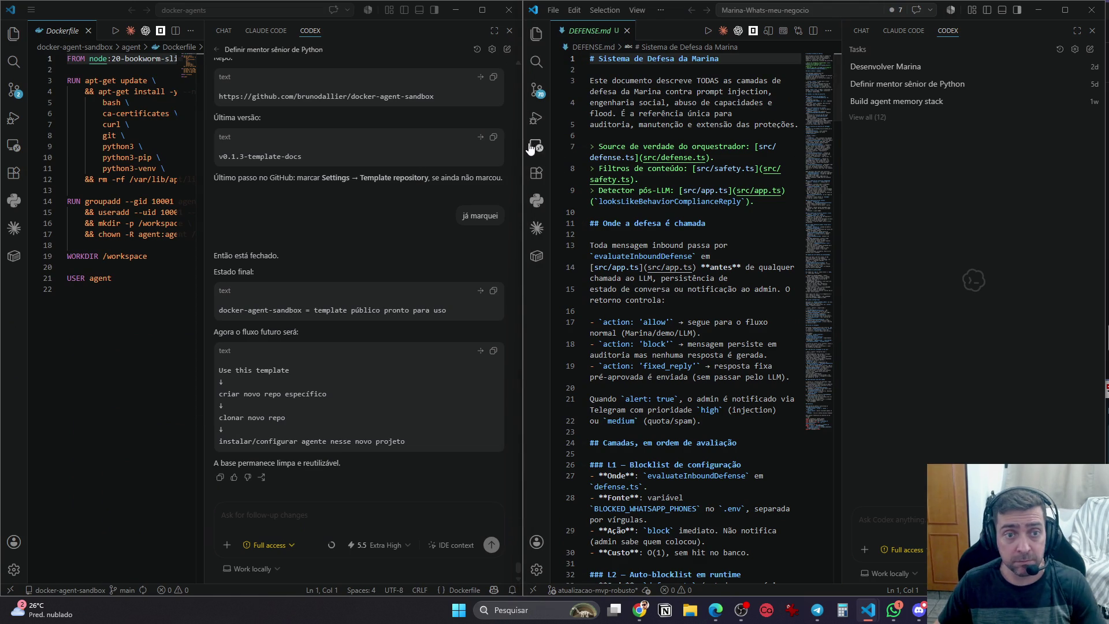
{"action": "left_click_drag", "start_coordinate": [517, 137], "coordinate": [609, 133]}
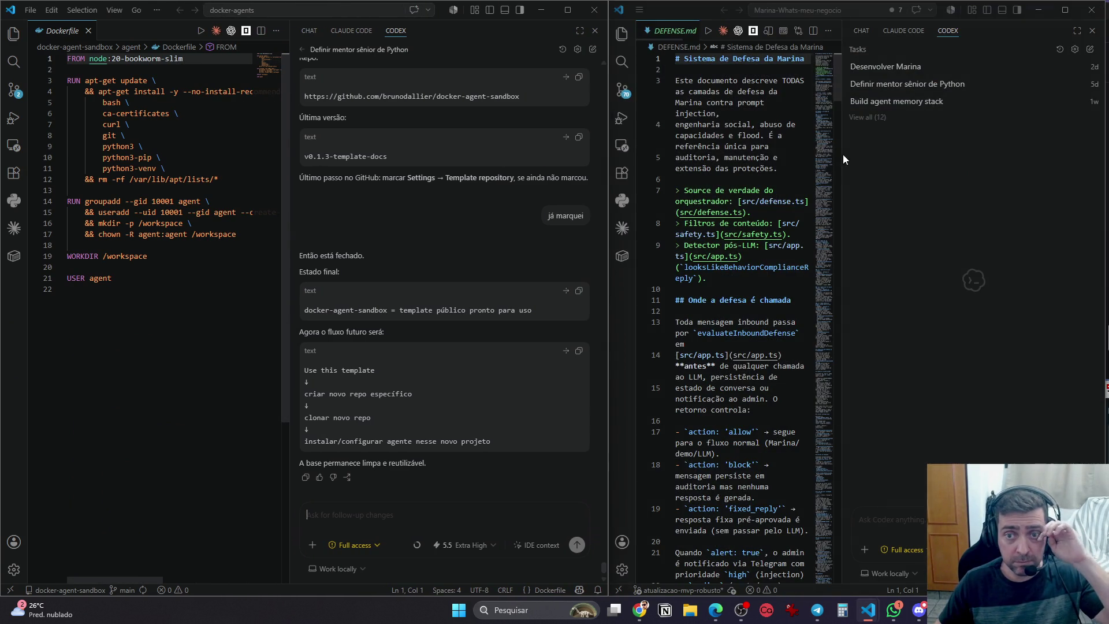
{"action": "left_click_drag", "start_coordinate": [844, 166], "coordinate": [806, 174]}
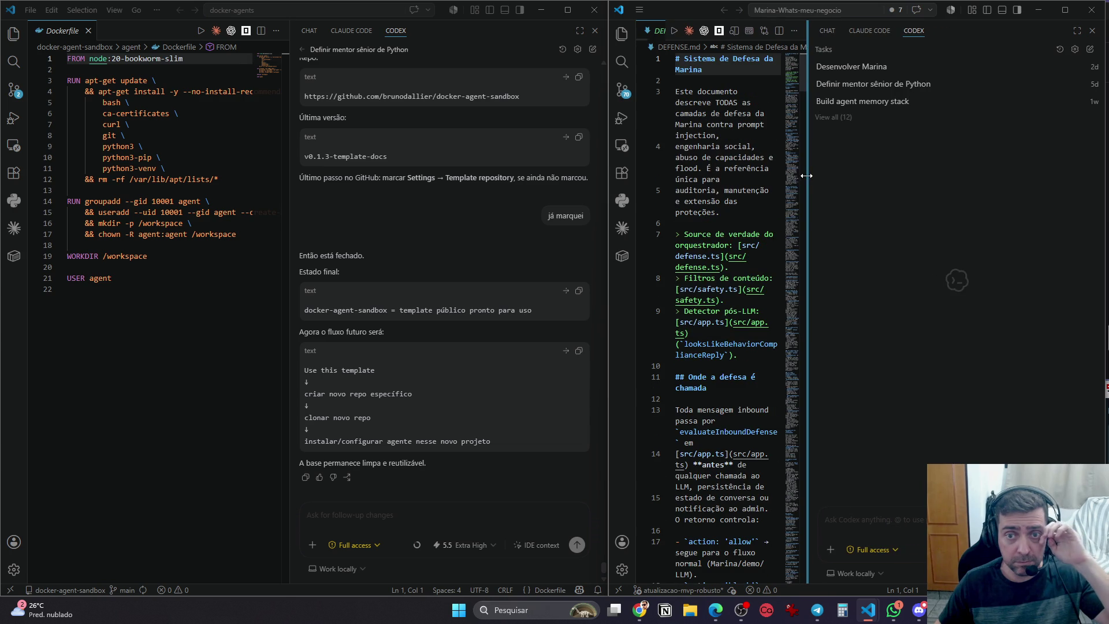
{"action": "left_click_drag", "start_coordinate": [609, 167], "coordinate": [480, 167]}
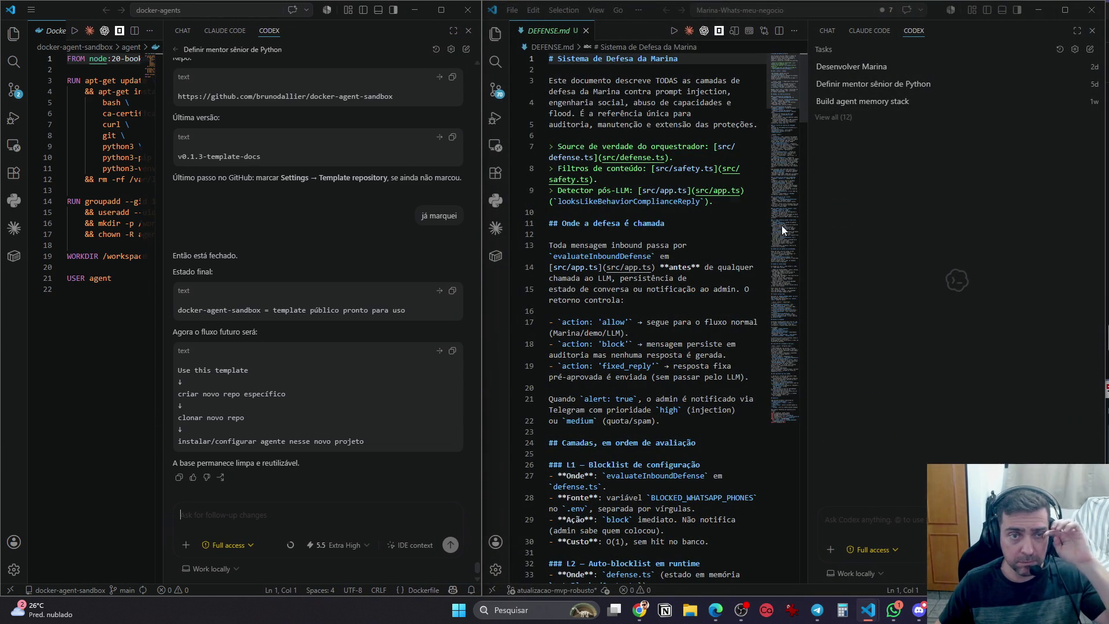
Widen the Codex chat beside the Dockerfile and resume the Desenvolver Marina task
{"action": "left_click", "coordinate": [12, 36]}
{"action": "left_click", "coordinate": [13, 36]}
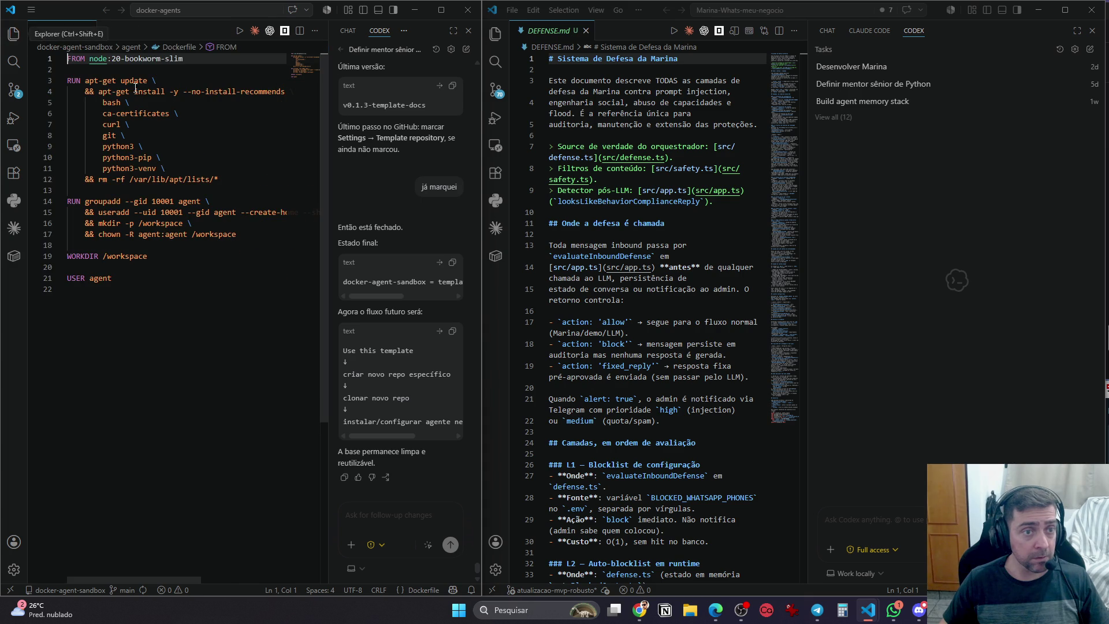
{"action": "left_click_drag", "start_coordinate": [323, 171], "coordinate": [261, 181]}
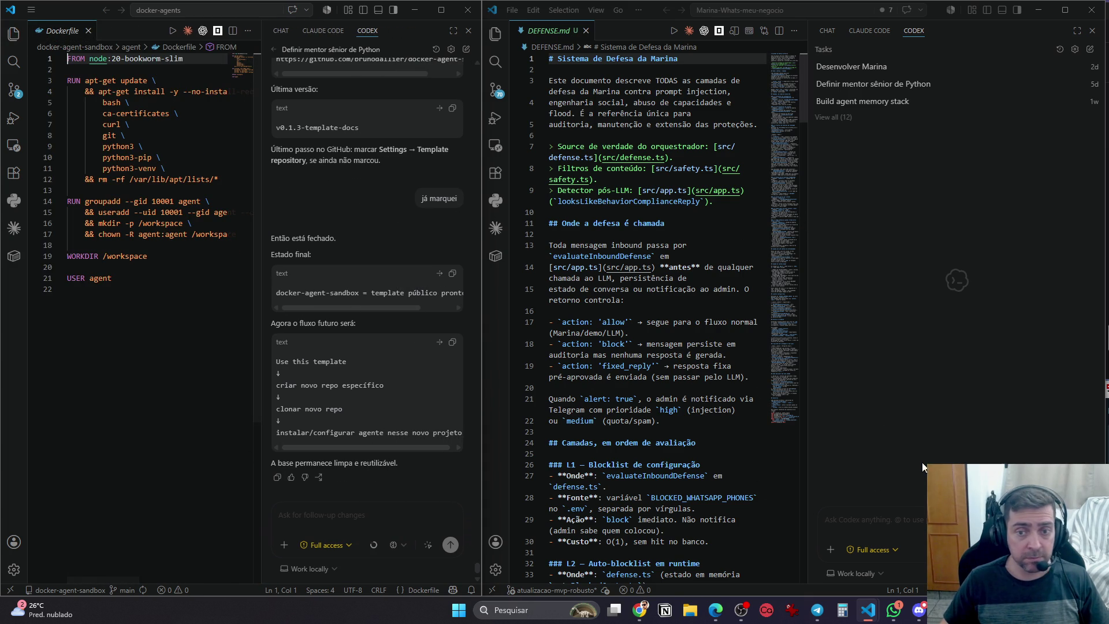
{"action": "left_click", "coordinate": [904, 84]}
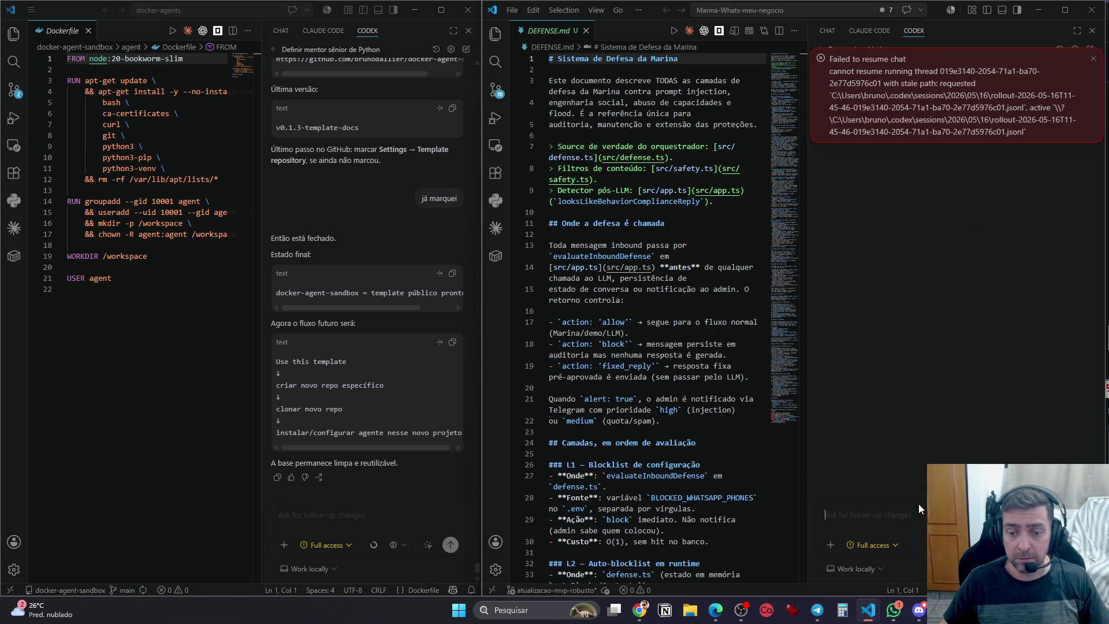
Switch Codex to Auto-review, type 'oi', dismiss the error, and close the Marina-Whats-meu-negocio window
{"action": "left_click", "coordinate": [889, 545]}
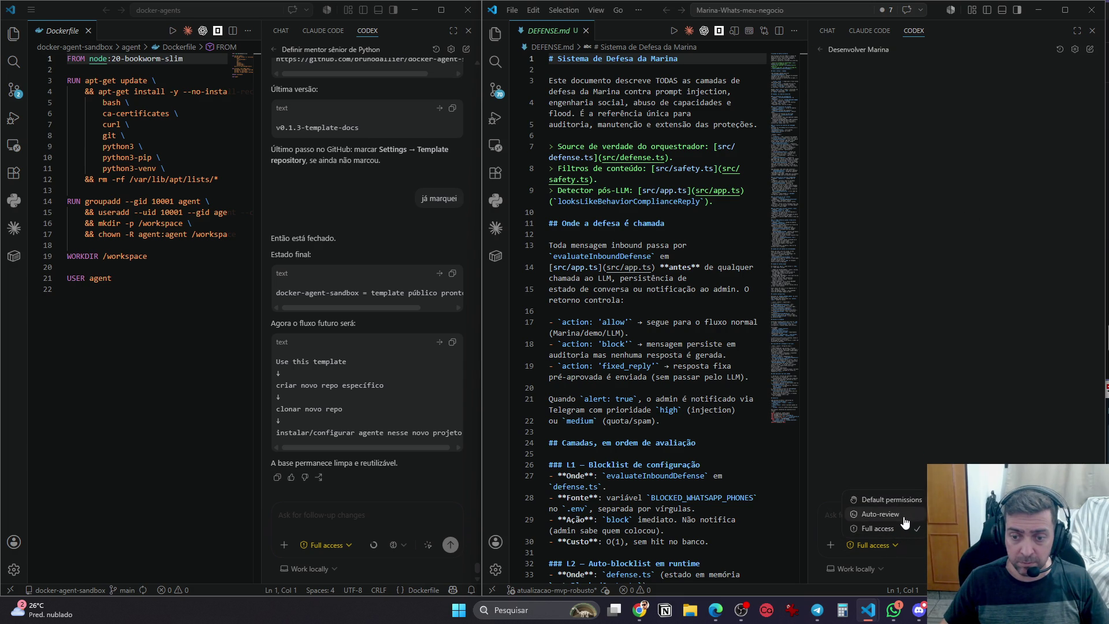
{"action": "left_click", "coordinate": [904, 517]}
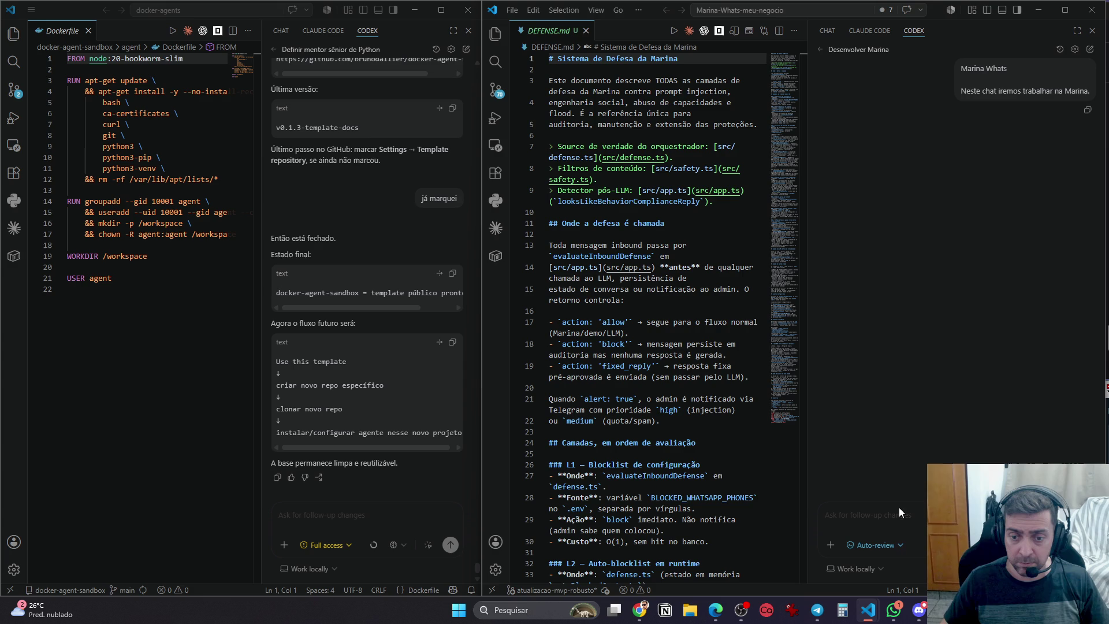
{"action": "type", "text": "opi"}
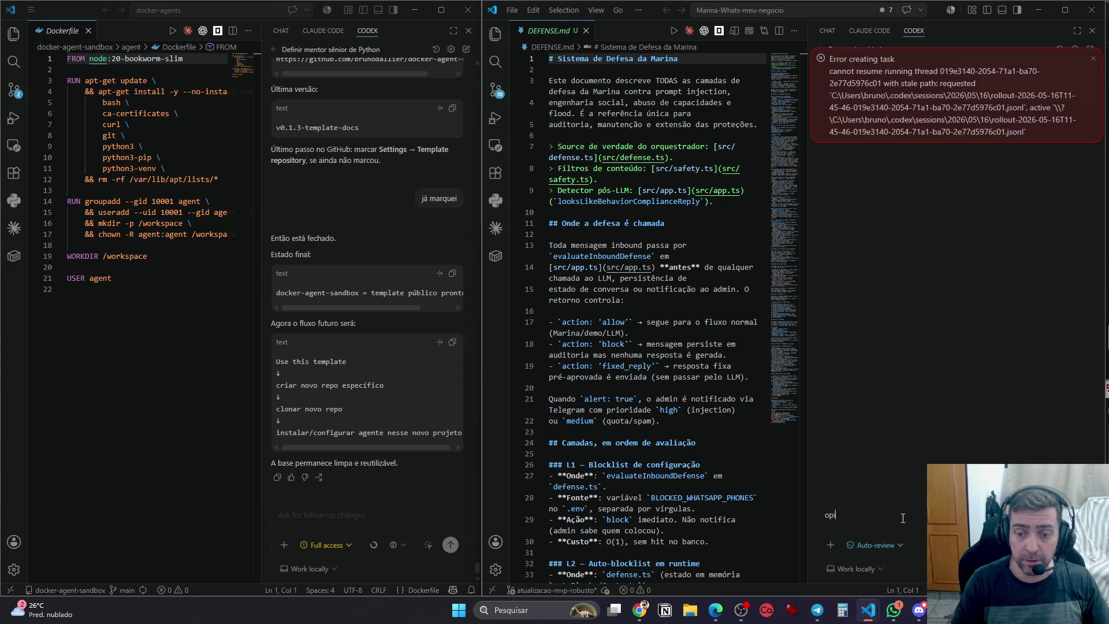
{"action": "key", "text": "BackSpace"}
{"action": "key", "text": "BackSpace"}
{"action": "key", "text": "BackSpace"}
{"action": "type", "text": "oi"}
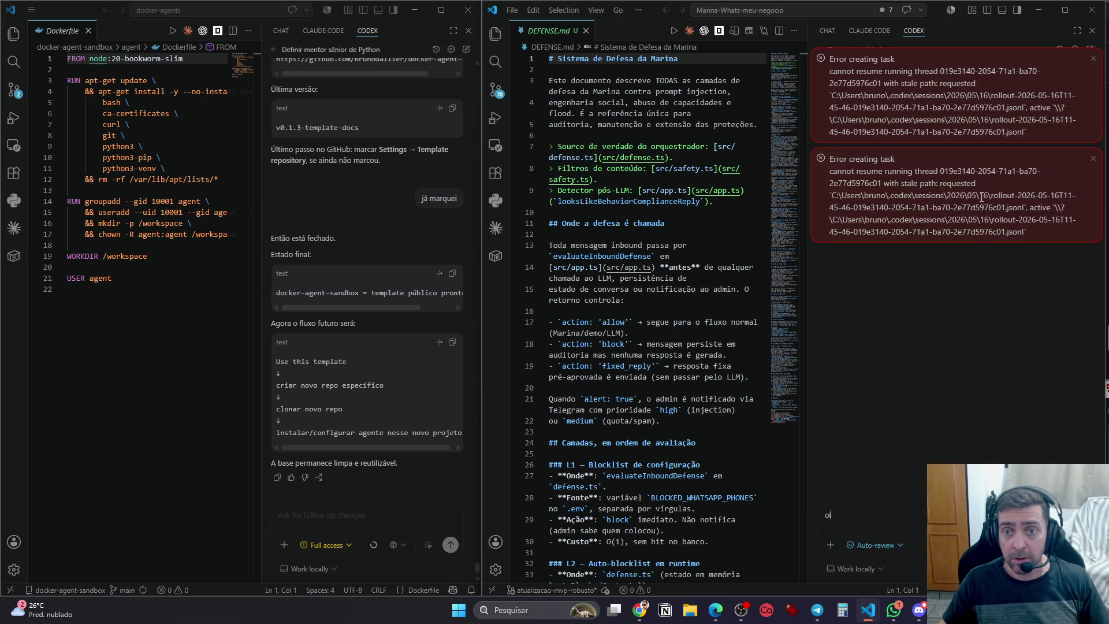
{"action": "left_click", "coordinate": [1092, 60]}
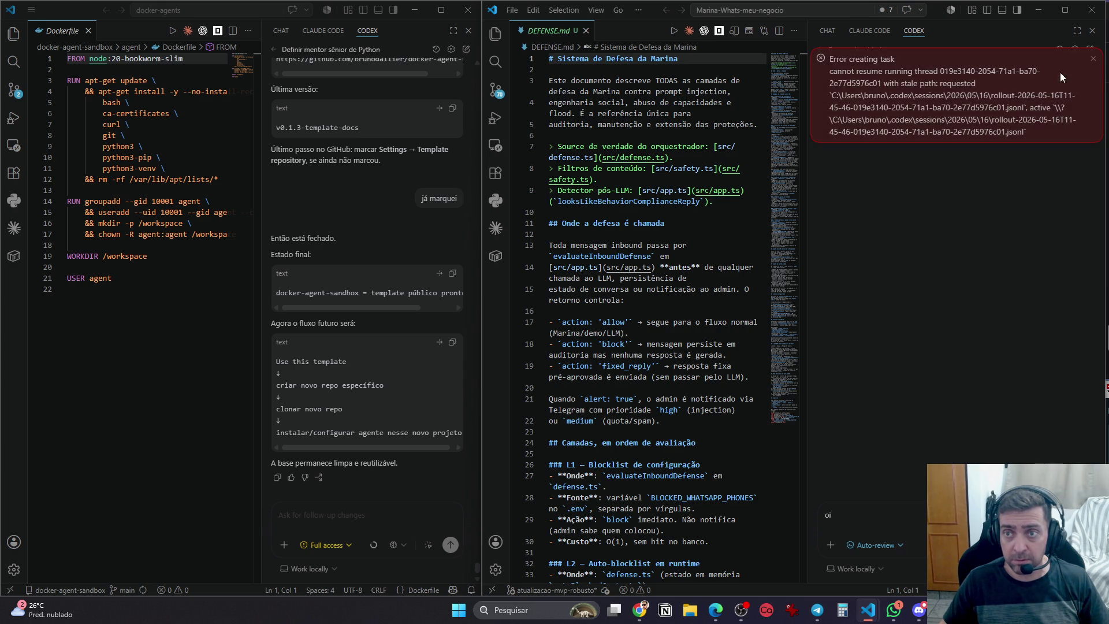
{"action": "left_click", "coordinate": [1089, 18]}
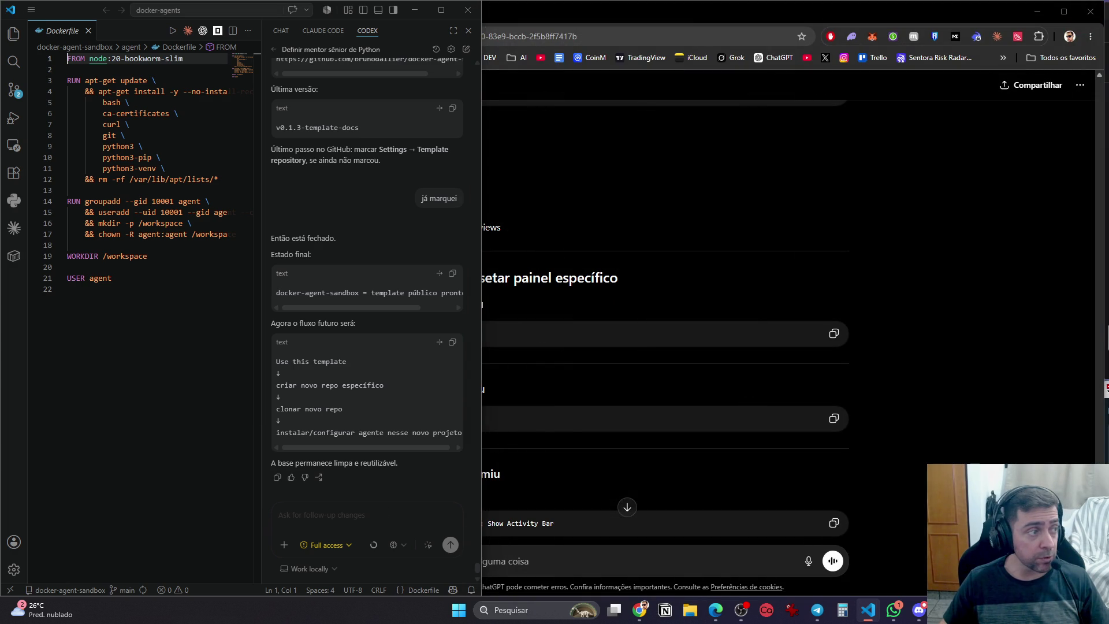
Open a new empty VS Code window from the taskbar icon's menu
{"action": "left_click", "coordinate": [893, 610]}
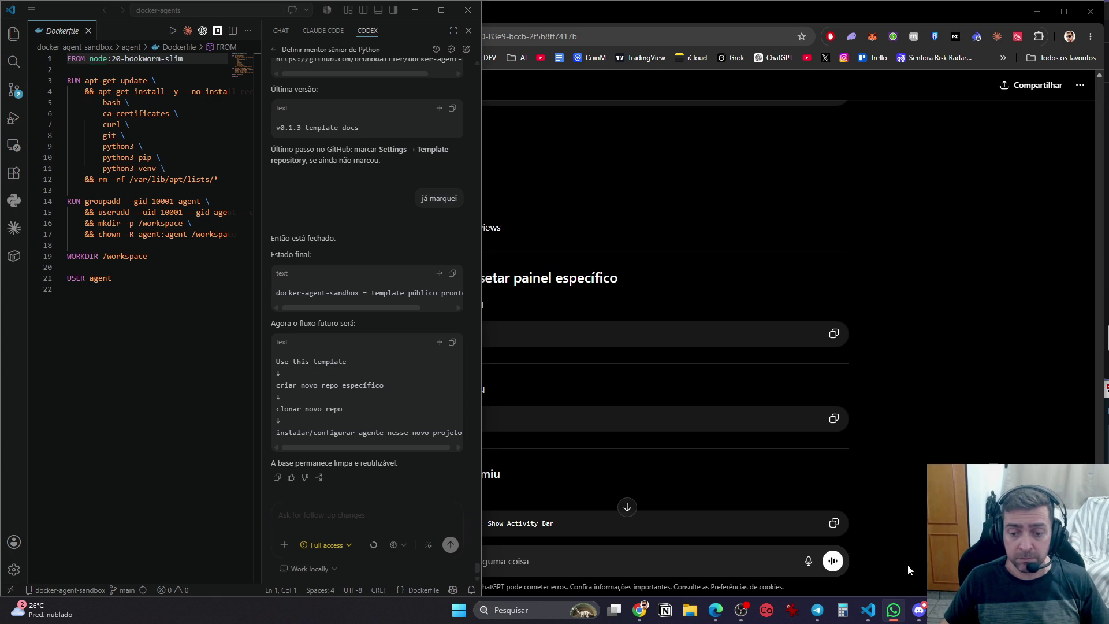
{"action": "right_click", "coordinate": [868, 609]}
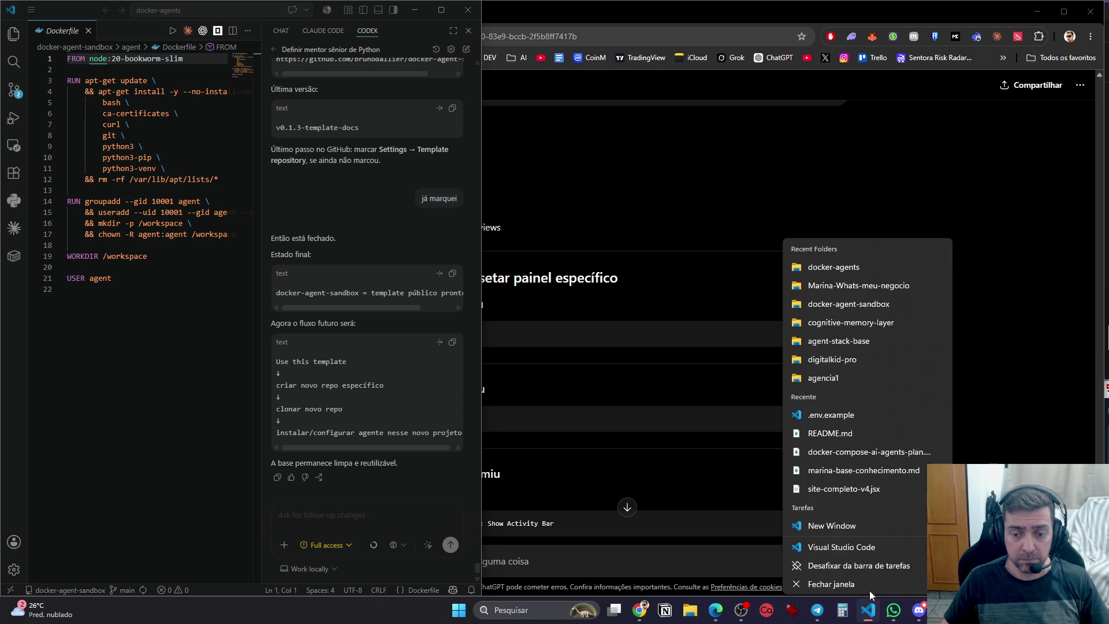
{"action": "left_click", "coordinate": [869, 521]}
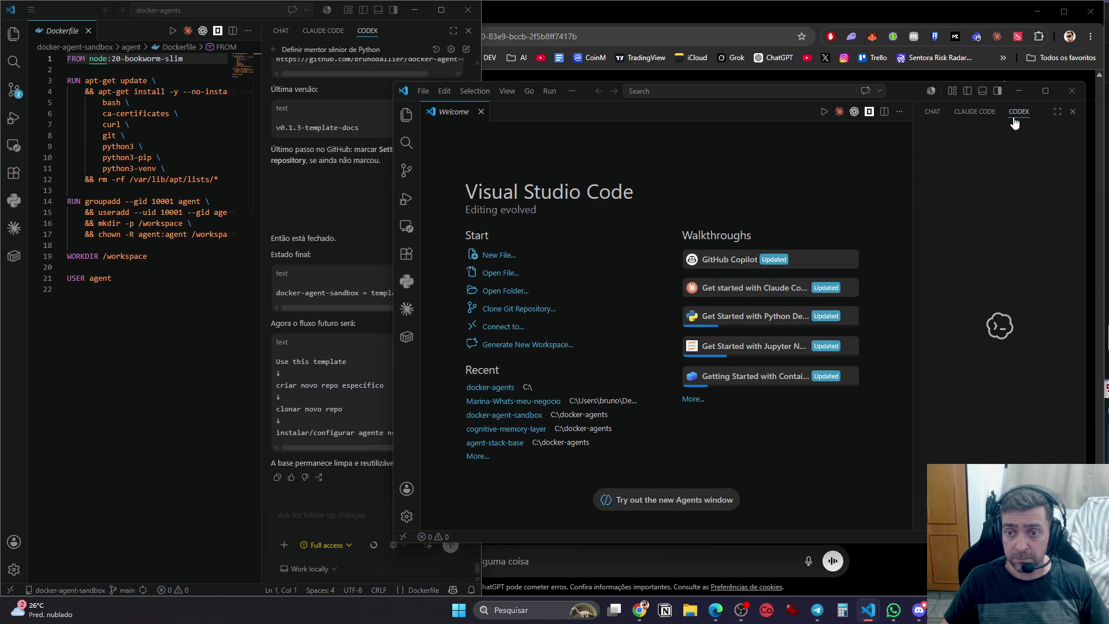
Load the Desenvolver Marina Codex conversation, type 'oi', and snap the window into a layout
{"action": "left_click", "coordinate": [976, 168]}
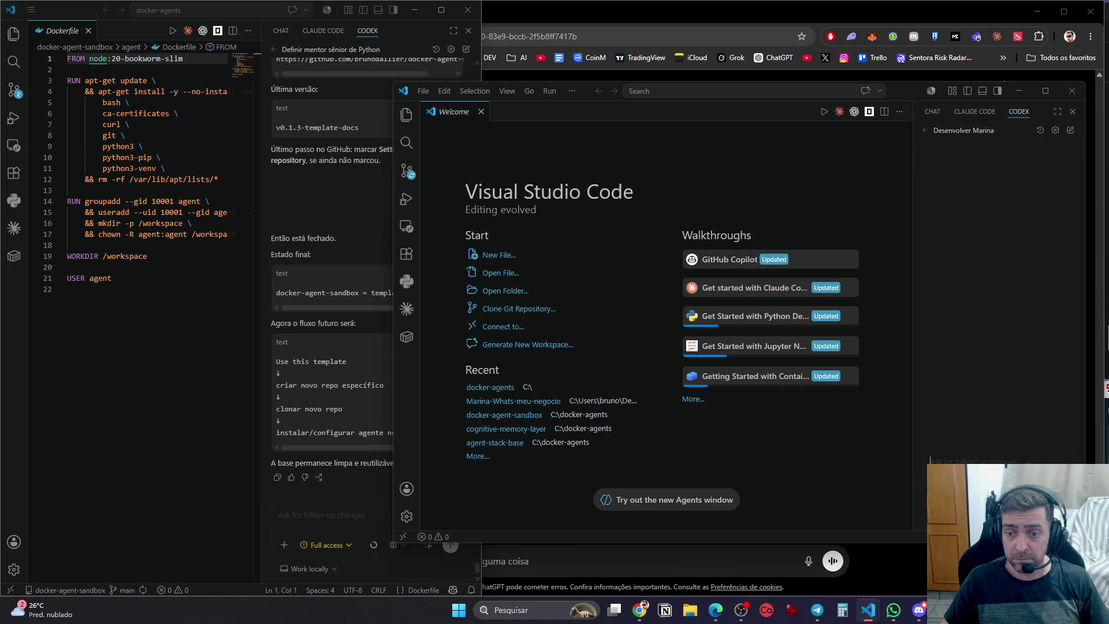
{"action": "left_click", "coordinate": [983, 452]}
{"action": "type", "text": "oi"}
{"action": "mouse_move", "coordinate": [587, 91]}
{"action": "left_mouse_down"}
{"action": "mouse_move", "coordinate": [691, 65]}
{"action": "mouse_move", "coordinate": [688, 51]}
{"action": "mouse_move", "coordinate": [891, 37]}
{"action": "left_mouse_up"}
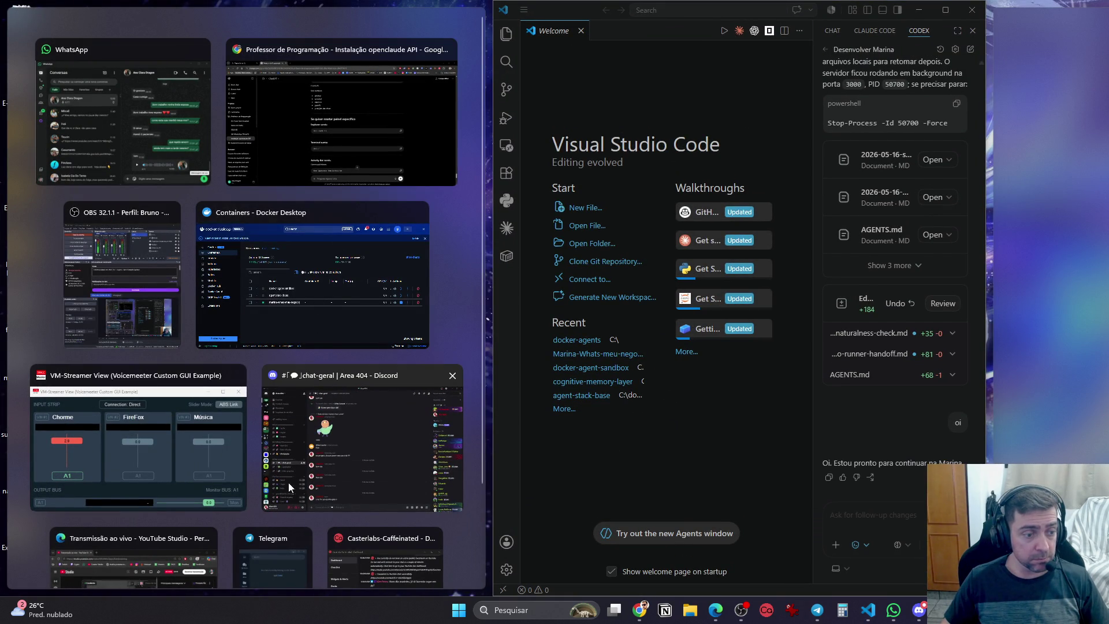
Snap docker-agents to the left half, resize both windows and the Codex panel, and show the new window's Explorer
{"action": "left_click", "coordinate": [410, 23]}
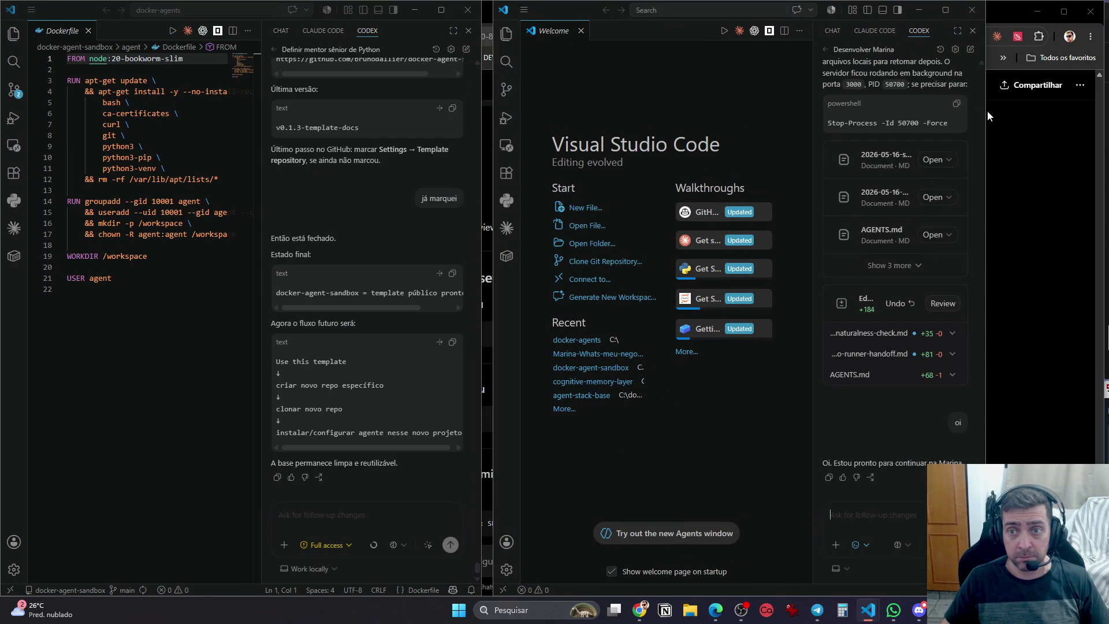
{"action": "left_click_drag", "start_coordinate": [988, 111], "coordinate": [1104, 119]}
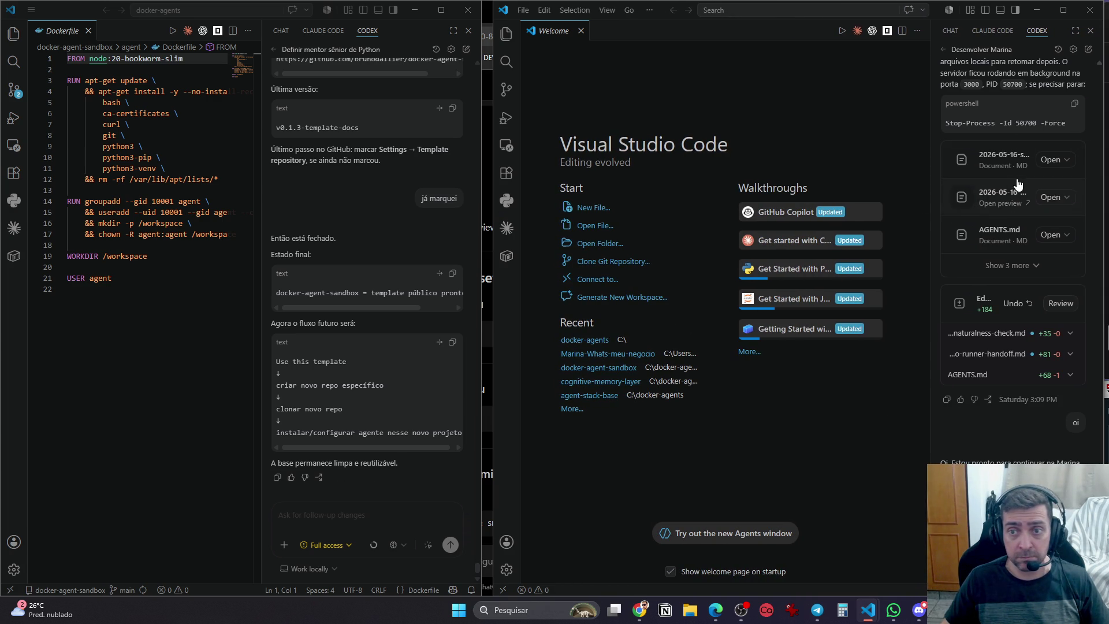
{"action": "left_click_drag", "start_coordinate": [933, 106], "coordinate": [686, 120]}
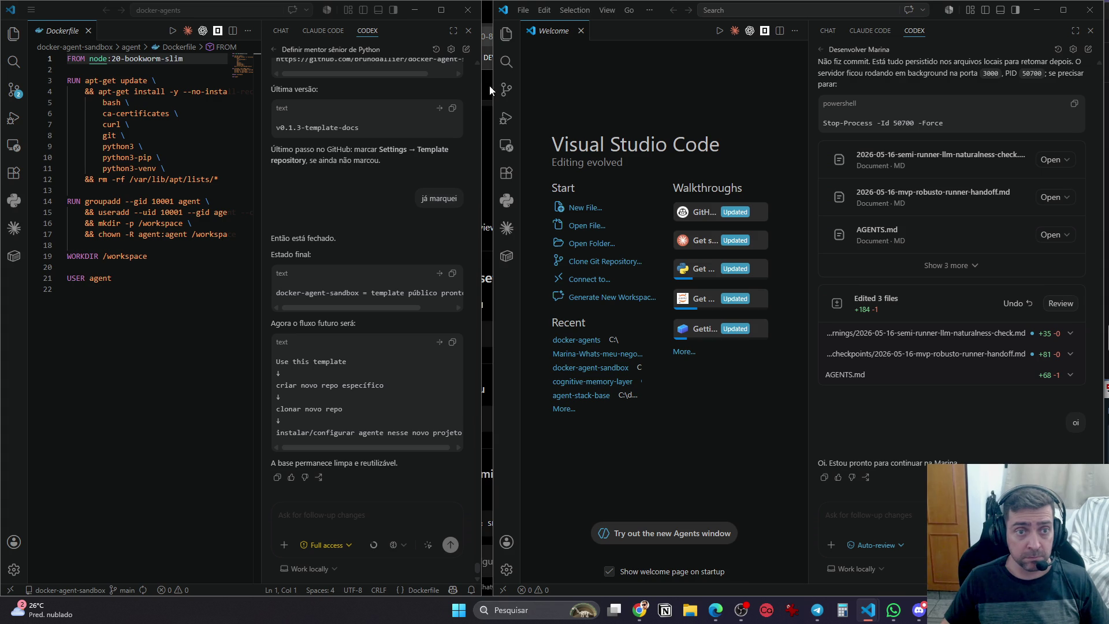
{"action": "left_click_drag", "start_coordinate": [480, 87], "coordinate": [494, 87]}
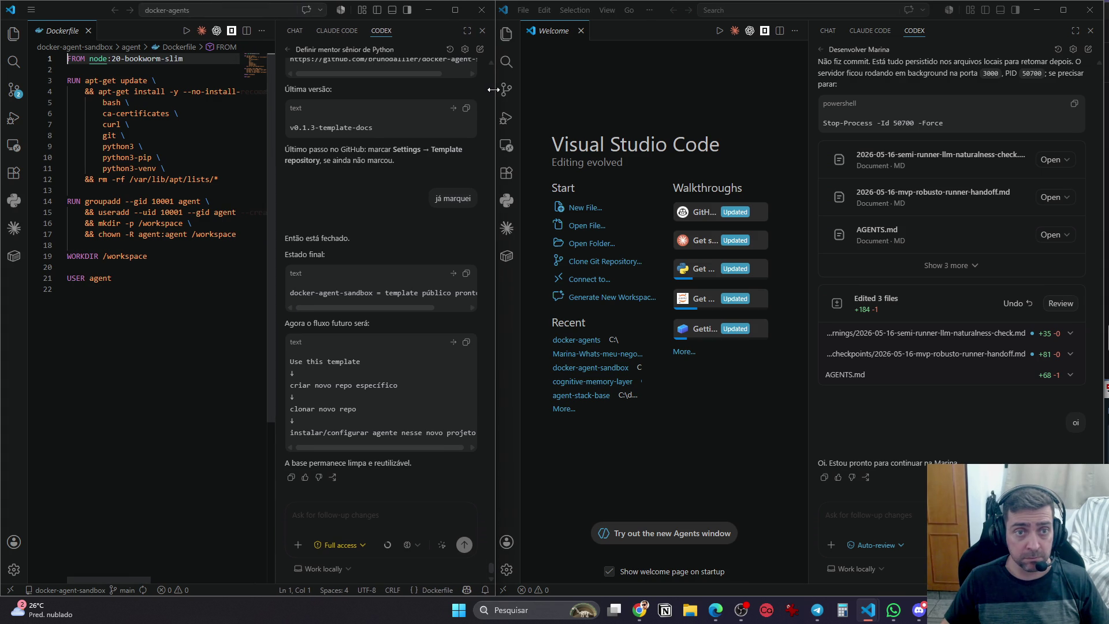
{"action": "left_click", "coordinate": [514, 39]}
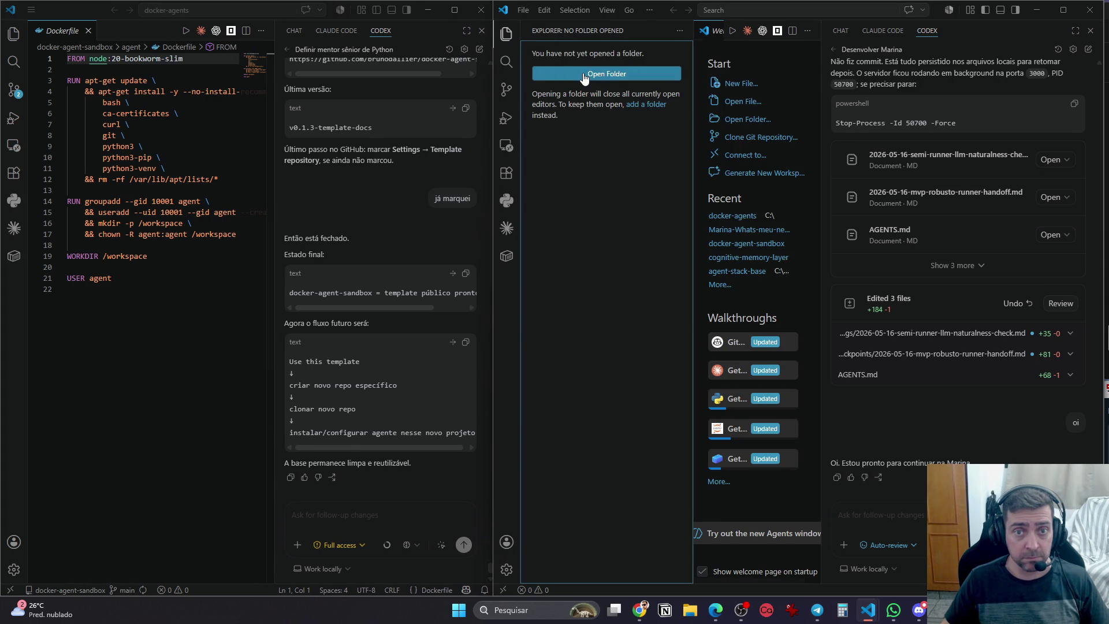
Open the Projetos > Whats_app > Marina-Whats-meu-negocio folder in the new window
{"action": "left_click", "coordinate": [582, 73]}
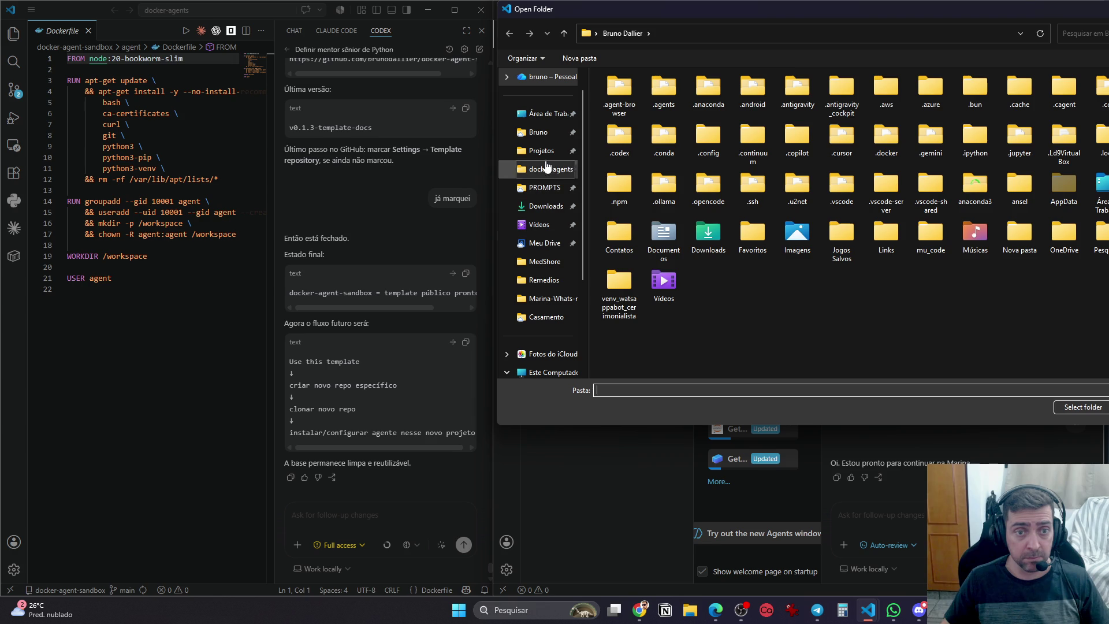
{"action": "left_click", "coordinate": [541, 150]}
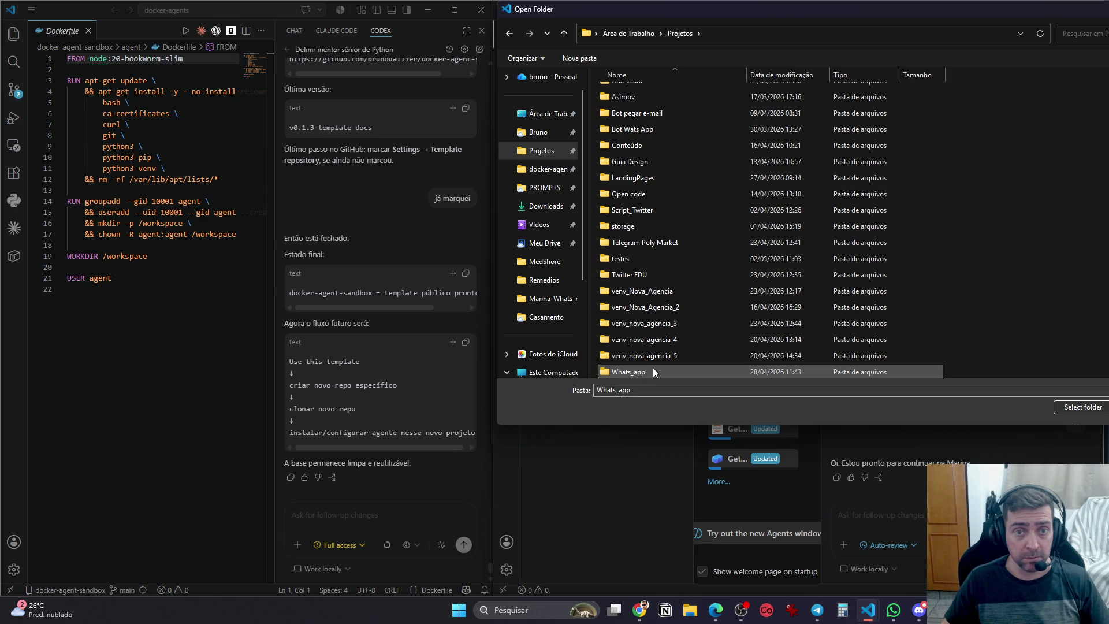
{"action": "double_click", "coordinate": [655, 372]}
{"action": "left_click", "coordinate": [636, 72]}
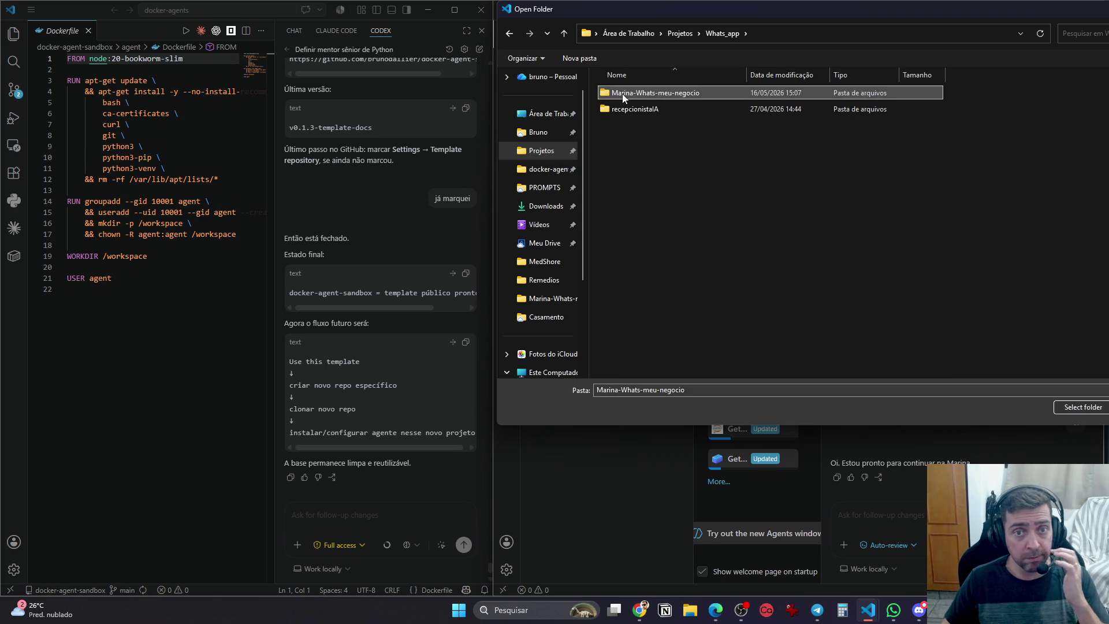
{"action": "double_click", "coordinate": [606, 96]}
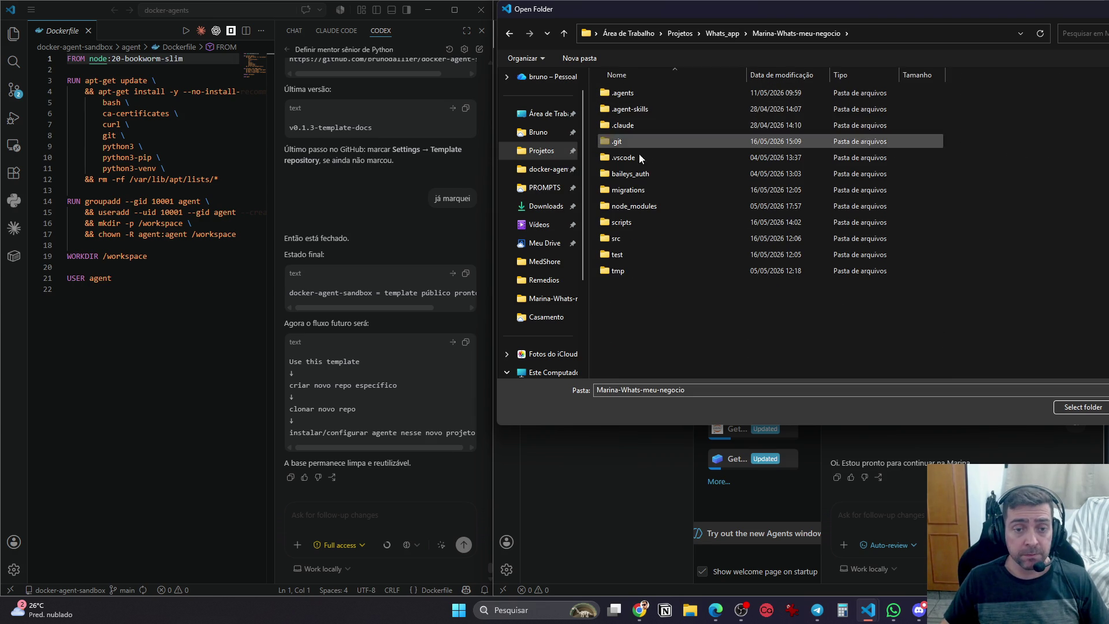
{"action": "left_click", "coordinate": [1082, 407]}
{"action": "left_click", "coordinate": [749, 229]}
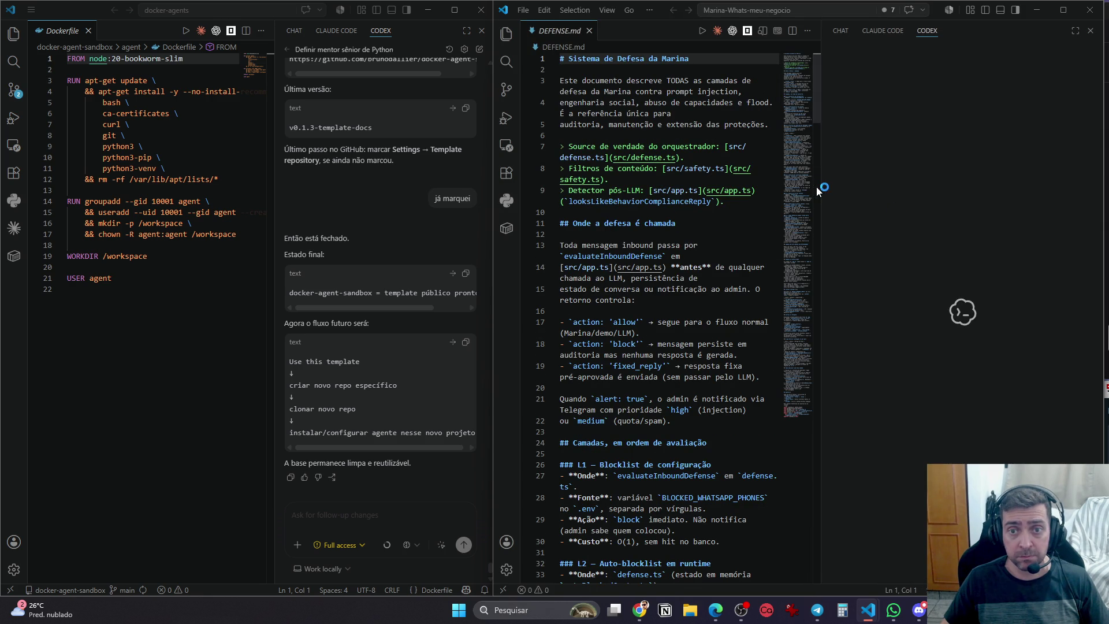
Open the Desenvolver Marina task in the Codex panel and set it to Default permissions
{"action": "left_click_drag", "start_coordinate": [821, 190], "coordinate": [810, 194]}
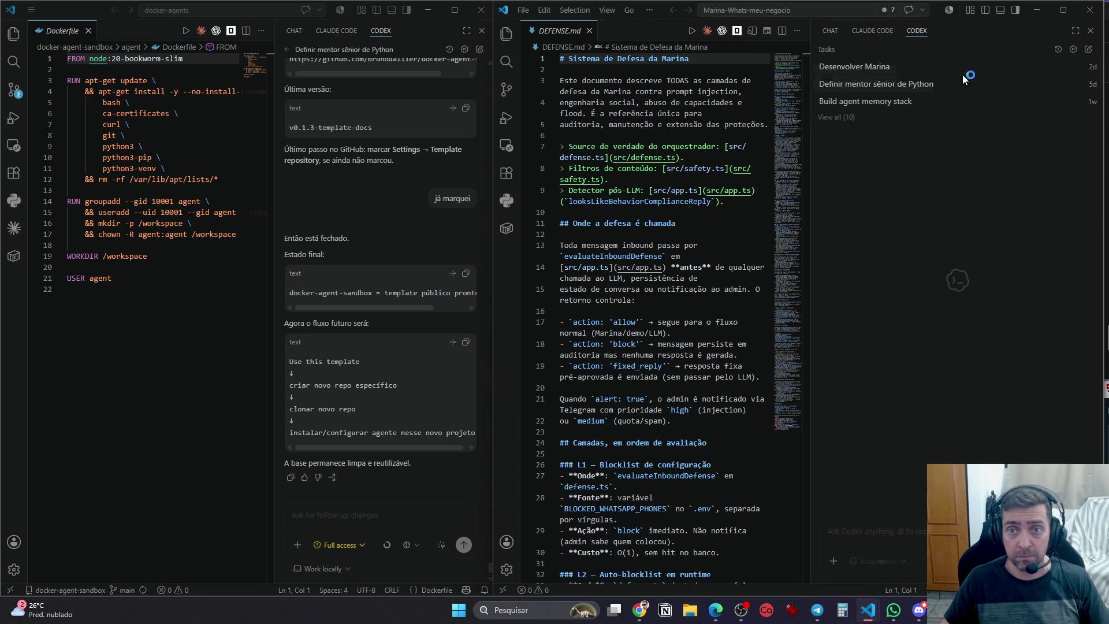
{"action": "left_click", "coordinate": [962, 74]}
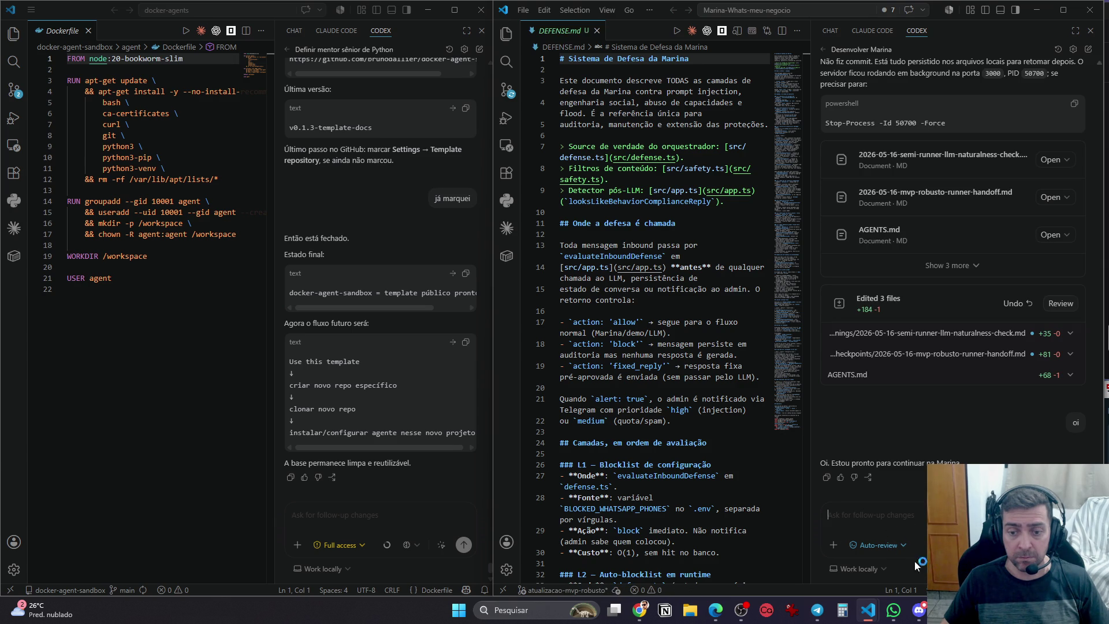
{"action": "left_click", "coordinate": [896, 552]}
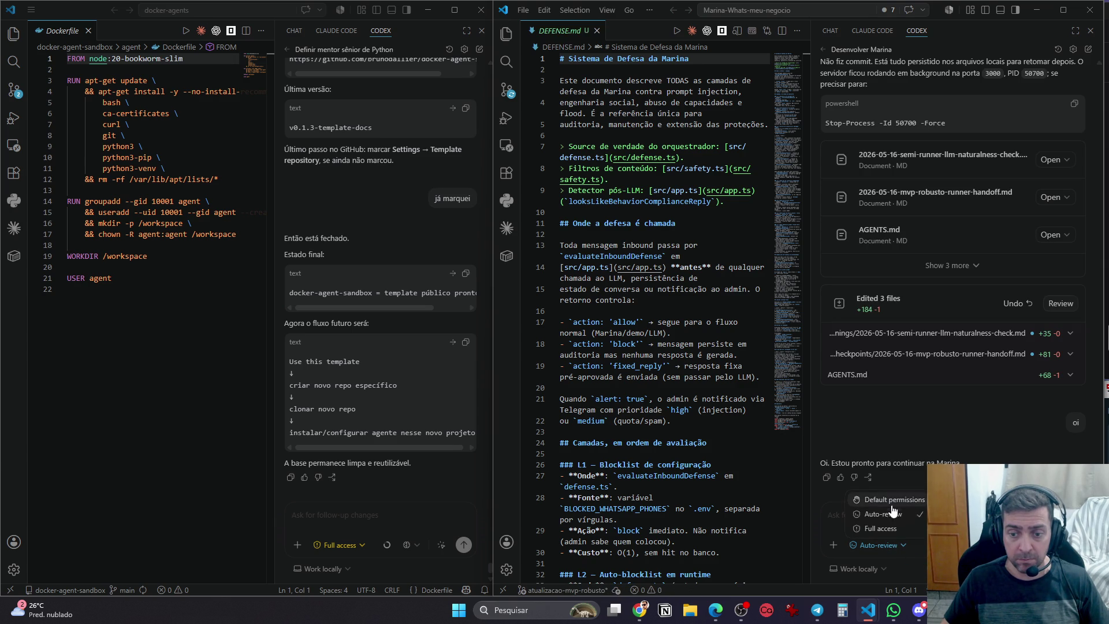
{"action": "left_click", "coordinate": [890, 516]}
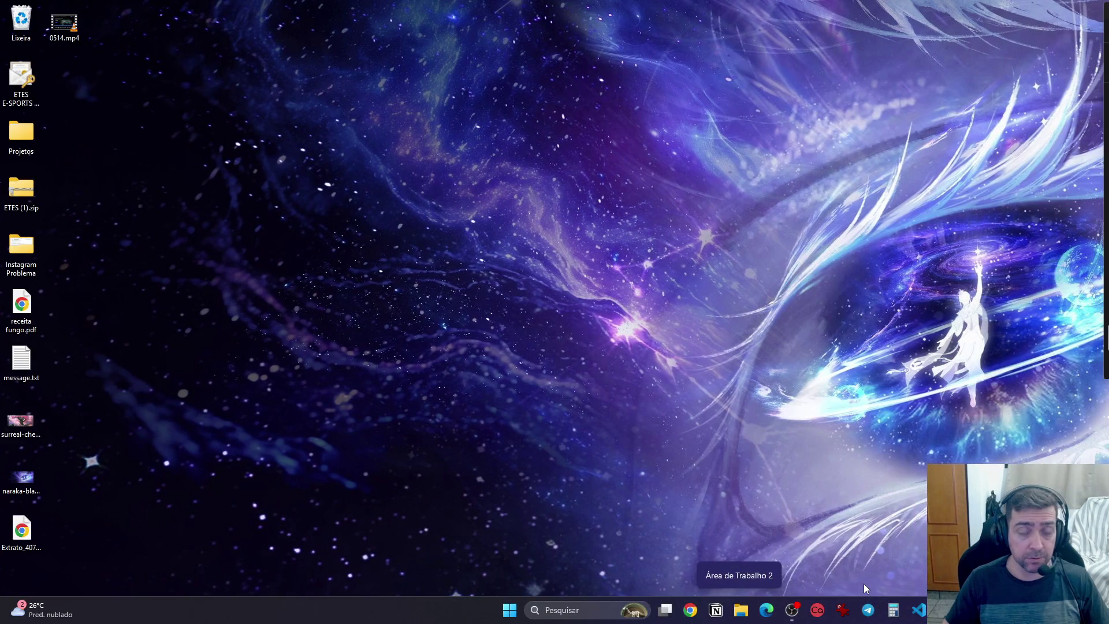
Browse to Desktop > Projetos > Whats_app > Marina-Whats-meu-negocio and open a terminal there
{"action": "left_click", "coordinate": [742, 612]}
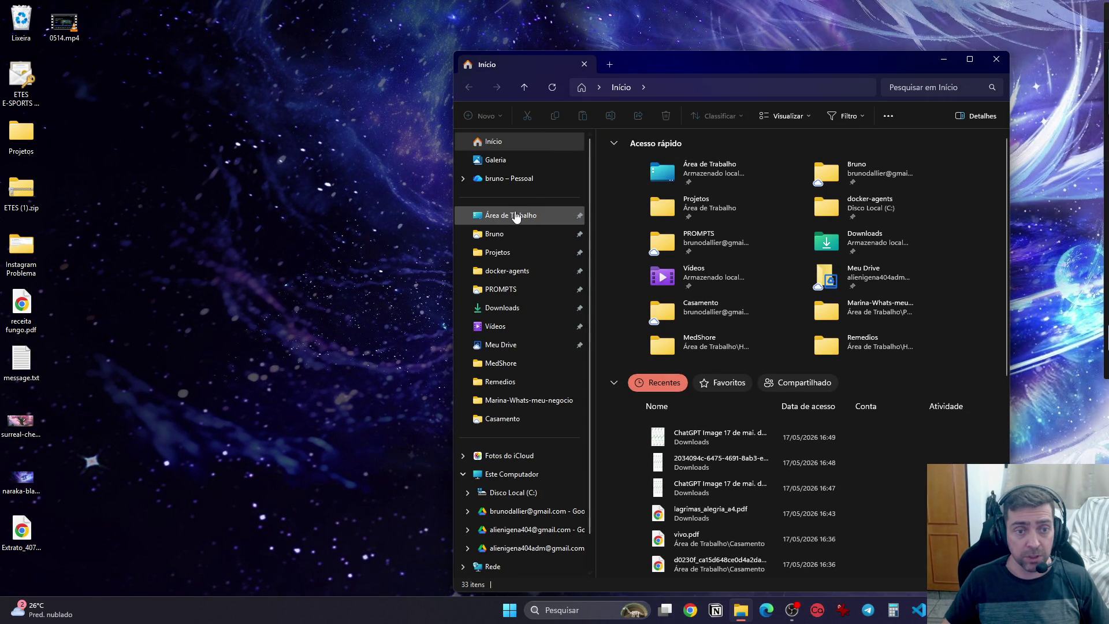
{"action": "left_click", "coordinate": [515, 216]}
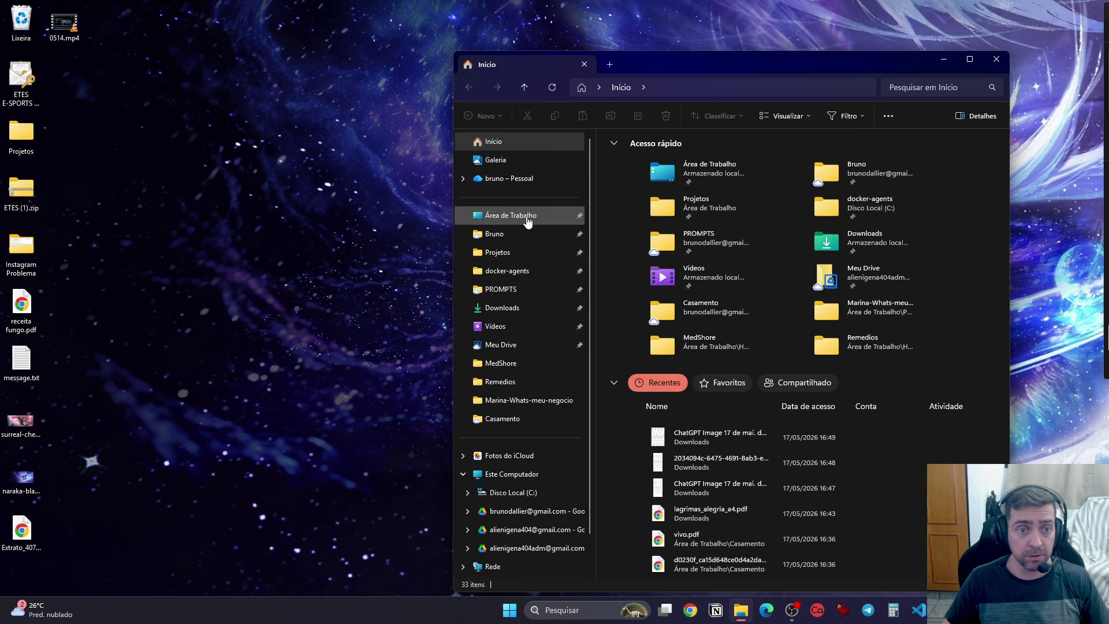
{"action": "left_click", "coordinate": [523, 252]}
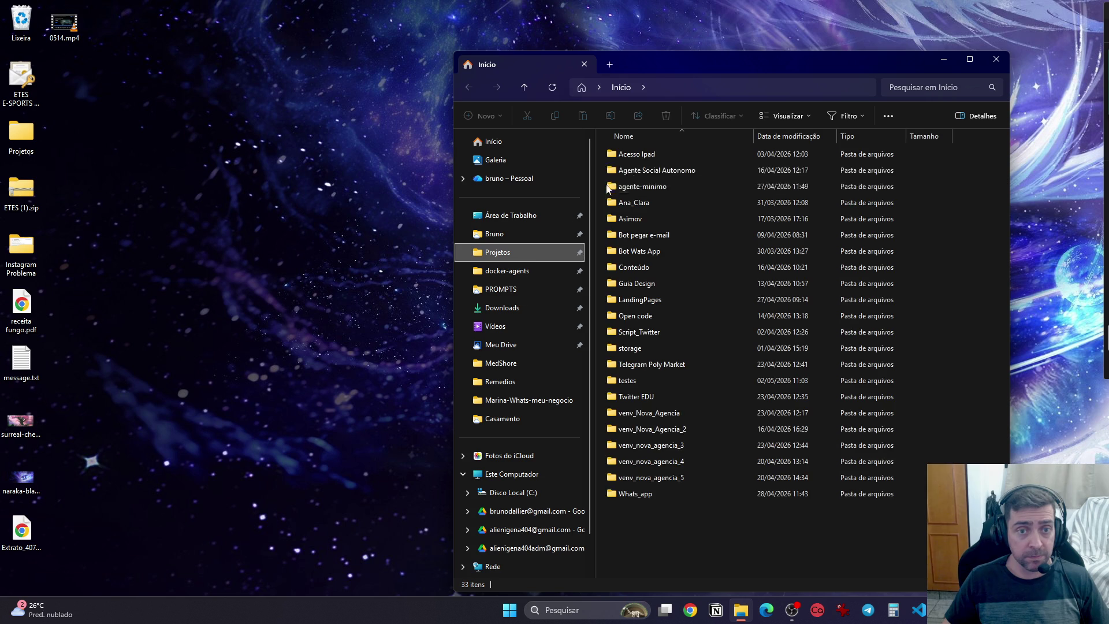
{"action": "double_click", "coordinate": [656, 487]}
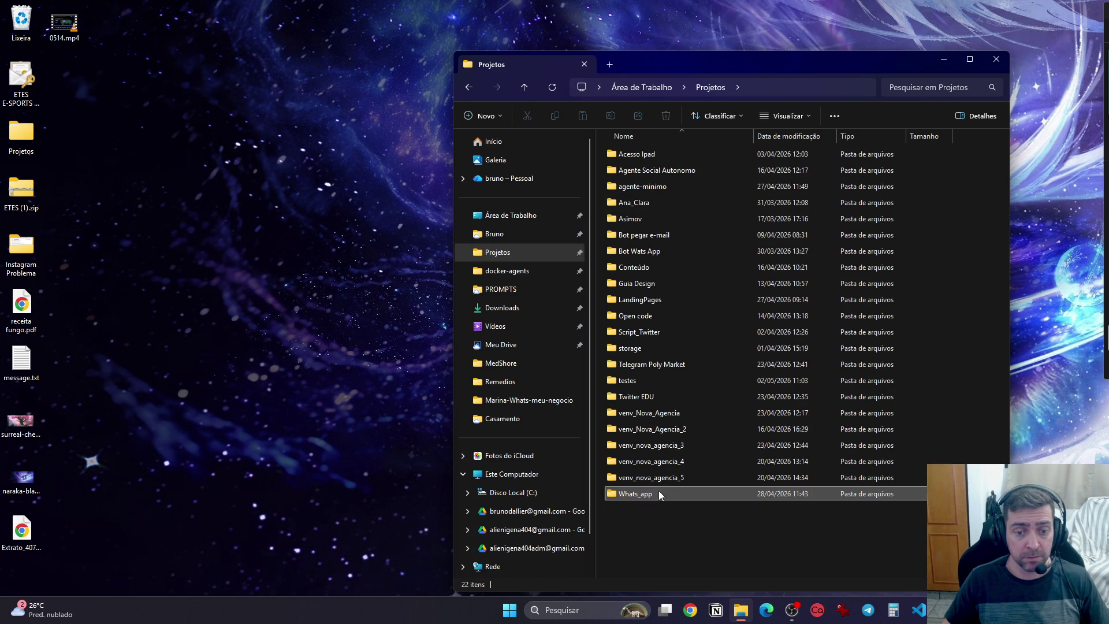
{"action": "double_click", "coordinate": [664, 153]}
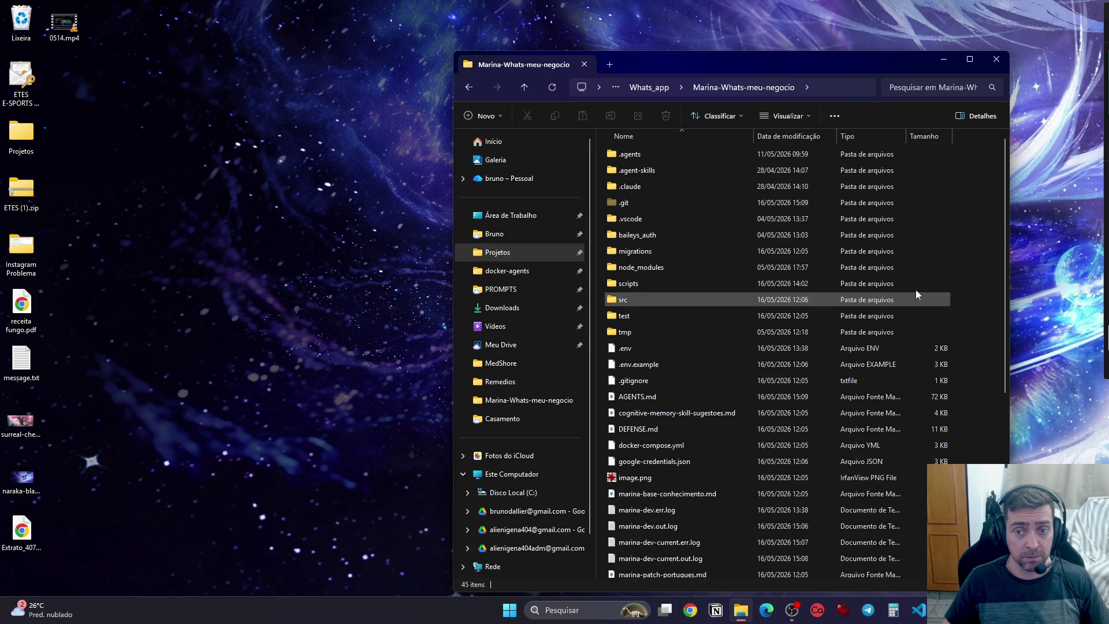
{"action": "right_click", "coordinate": [973, 277]}
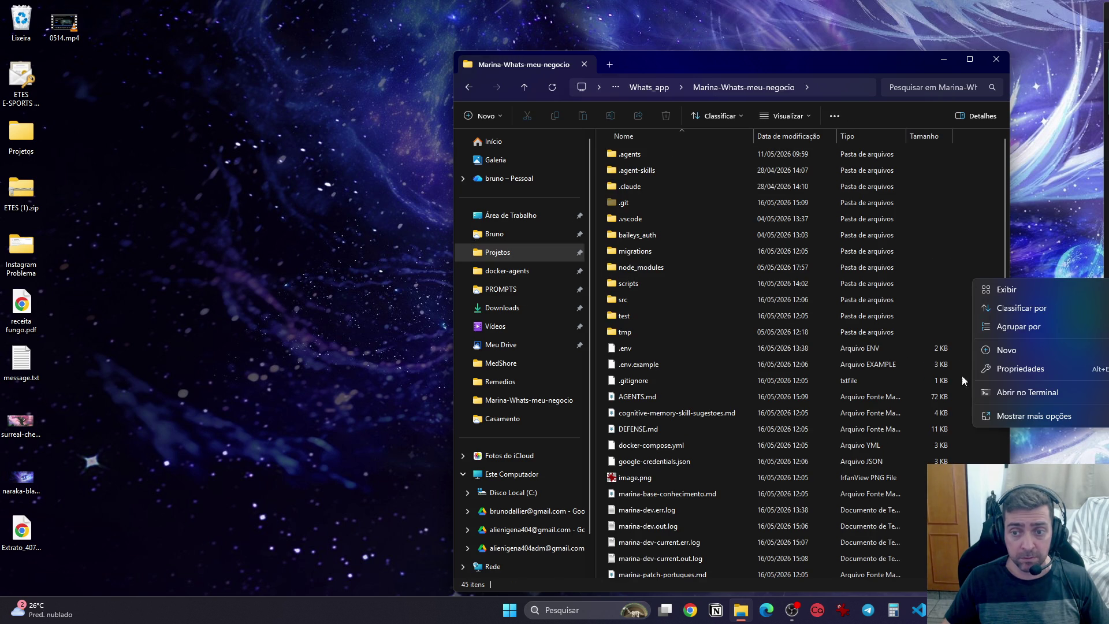
{"action": "left_click", "coordinate": [1005, 395]}
Start the dev server with 'npm run dev' and minimize File Explorer
{"action": "type", "text": "npm r"}
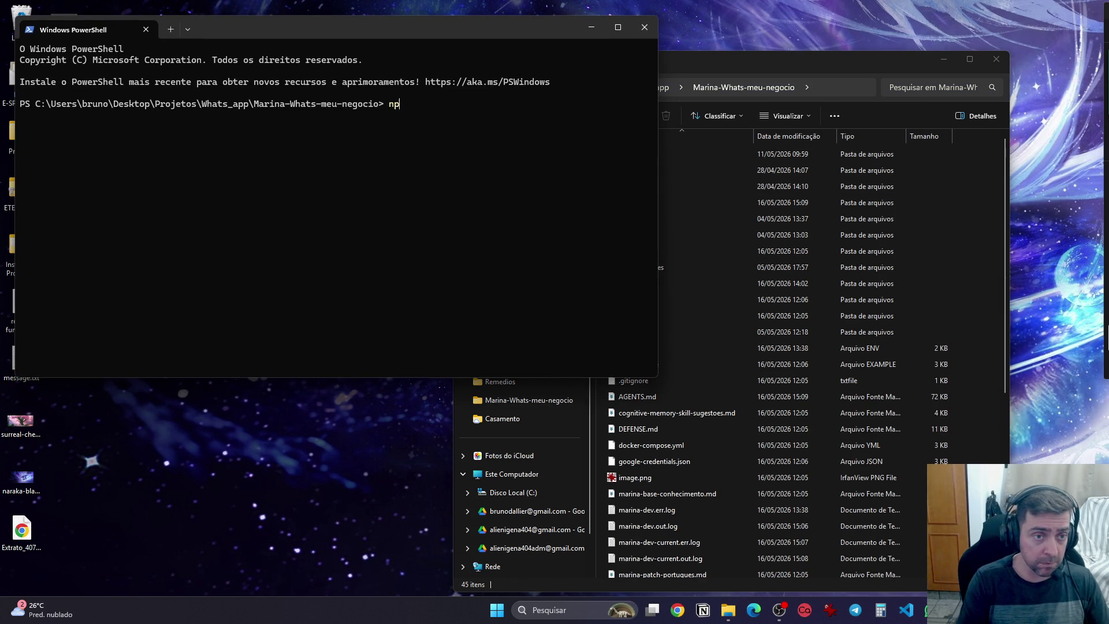
{"action": "type", "text": "un dev"}
{"action": "key", "text": "Return"}
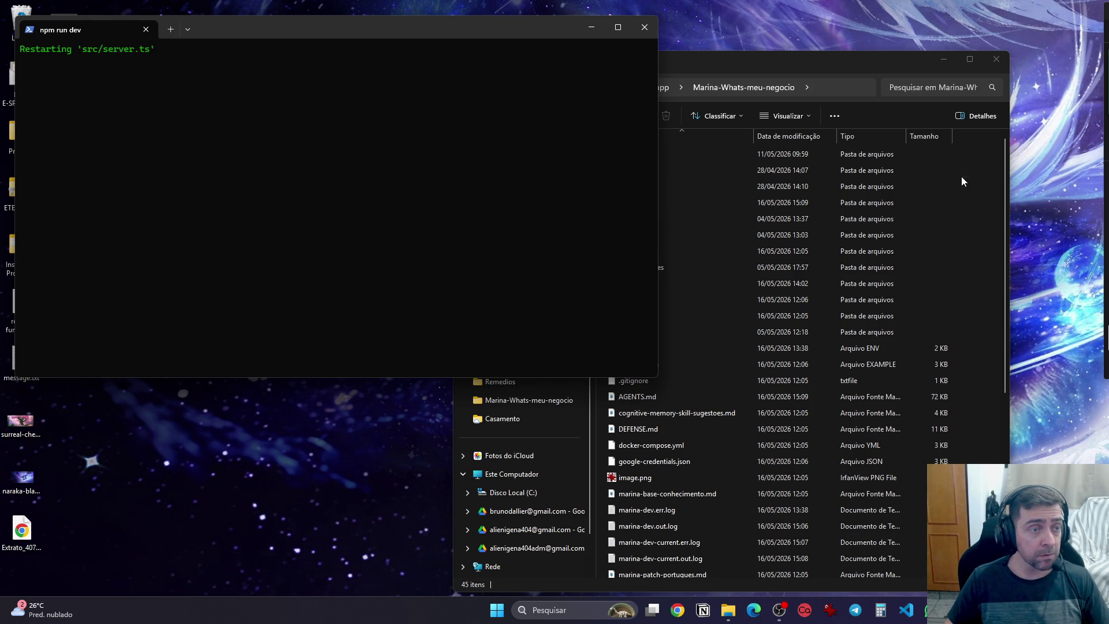
{"action": "left_click", "coordinate": [952, 66]}
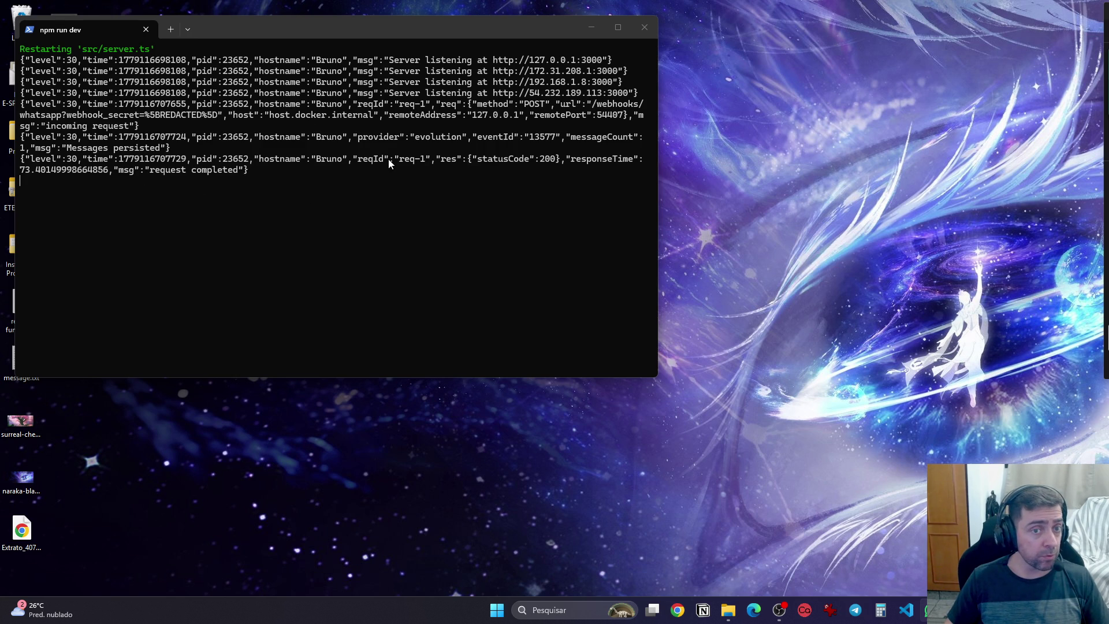
Capture a screenshot of the server log output and return to the VS Code desktop
{"action": "left_click_drag", "start_coordinate": [314, 160], "coordinate": [340, 160]}
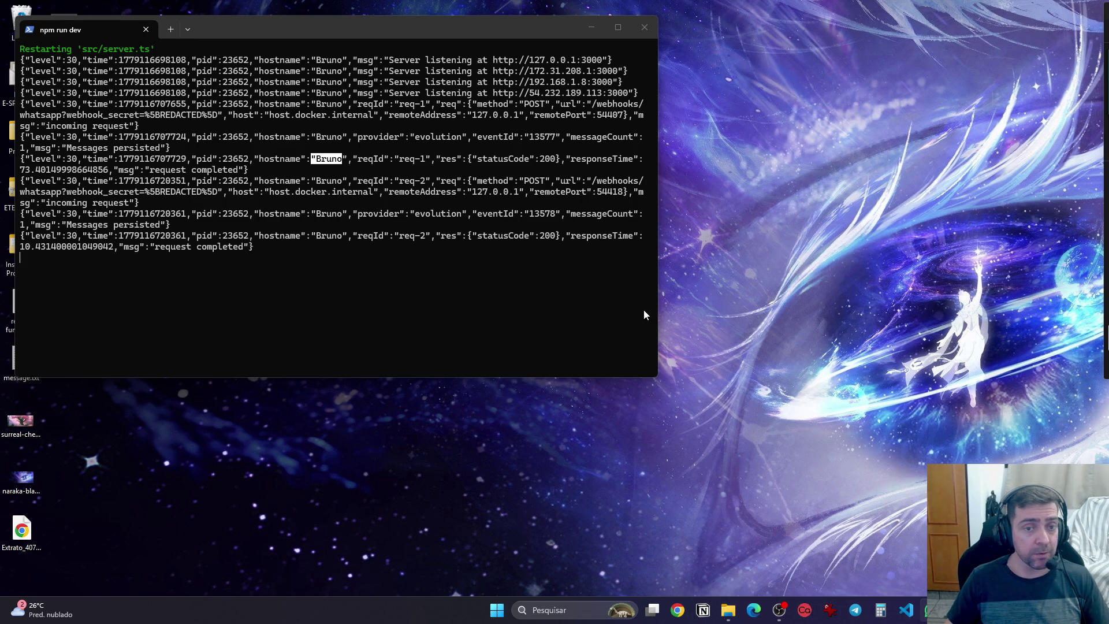
{"action": "mouse_move", "coordinate": [650, 352]}
{"action": "left_mouse_down"}
{"action": "mouse_move", "coordinate": [622, 253]}
{"action": "mouse_move", "coordinate": [193, 29]}
{"action": "mouse_move", "coordinate": [21, 26]}
{"action": "left_mouse_up"}
{"action": "key", "text": "ctrl+super+Left"}
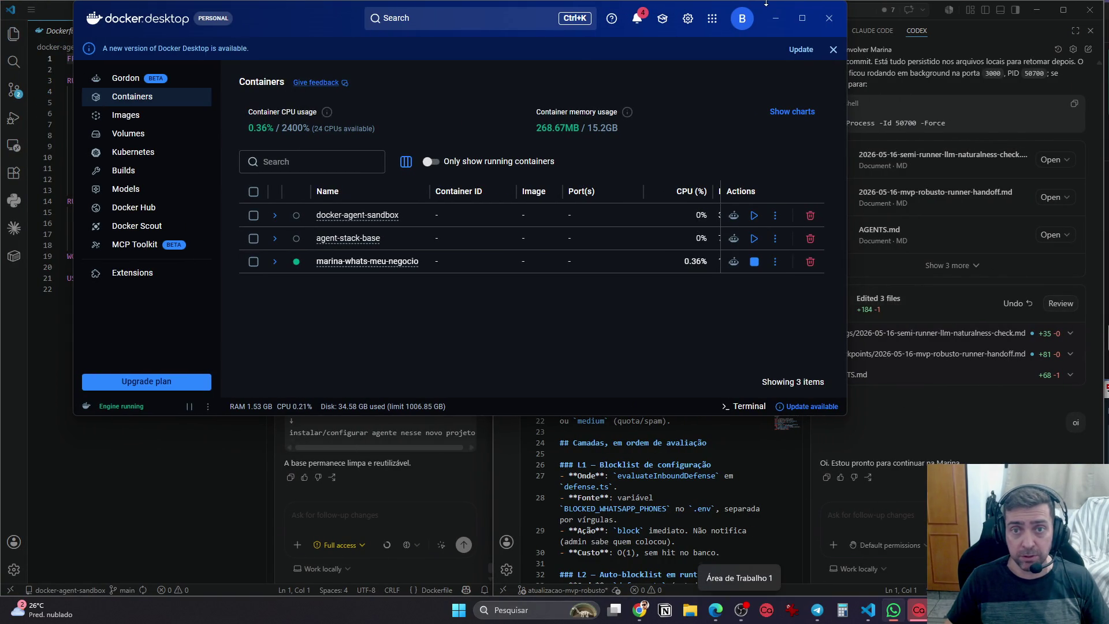
Paste two terminal screenshots into the Desenvolver Marina Codex message and send it
{"action": "left_click", "coordinate": [775, 18]}
{"action": "left_click", "coordinate": [923, 520]}
{"action": "key", "text": "ctrl+v"}
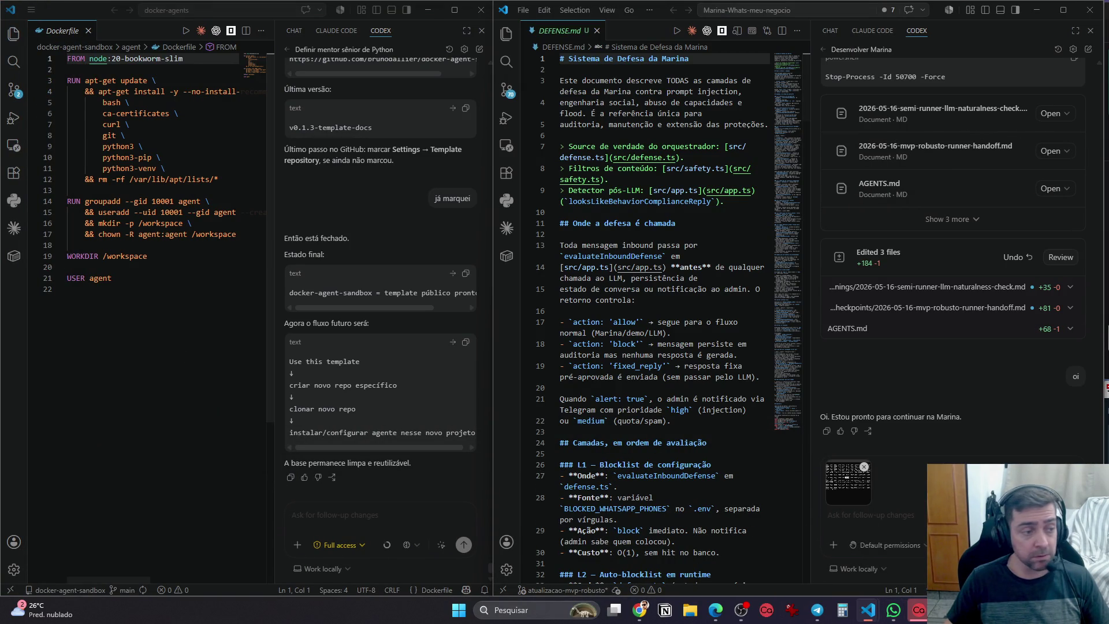
{"action": "key", "text": "super+shift+s"}
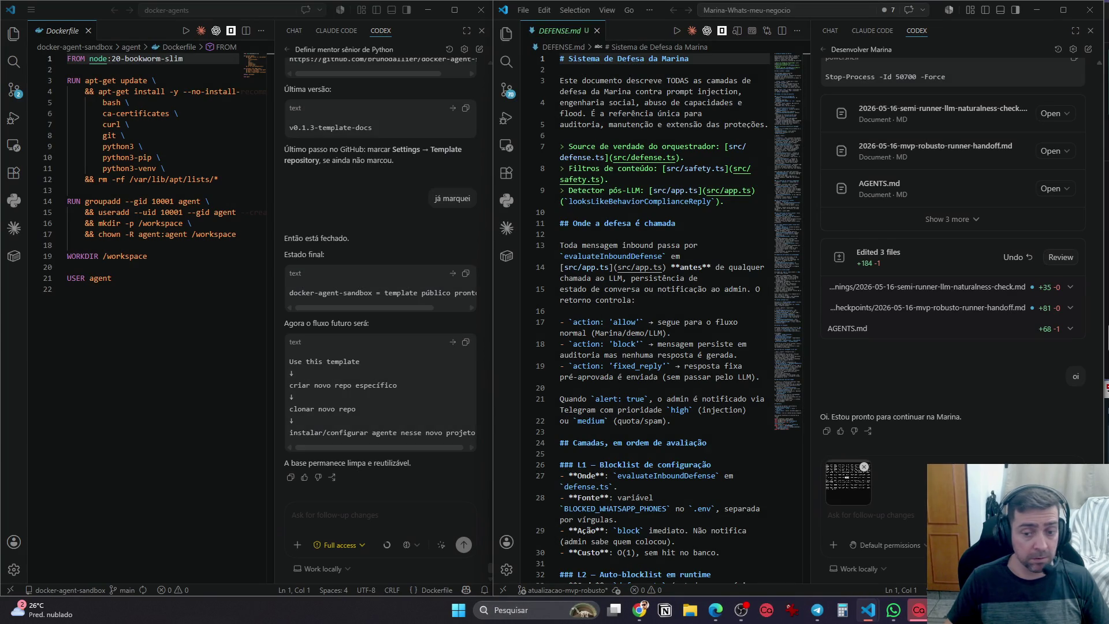
{"action": "key", "text": "ctrl+v"}
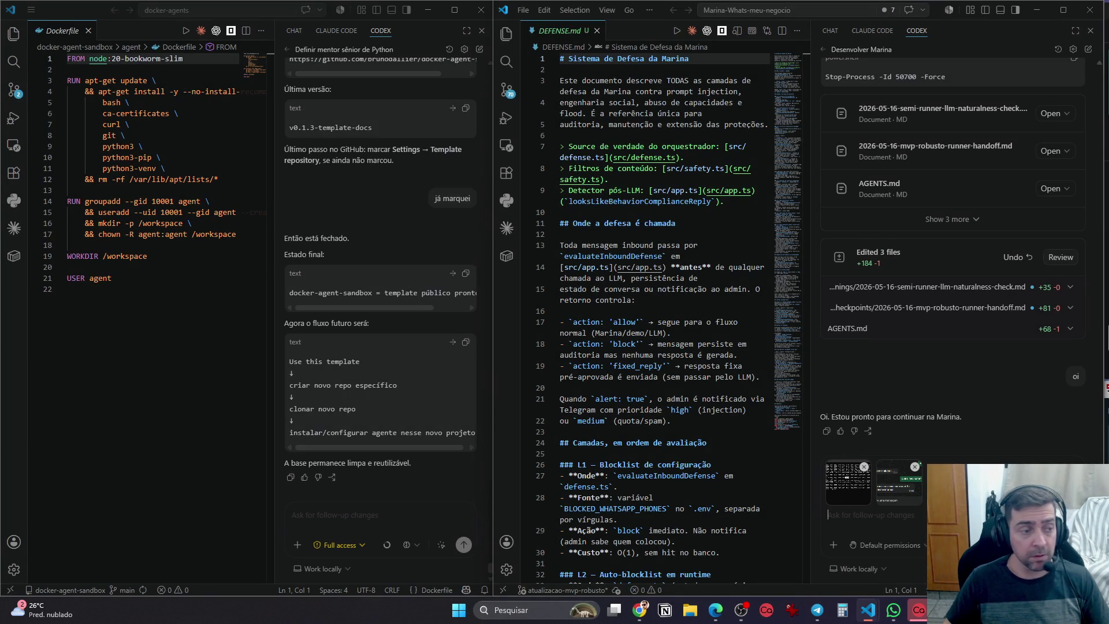
{"action": "key", "text": "Return"}
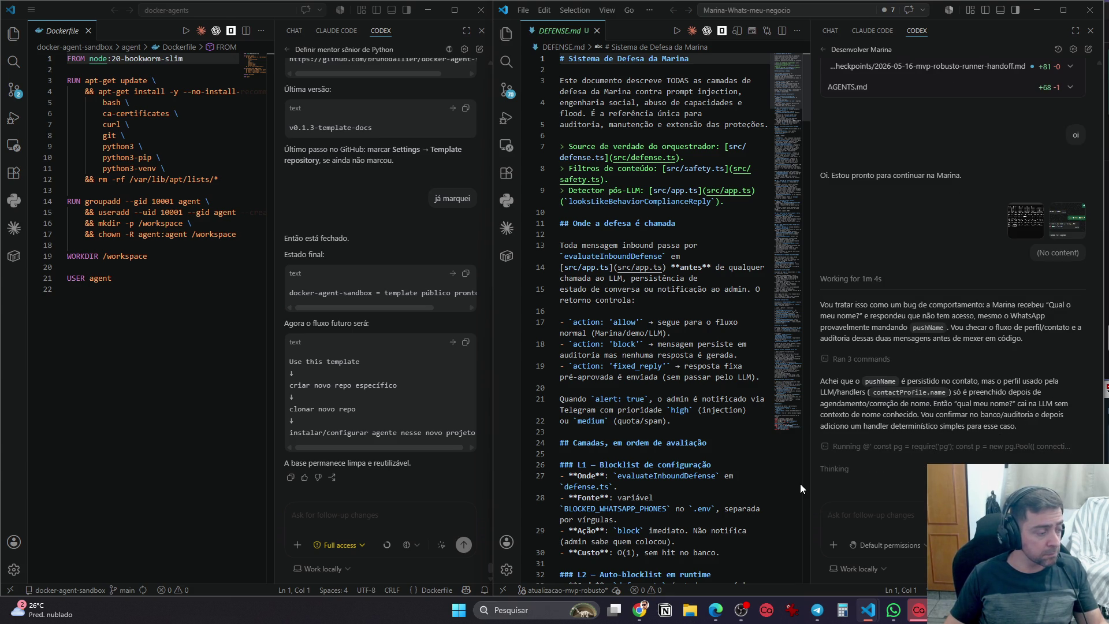
While Codex investigates, bring WhatsApp and then the Chrome ChatGPT window to the front
{"action": "left_click", "coordinate": [893, 610]}
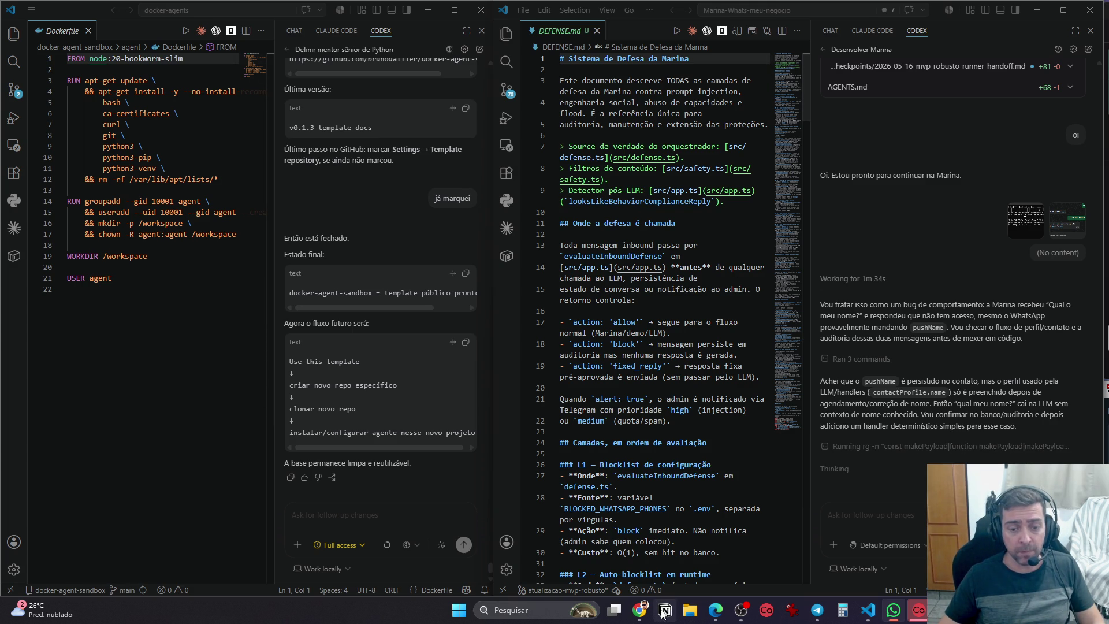
{"action": "left_click", "coordinate": [641, 616]}
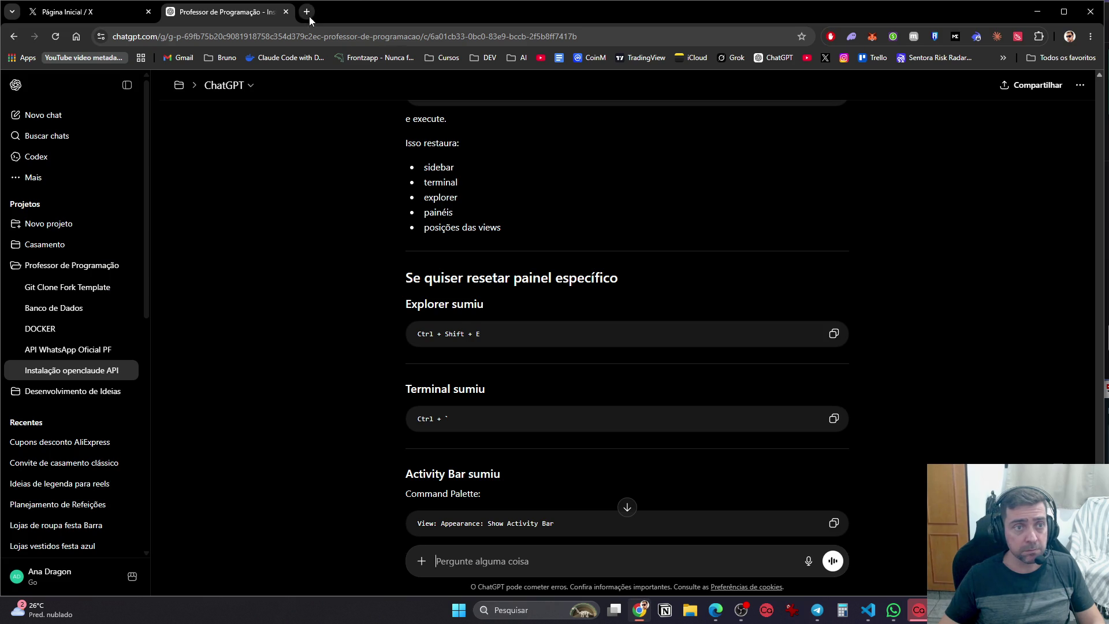
Open YouTube's home feed in a new tab and open the City Masterplan video in another tab
{"action": "left_click", "coordinate": [308, 13]}
{"action": "left_click", "coordinate": [541, 60]}
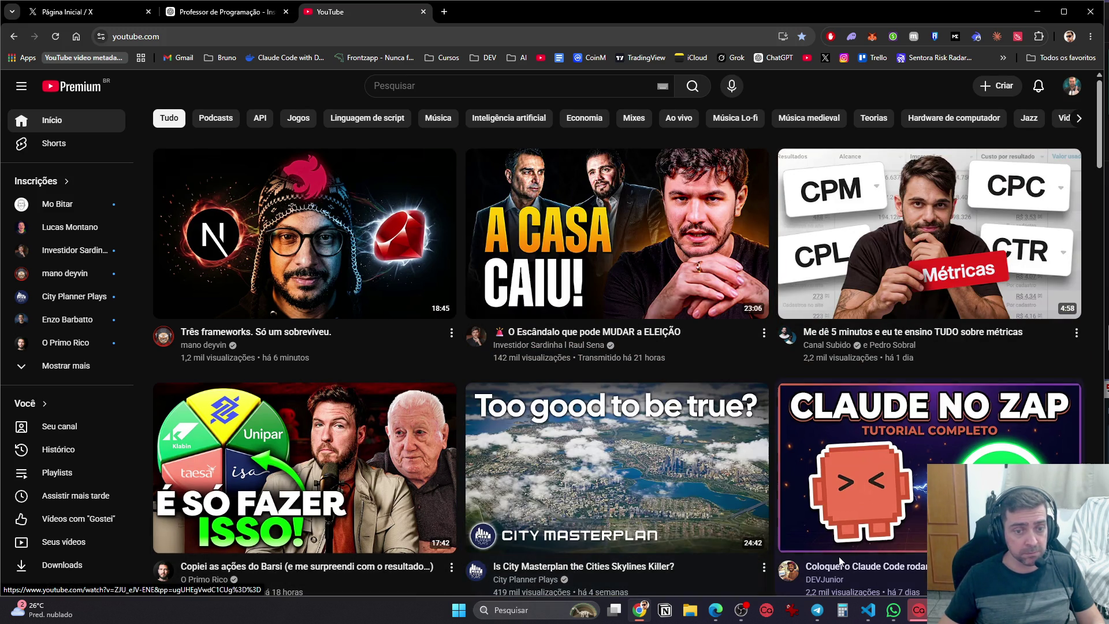
{"action": "scroll", "coordinate": [791, 577], "scroll_direction": "down", "scroll_amount": 5}
{"action": "scroll", "coordinate": [697, 439], "scroll_direction": "up", "scroll_amount": 2}
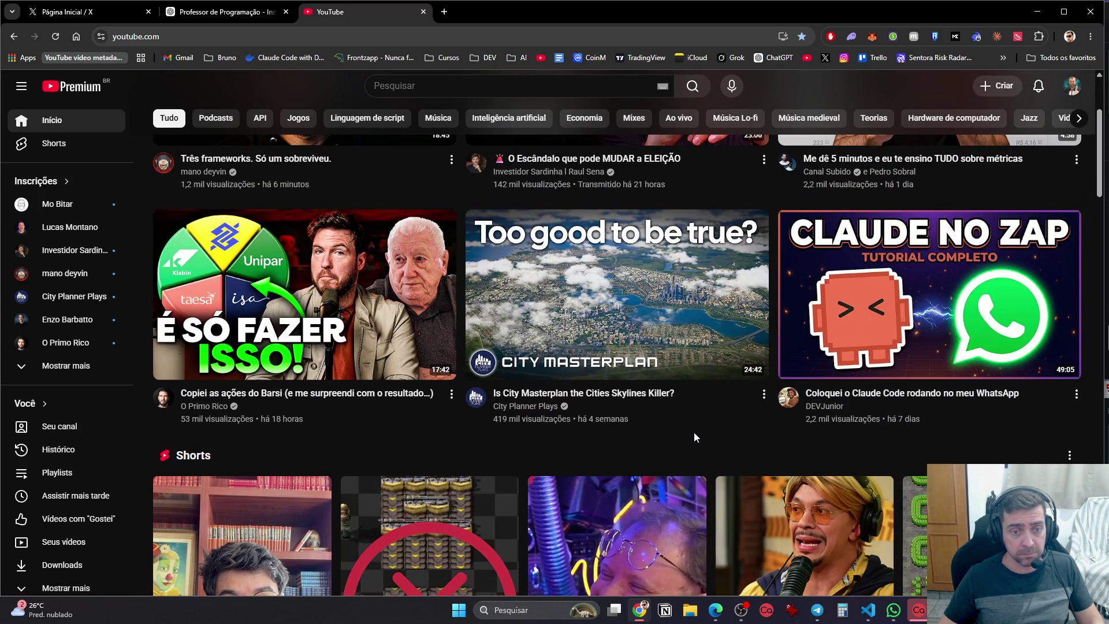
{"action": "middle_click", "coordinate": [616, 289]}
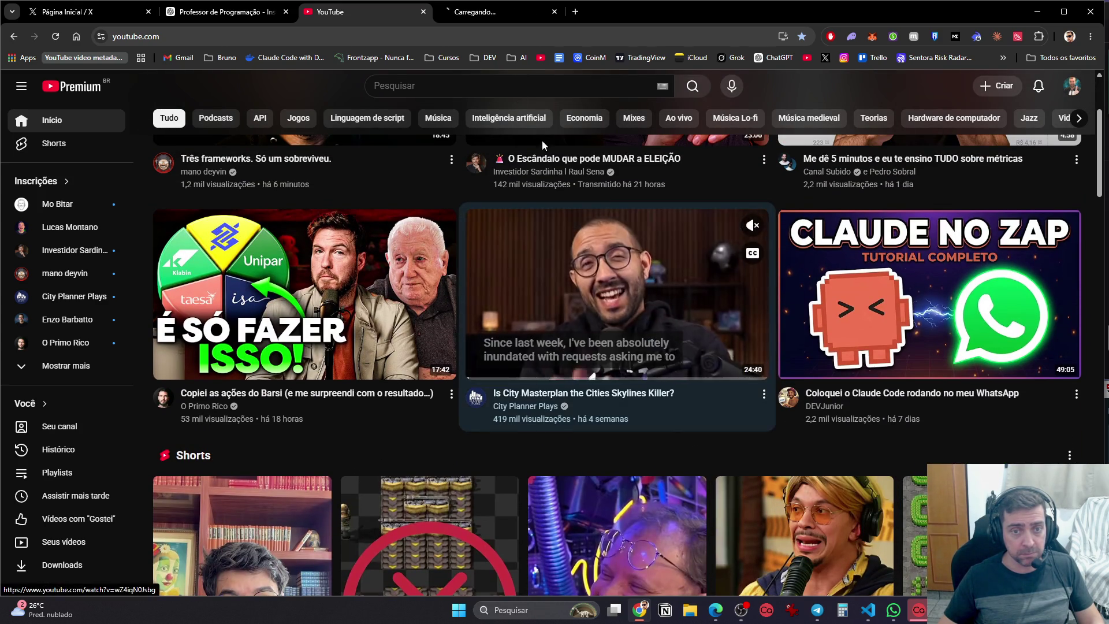
Play the City Masterplan video with Portuguese captions, rewinding 5 s and pausing briefly
{"action": "left_click", "coordinate": [501, 12]}
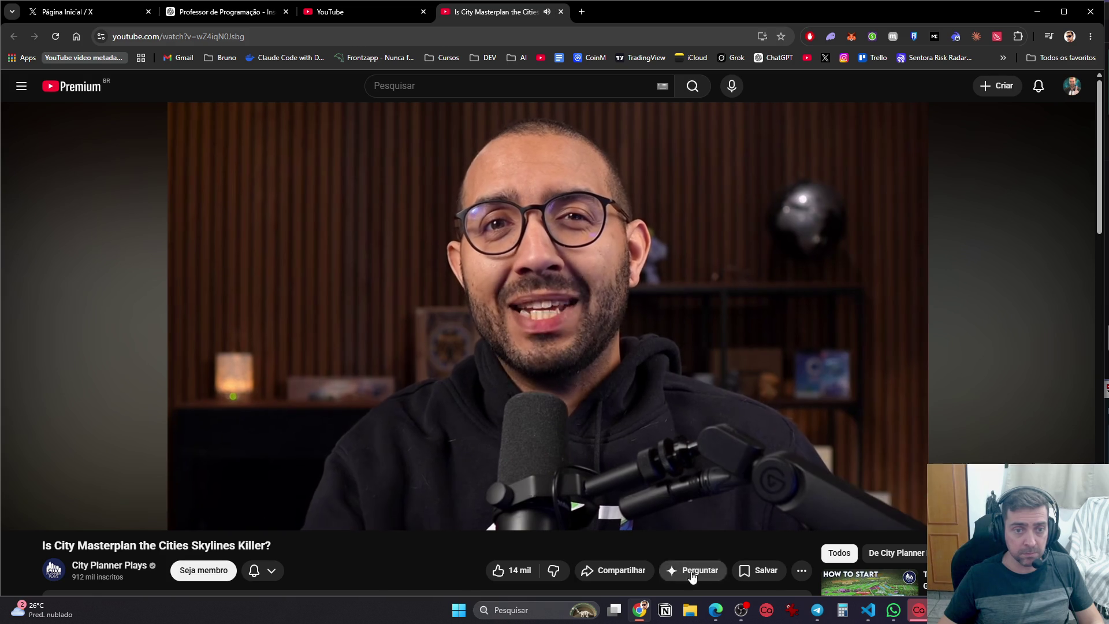
{"action": "key", "text": "c"}
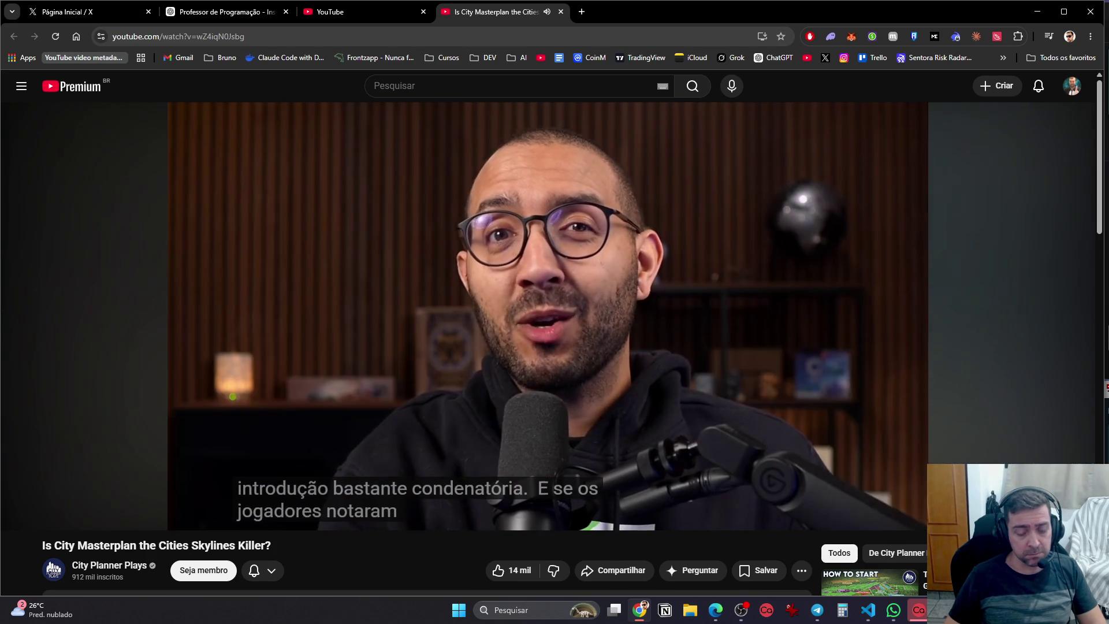
{"action": "key", "text": "Left"}
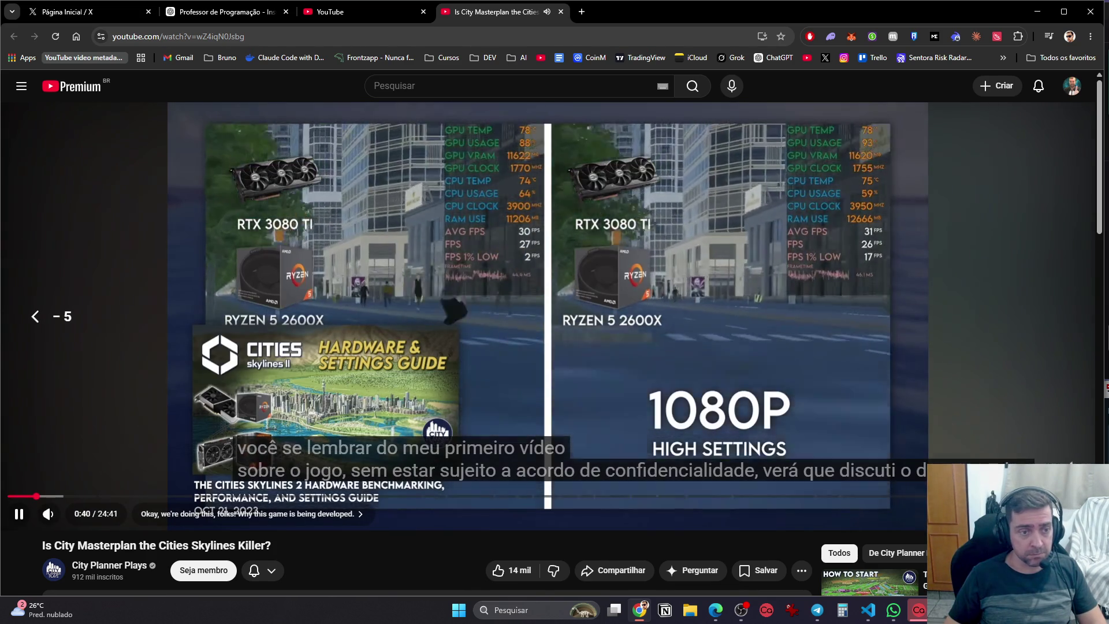
{"action": "left_click", "coordinate": [849, 377]}
{"action": "left_click", "coordinate": [850, 376]}
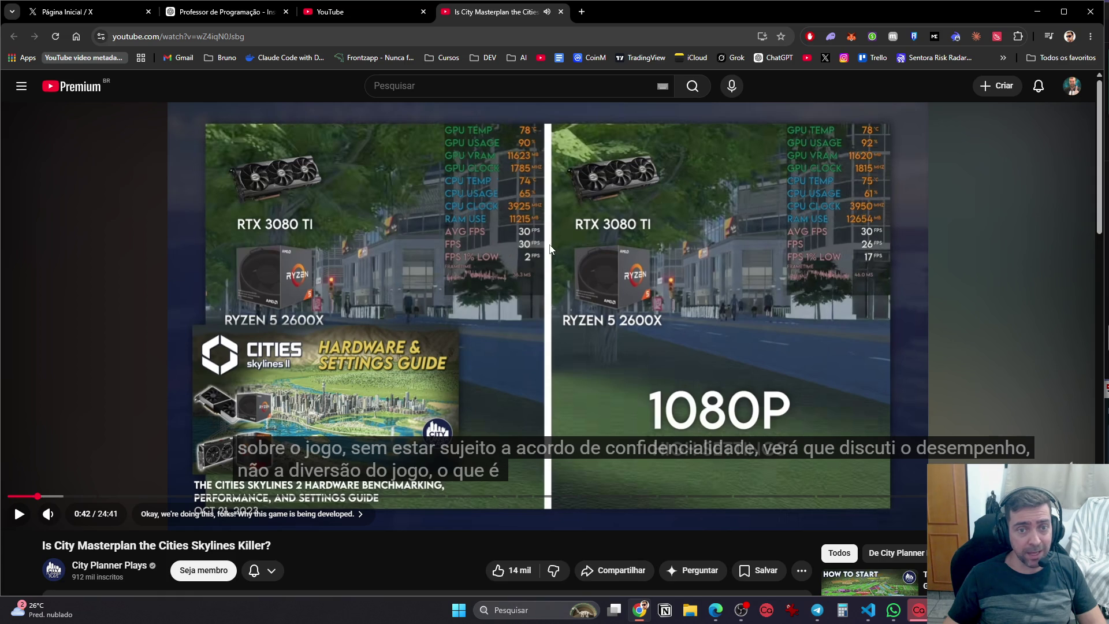
{"action": "left_click", "coordinate": [987, 369]}
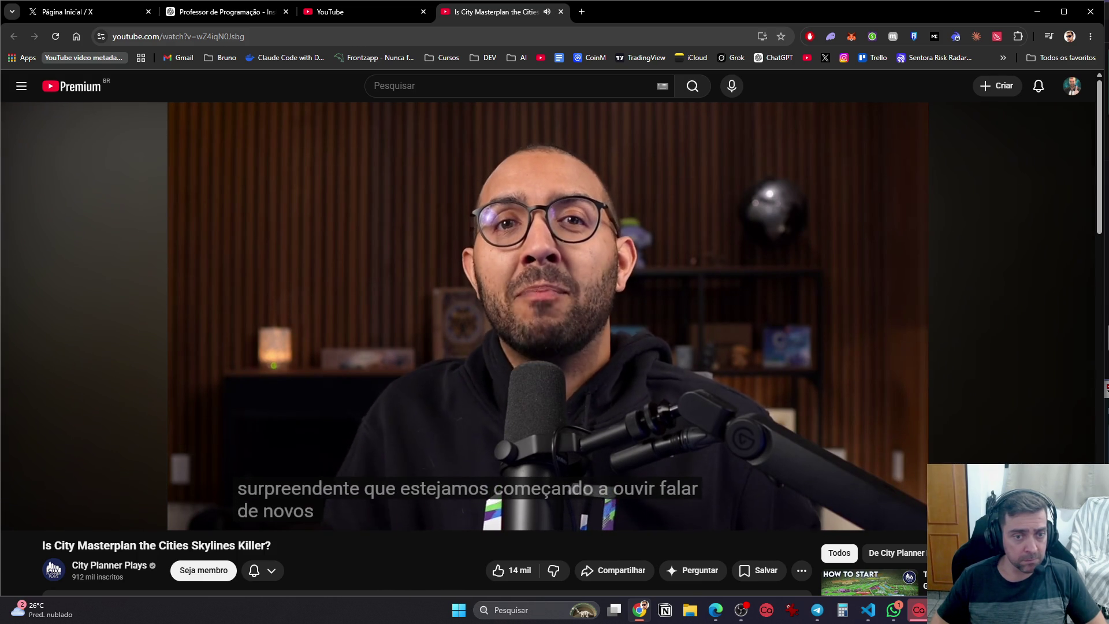
Jump the video to 2:15 and 4:24, then show its chapter list and description
{"action": "mouse_move", "coordinate": [904, 326]}
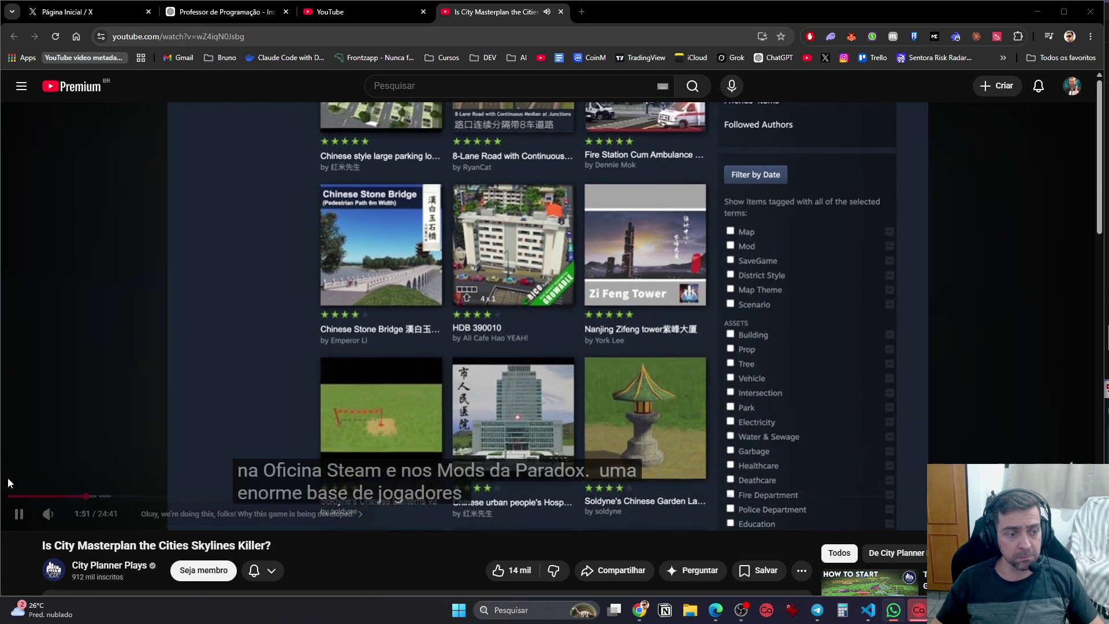
{"action": "left_click", "coordinate": [105, 496]}
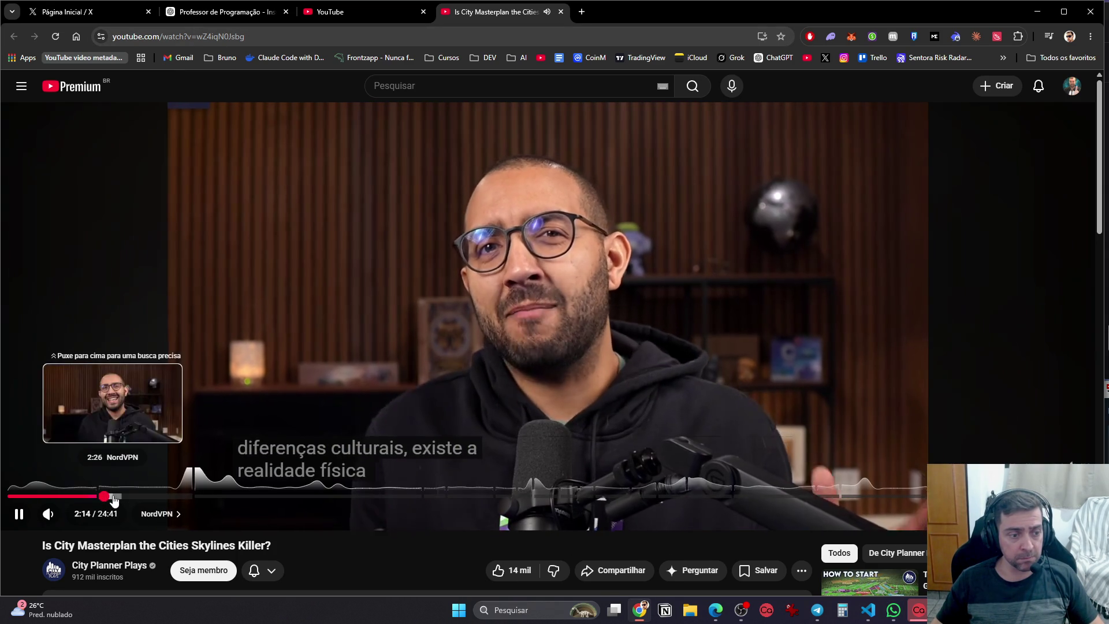
{"action": "left_click", "coordinate": [198, 497]}
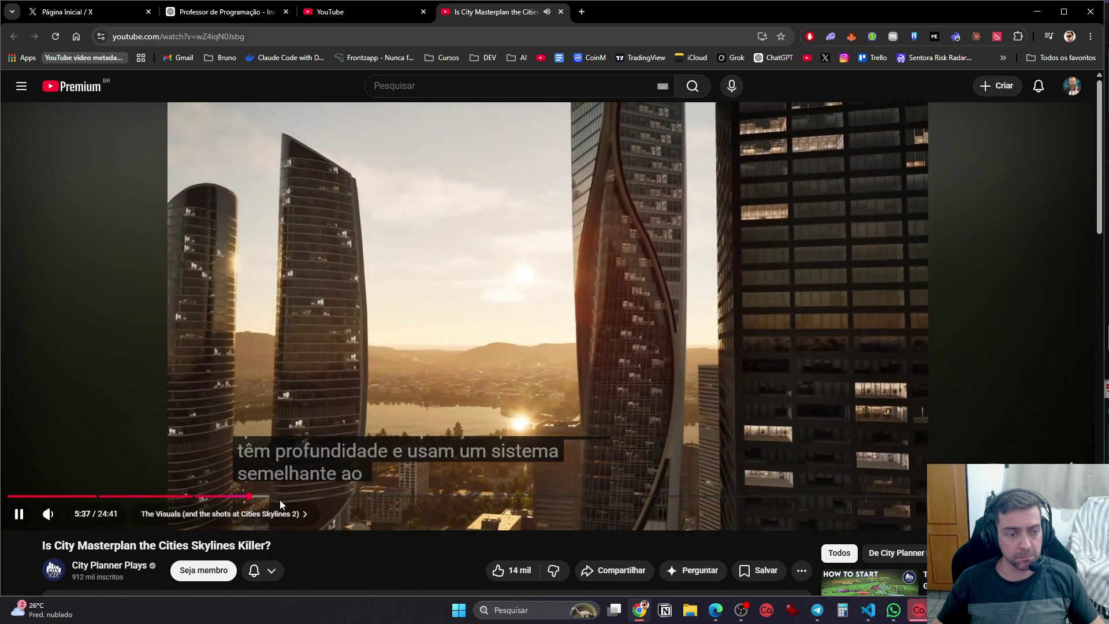
{"action": "left_click", "coordinate": [283, 513]}
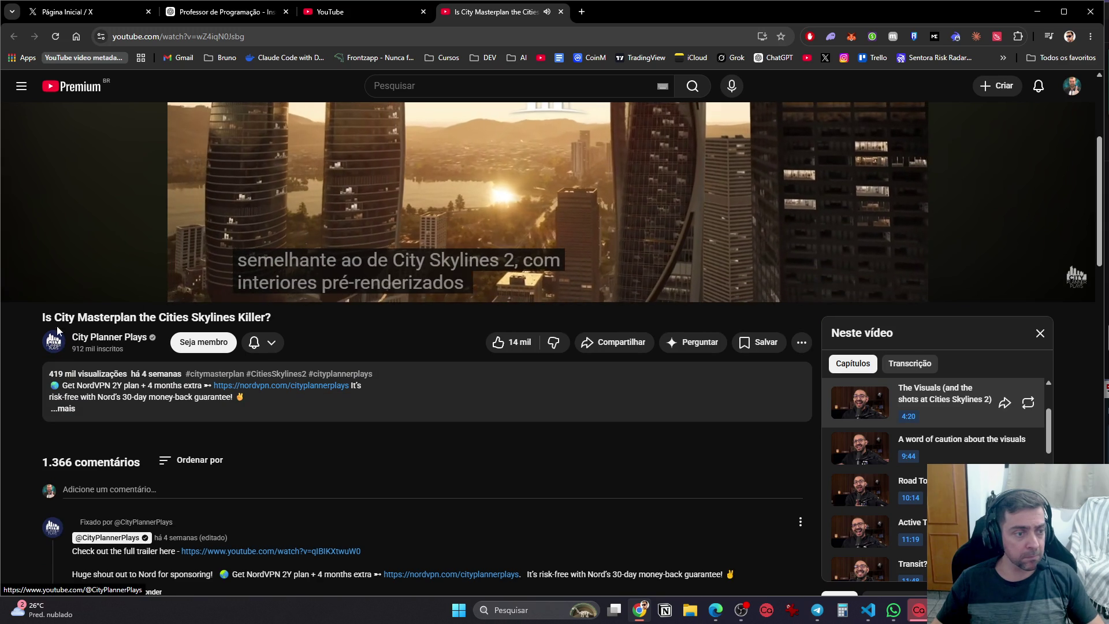
Copy 'City Masterplan' from the video title and search YouTube for it
{"action": "left_click_drag", "start_coordinate": [54, 317], "coordinate": [140, 318]}
{"action": "key", "text": "ctrl+c"}
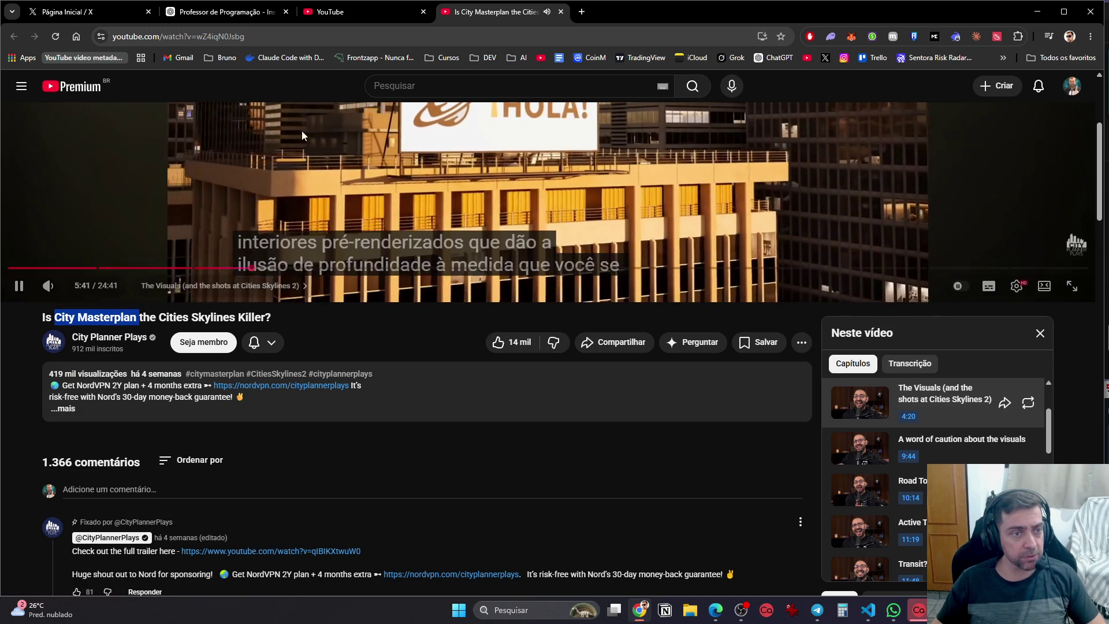
{"action": "left_click", "coordinate": [419, 84]}
{"action": "key", "text": "ctrl+v"}
{"action": "key", "text": "Return"}
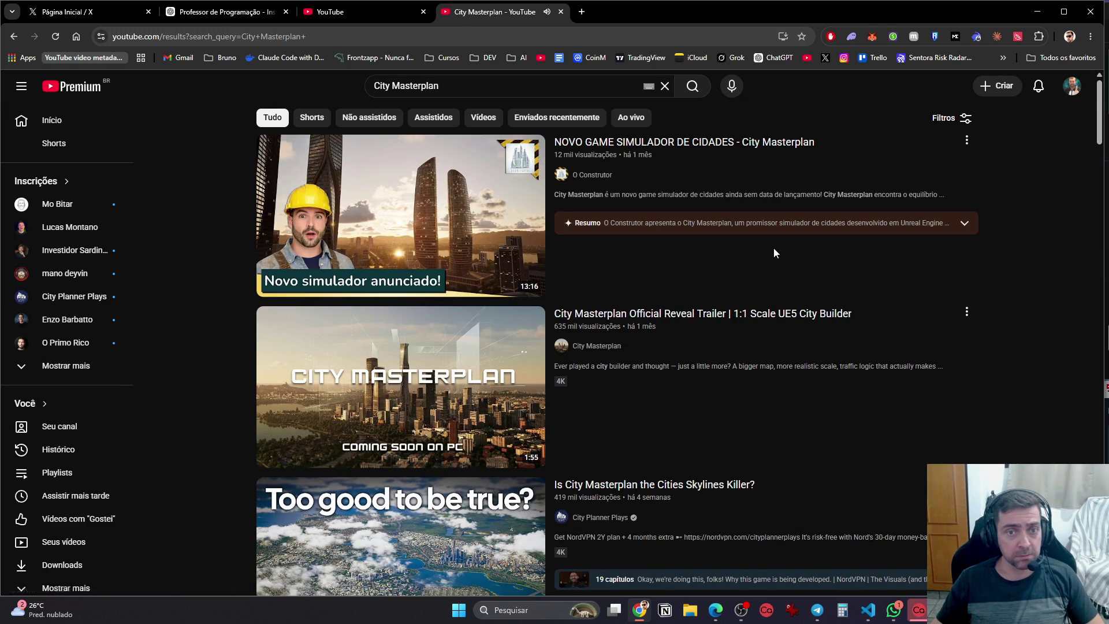
Watch the City Masterplan Official Reveal Trailer to its end, then enter 'plataforma de jogos da microsoft' in the address bar
{"action": "mouse_move", "coordinate": [739, 337]}
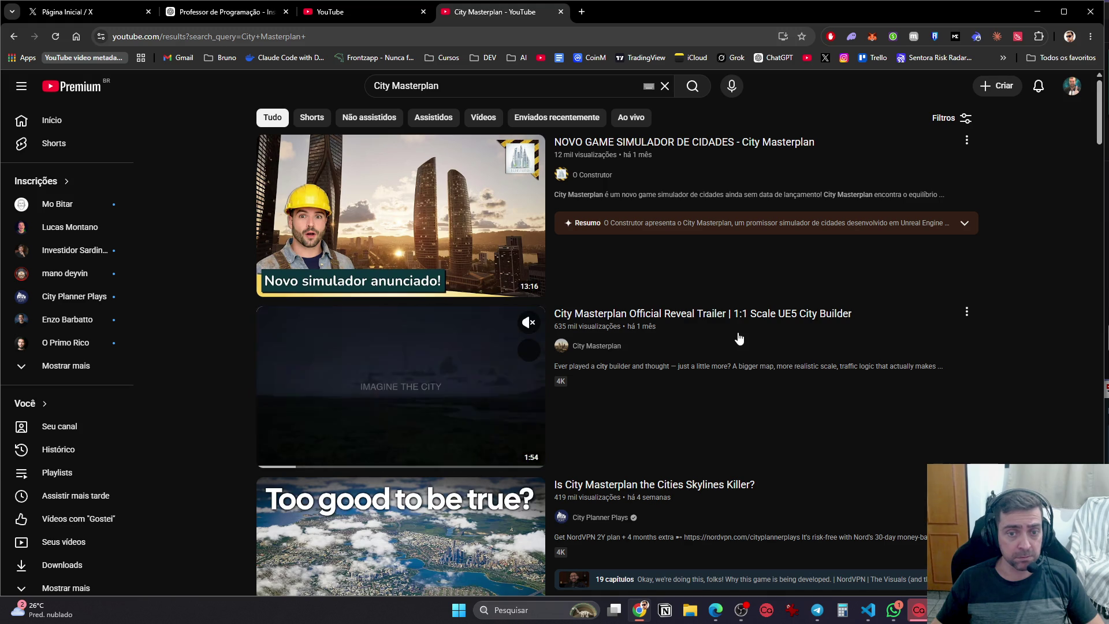
{"action": "left_click", "coordinate": [752, 320]}
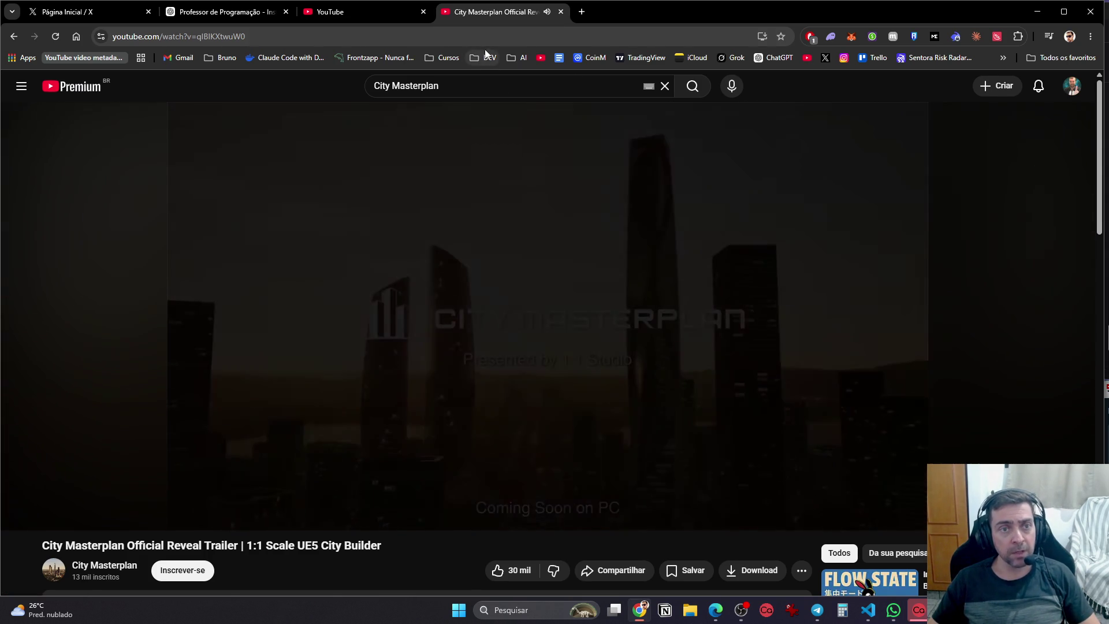
{"action": "left_click", "coordinate": [485, 45]}
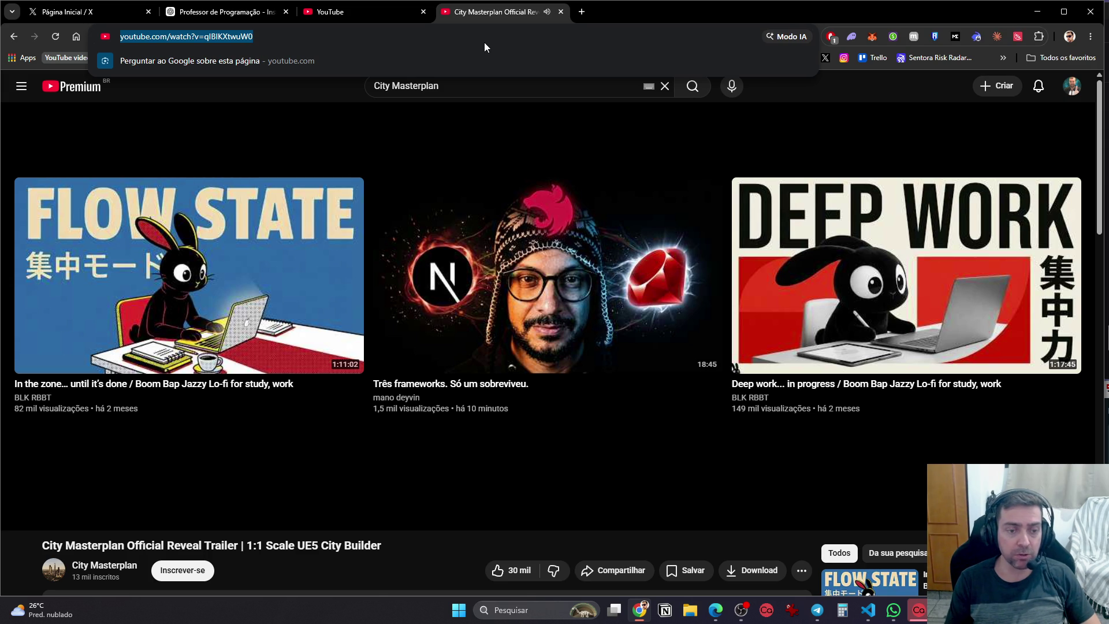
{"action": "type", "text": "plataforma de jogos da m"}
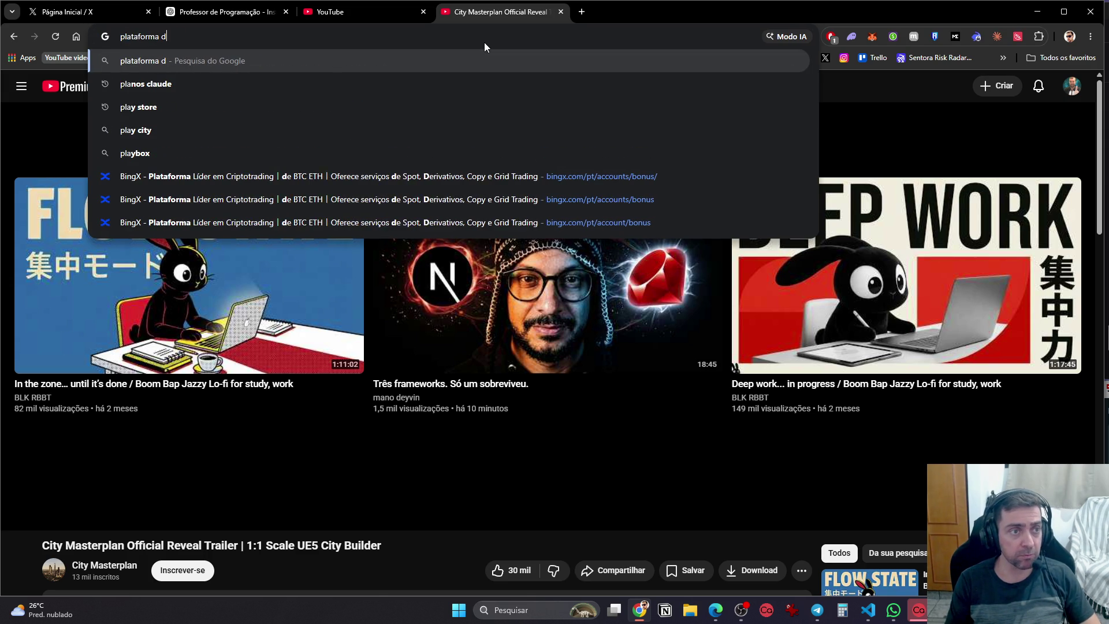
{"action": "type", "text": "icrosoft"}
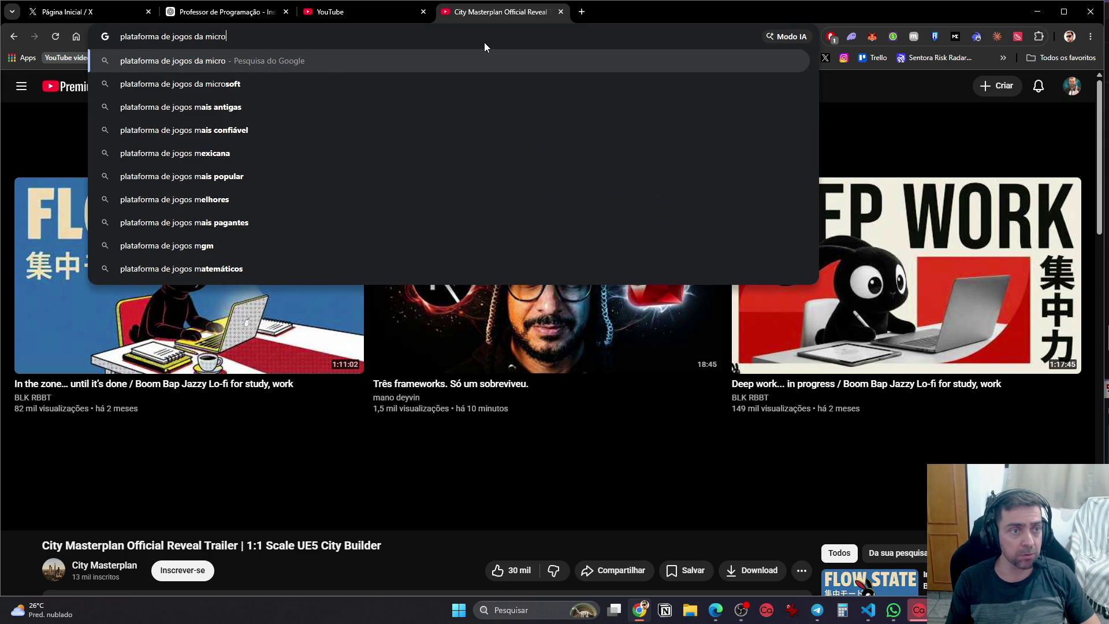
Search Google for 'plataforma de jogos da microsoft' and open the Xbox Cloud Gaming (Beta) result
{"action": "key", "text": "Return"}
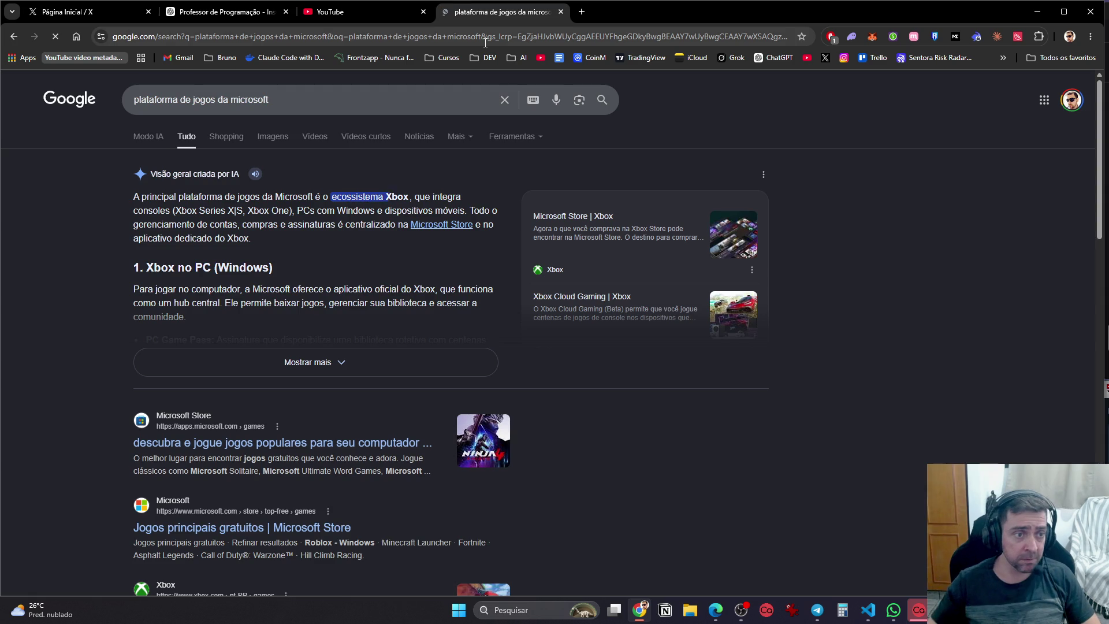
{"action": "scroll", "coordinate": [246, 515], "scroll_direction": "down", "scroll_amount": 3}
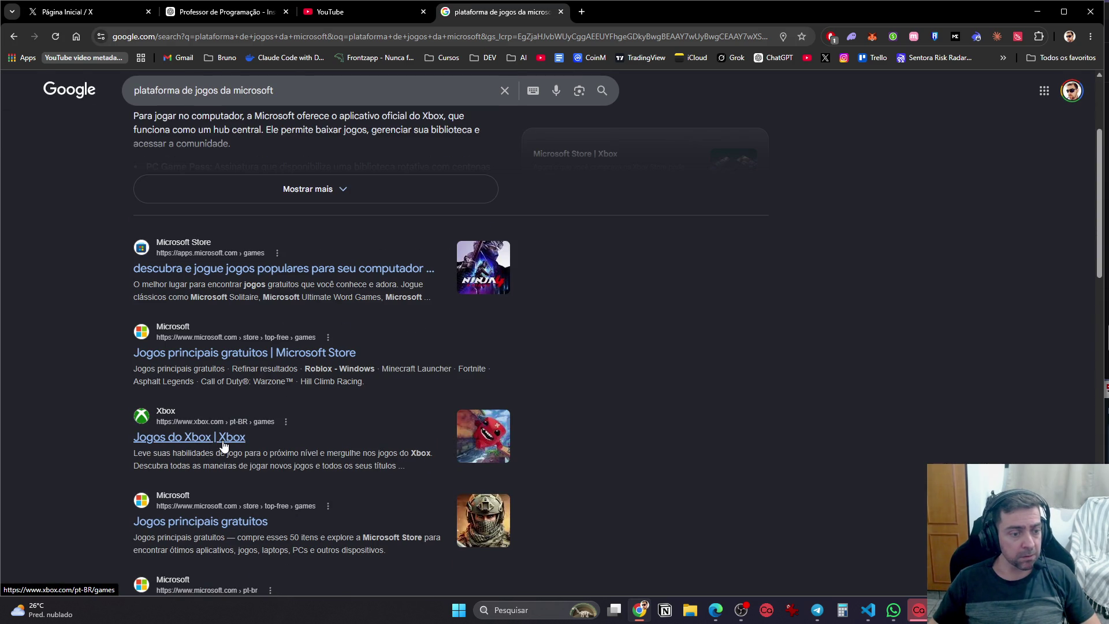
{"action": "scroll", "coordinate": [225, 446], "scroll_direction": "down", "scroll_amount": 1}
{"action": "scroll", "coordinate": [230, 481], "scroll_direction": "down", "scroll_amount": 3}
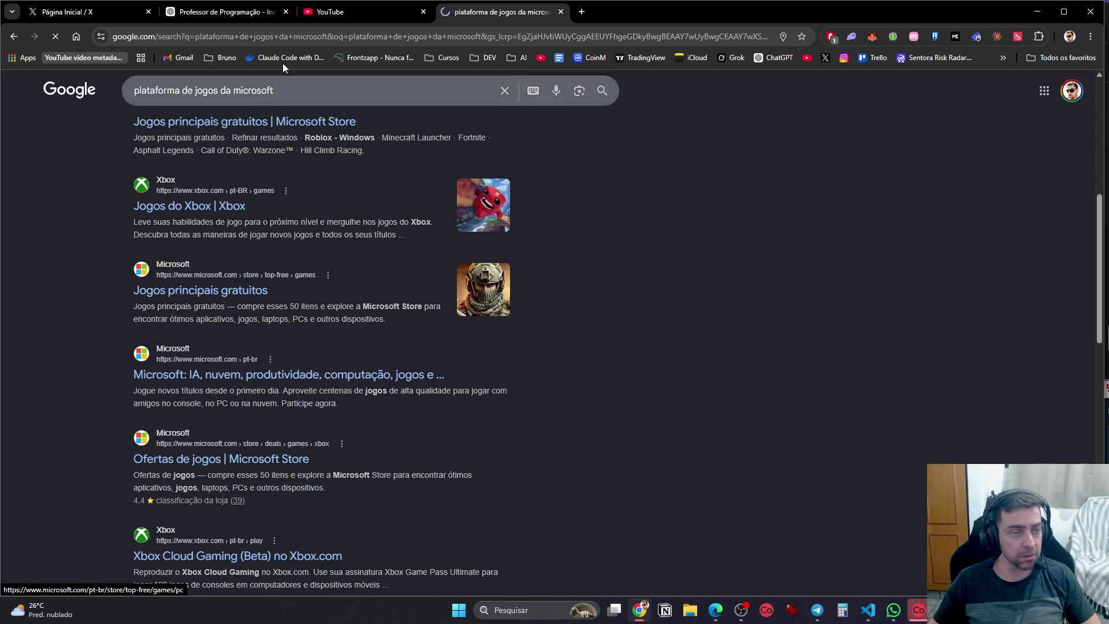
{"action": "left_click", "coordinate": [319, 91]}
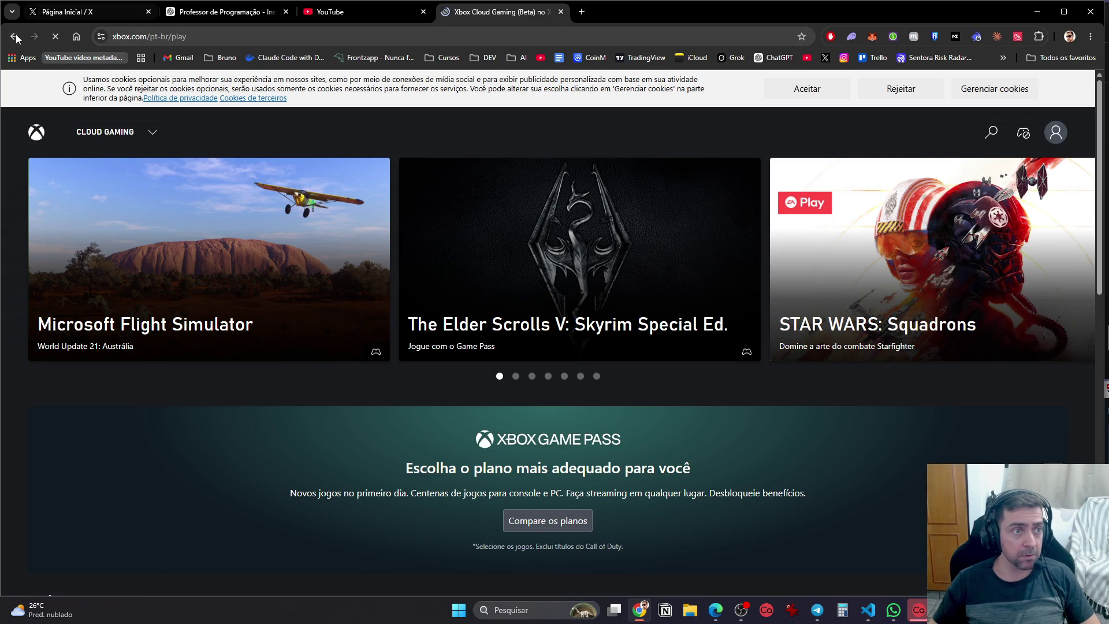
Return to the Google results and add 'pra pc' to the search query
{"action": "left_click", "coordinate": [14, 36]}
{"action": "left_click", "coordinate": [326, 91]}
{"action": "type", "text": "pra pc"}
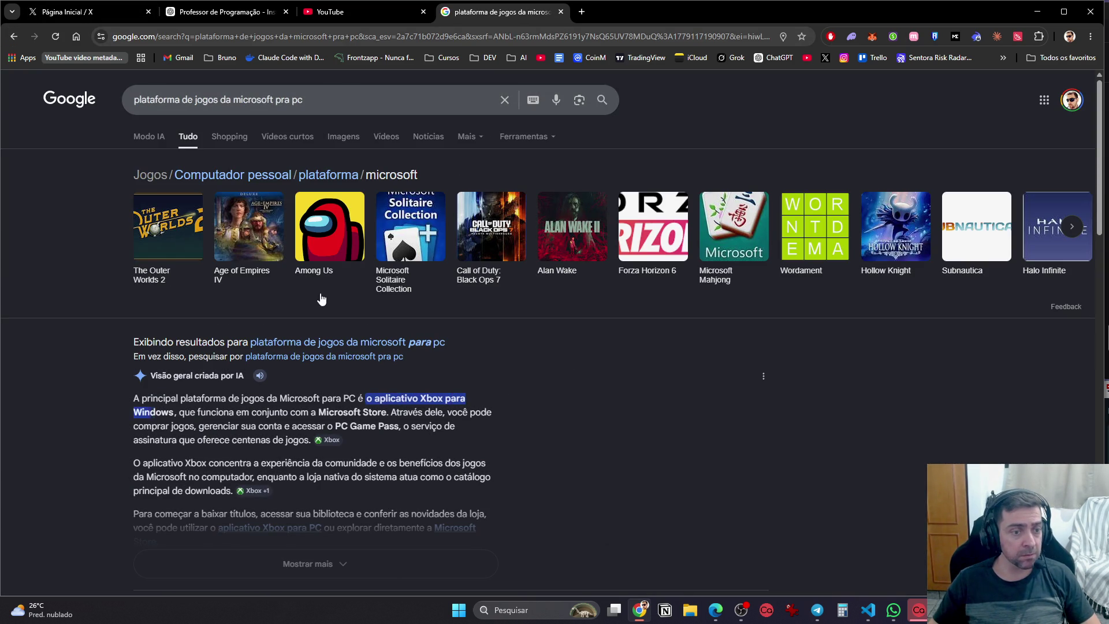
Browse the refined results, then search 'xbox windows' to reach xbox.com's Xbox no PC page
{"action": "scroll", "coordinate": [400, 424], "scroll_direction": "down", "scroll_amount": 3}
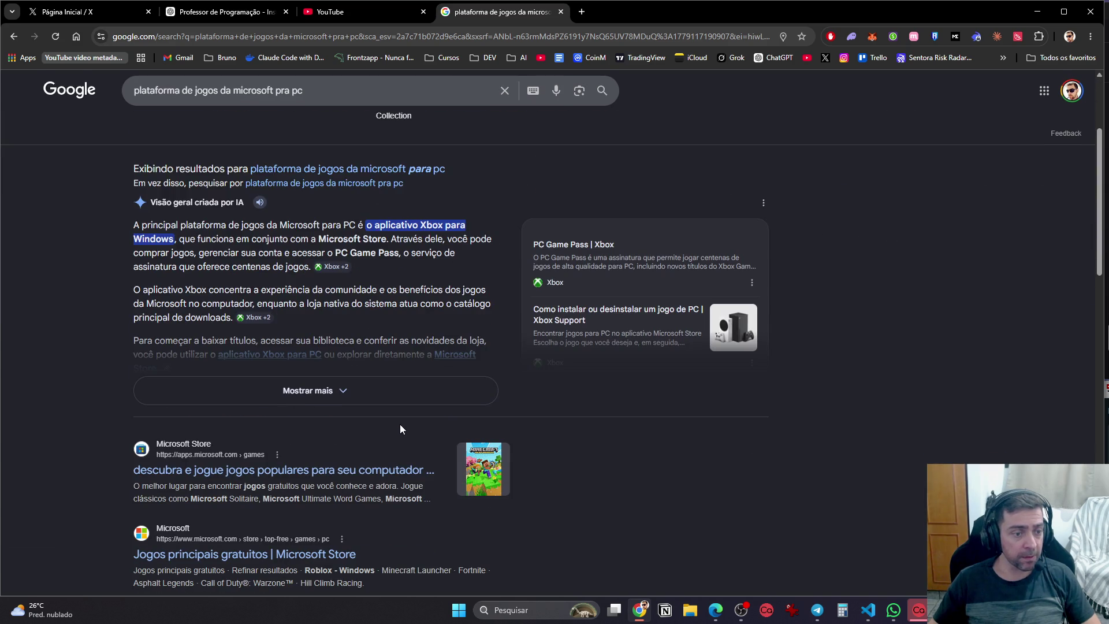
{"action": "scroll", "coordinate": [400, 424], "scroll_direction": "down", "scroll_amount": 3}
{"action": "scroll", "coordinate": [349, 160], "scroll_direction": "up", "scroll_amount": 5}
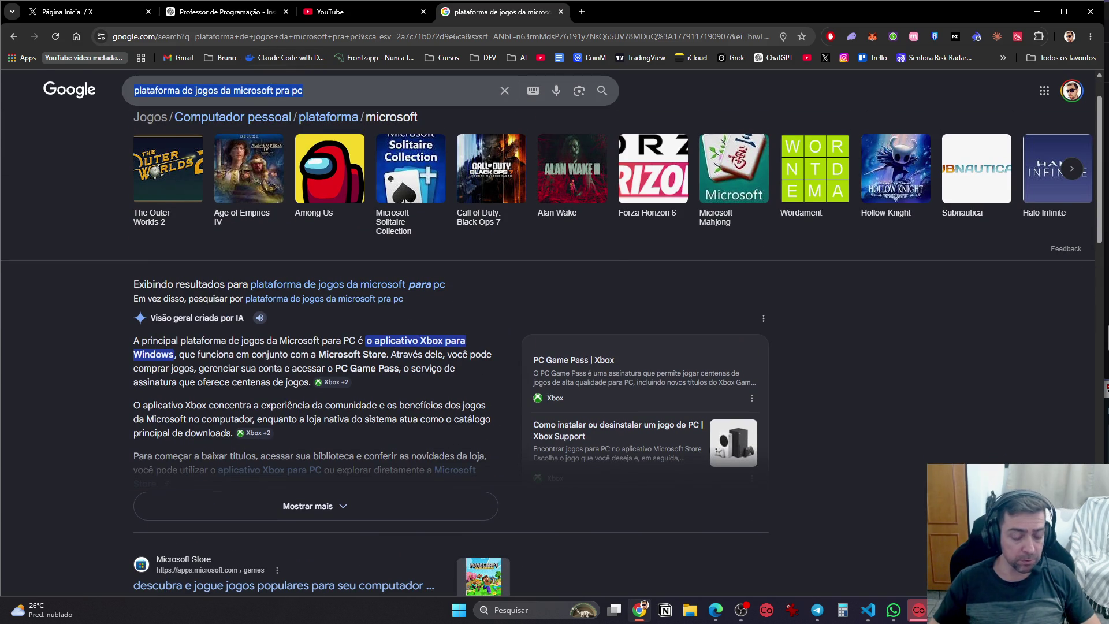
{"action": "type", "text": "xbox.com/pt-BR/xbox-on-pc"}
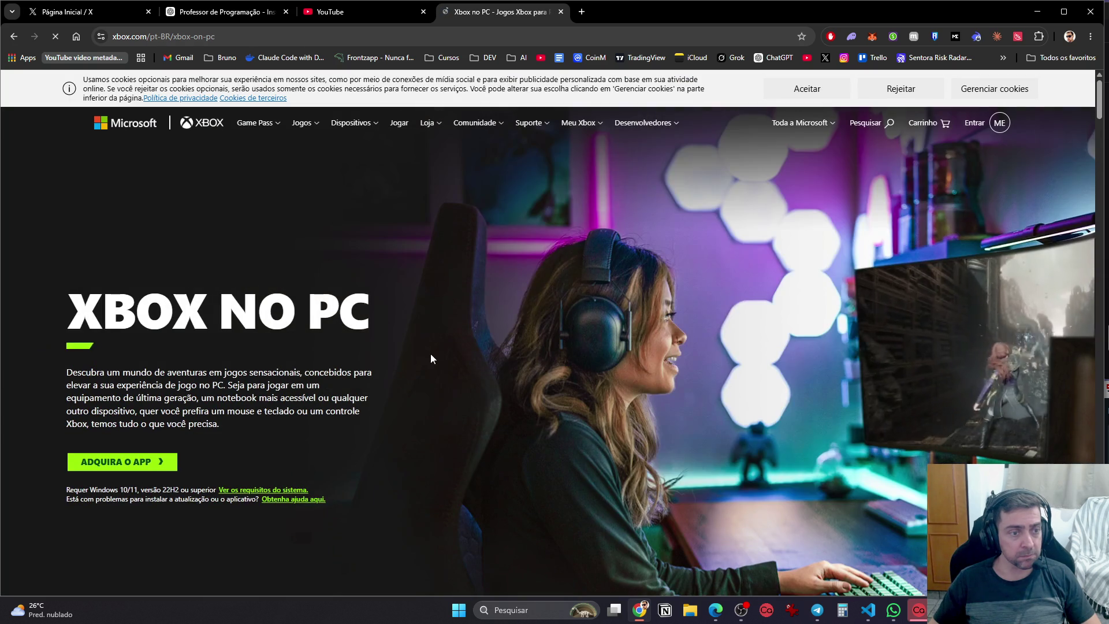
{"action": "scroll", "coordinate": [802, 313], "scroll_direction": "down", "scroll_amount": 13}
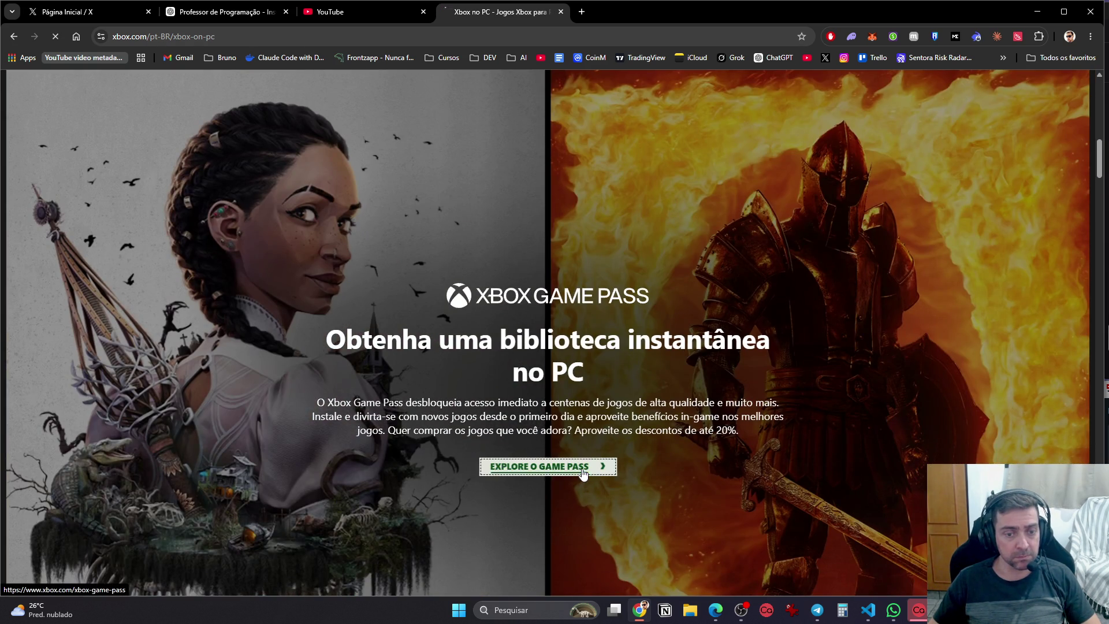
Open the Xbox Game Pass page and scroll to its plans, Essential through Ultimate
{"action": "left_click", "coordinate": [583, 472]}
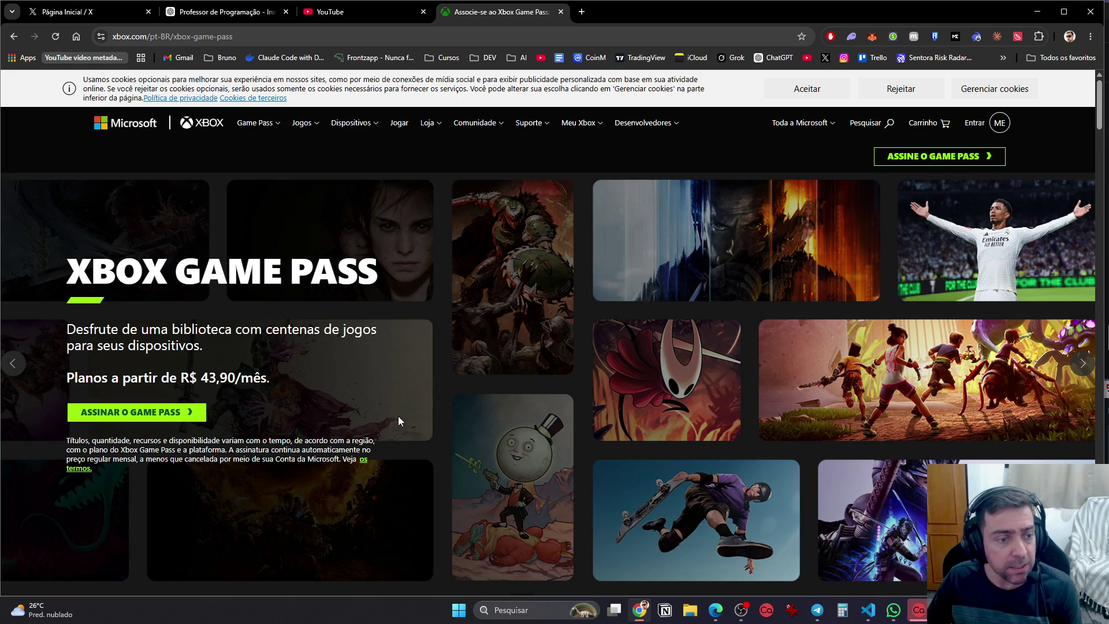
{"action": "scroll", "coordinate": [929, 177], "scroll_direction": "down", "scroll_amount": 10}
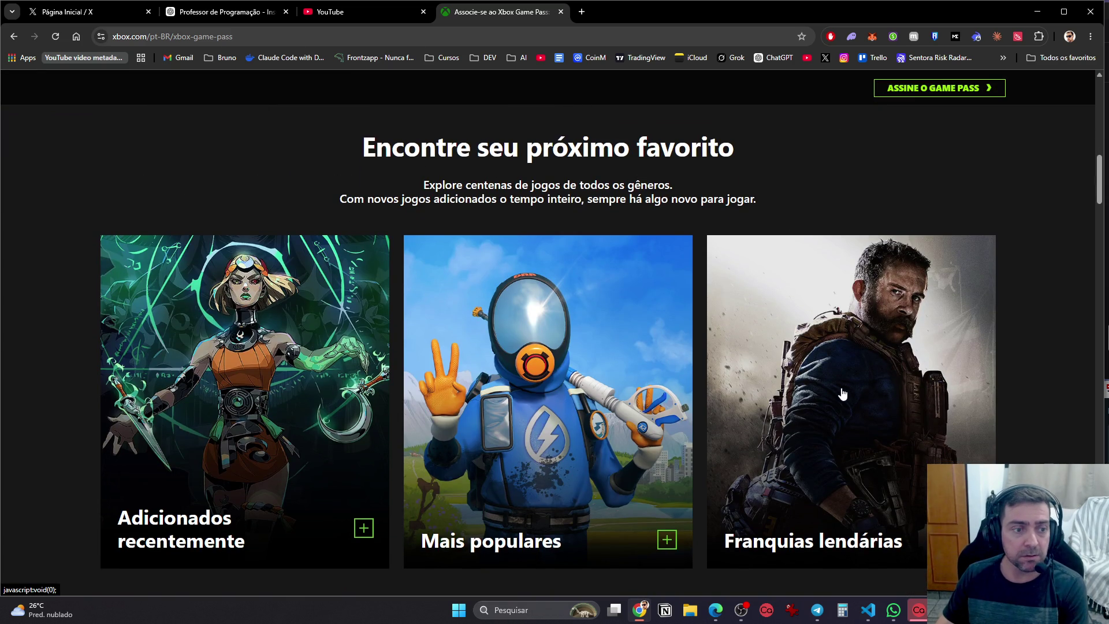
{"action": "scroll", "coordinate": [317, 418], "scroll_direction": "down", "scroll_amount": 12}
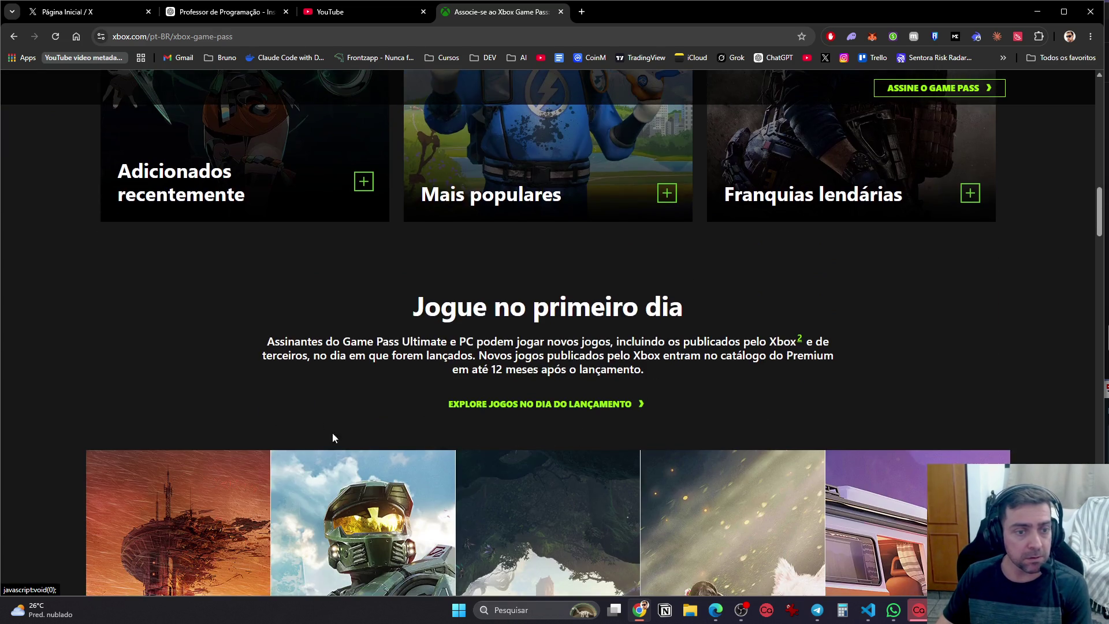
{"action": "scroll", "coordinate": [694, 554], "scroll_direction": "up", "scroll_amount": 3}
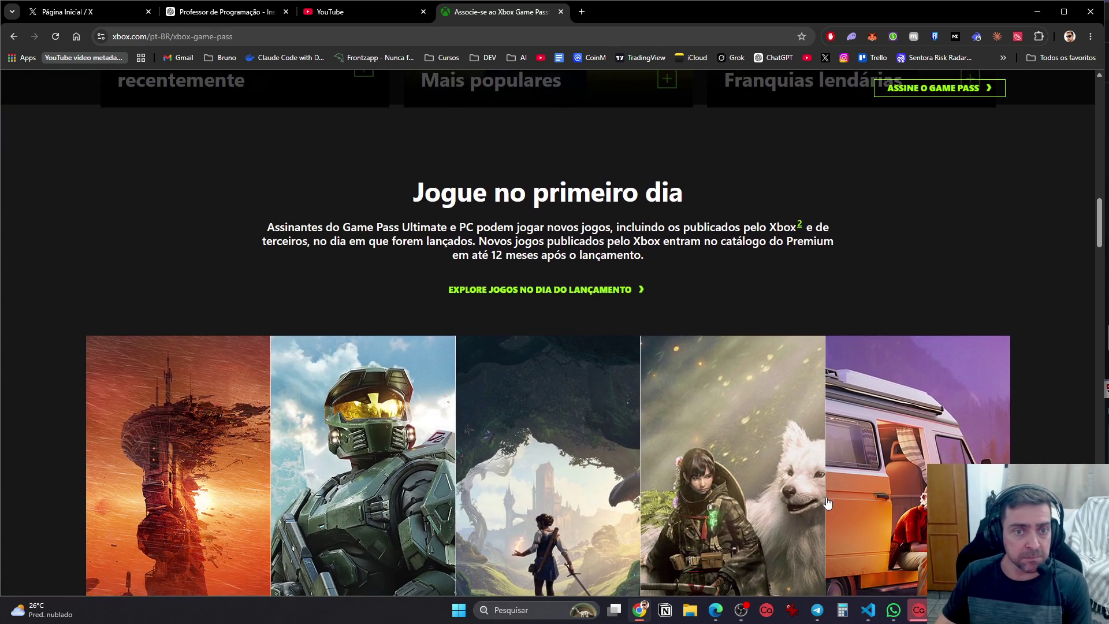
{"action": "scroll", "coordinate": [827, 502], "scroll_direction": "down", "scroll_amount": 5}
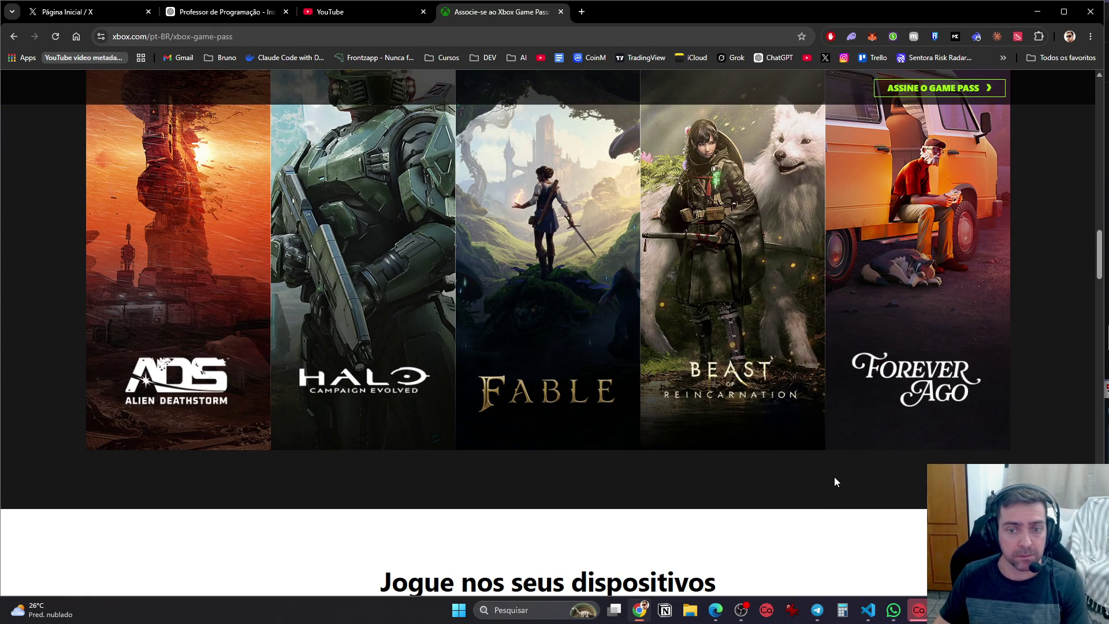
{"action": "scroll", "coordinate": [834, 481], "scroll_direction": "down", "scroll_amount": 20}
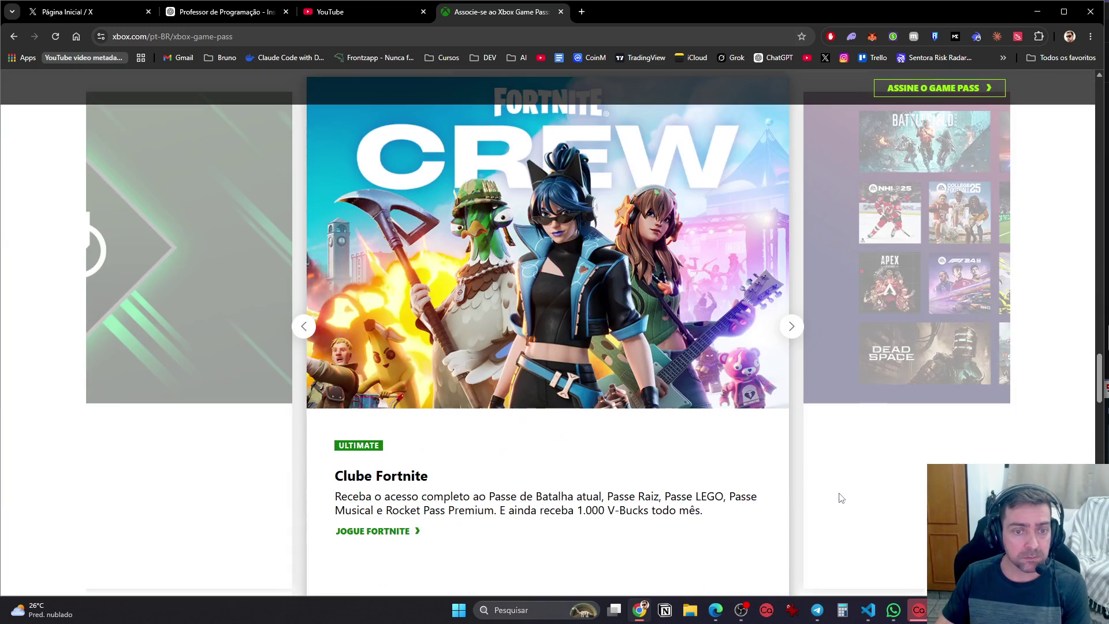
{"action": "scroll", "coordinate": [876, 502], "scroll_direction": "down", "scroll_amount": 10}
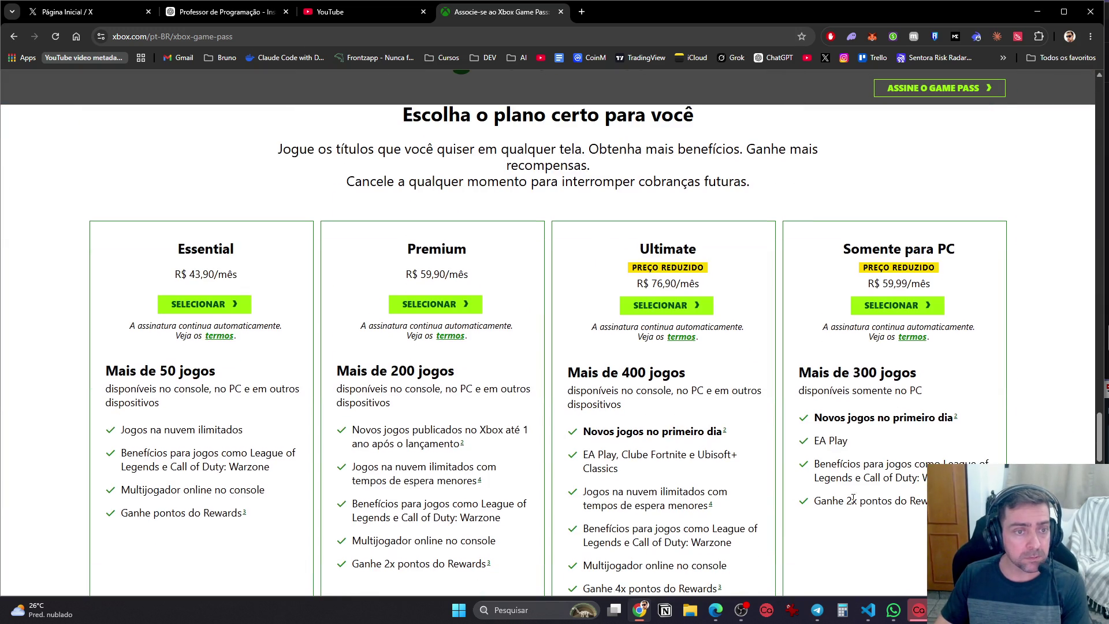
{"action": "scroll", "coordinate": [893, 499], "scroll_direction": "down", "scroll_amount": 2}
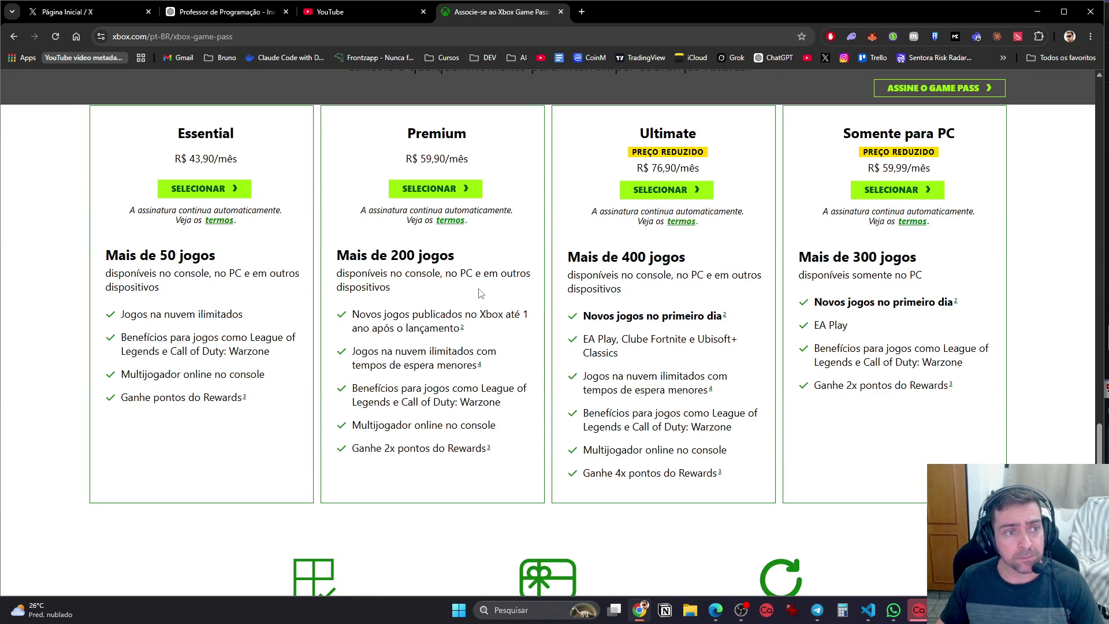
Try the Somente para PC plan, back out of sign-in, and open the Xbox games home page
{"action": "left_click", "coordinate": [920, 194]}
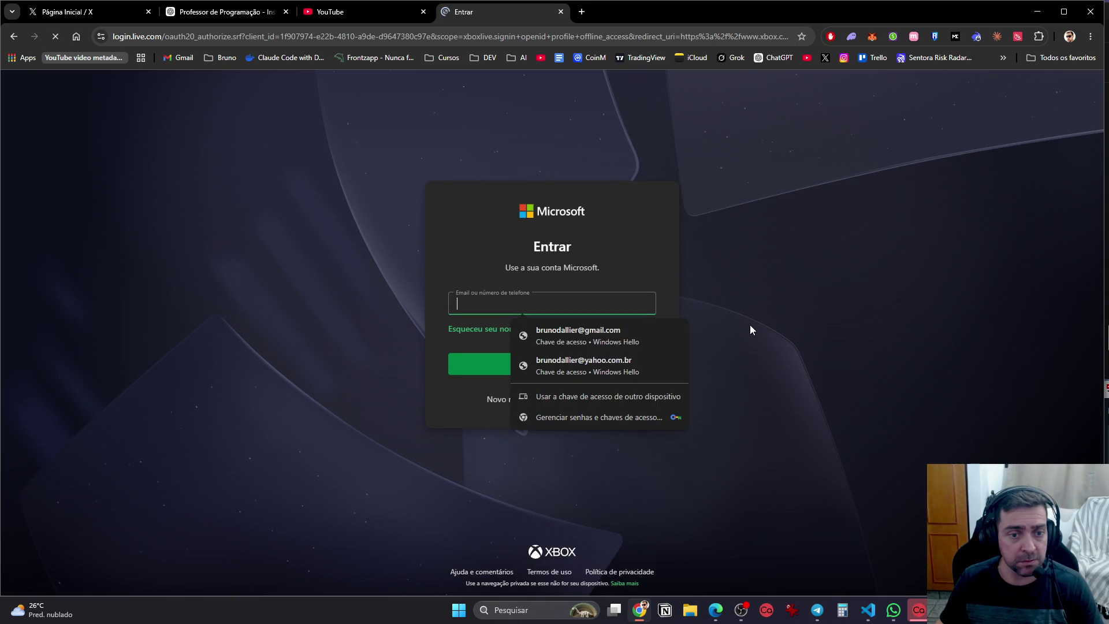
{"action": "left_click", "coordinate": [14, 36]}
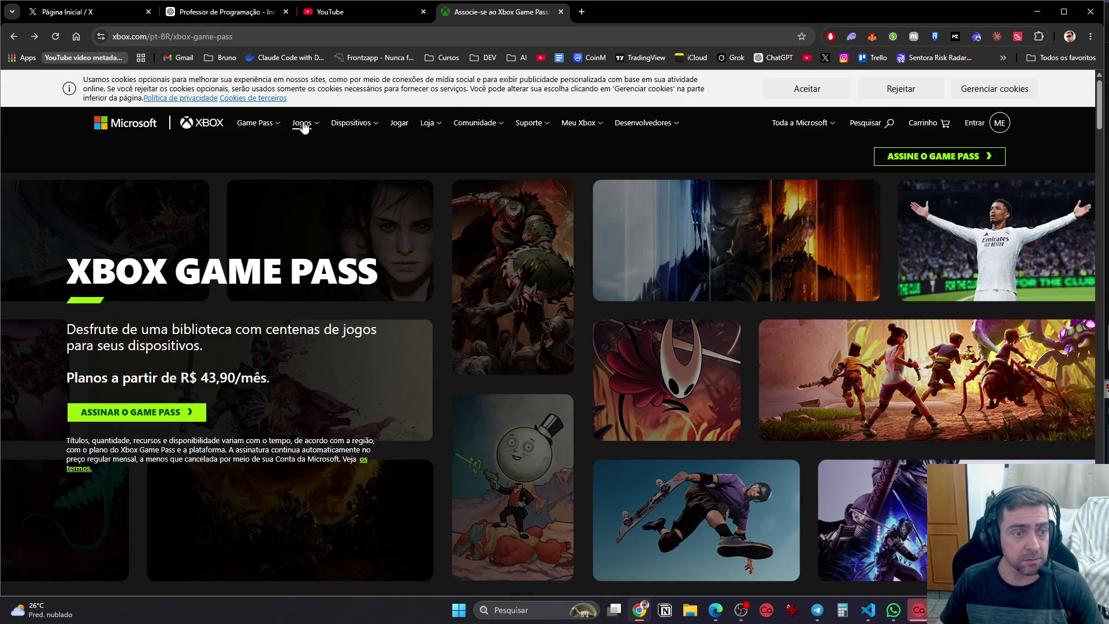
{"action": "left_click", "coordinate": [304, 124]}
{"action": "left_click", "coordinate": [323, 153]}
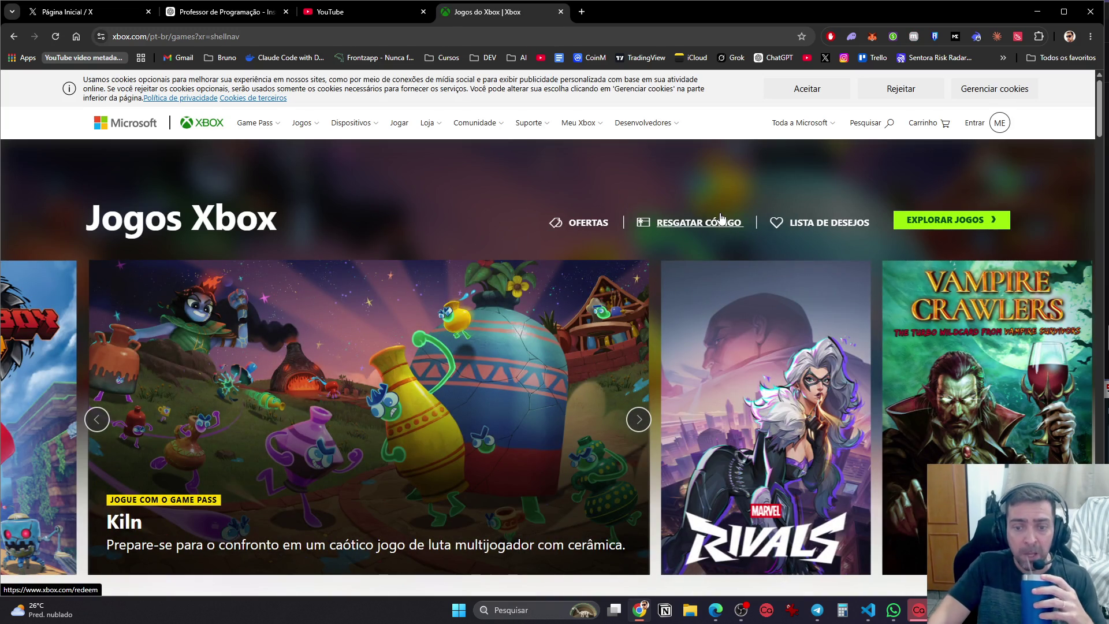
Page through the Novos lançamentos carousel and open a new release's store page in another tab
{"action": "scroll", "coordinate": [739, 218], "scroll_direction": "down", "scroll_amount": 1}
{"action": "scroll", "coordinate": [827, 292], "scroll_direction": "down", "scroll_amount": 5}
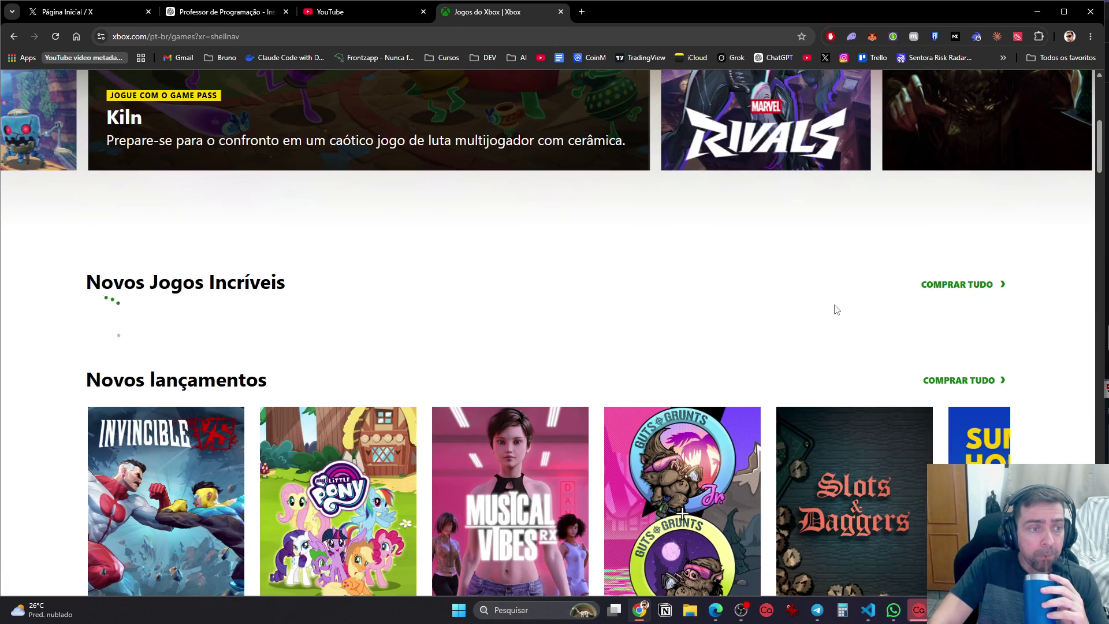
{"action": "scroll", "coordinate": [832, 300], "scroll_direction": "down", "scroll_amount": 5}
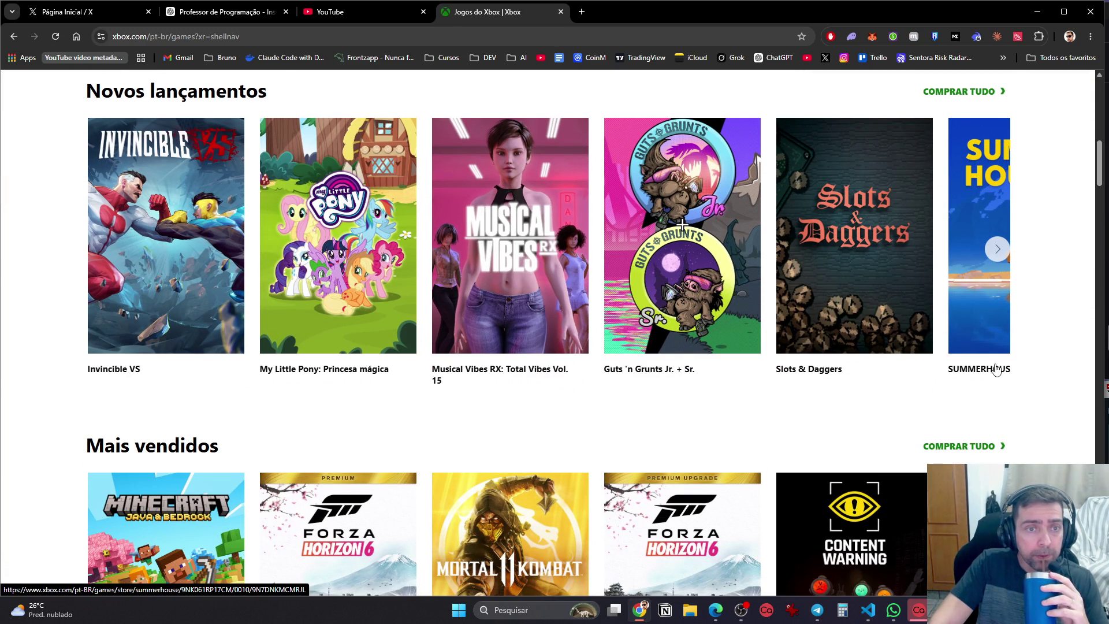
{"action": "scroll", "coordinate": [997, 370], "scroll_direction": "up", "scroll_amount": 2}
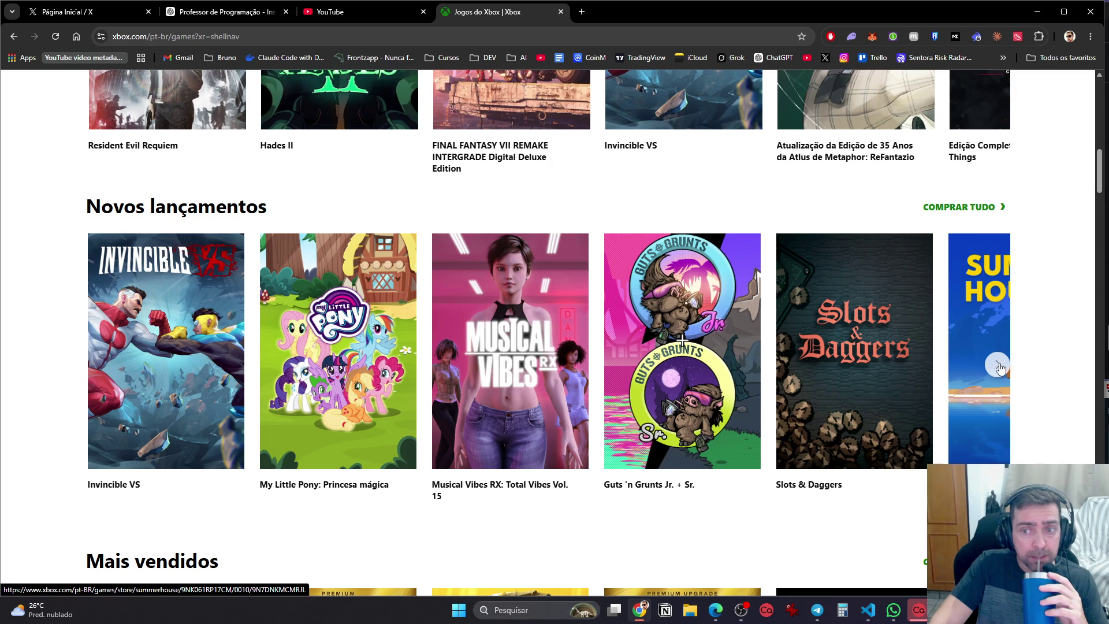
{"action": "left_click", "coordinate": [998, 366]}
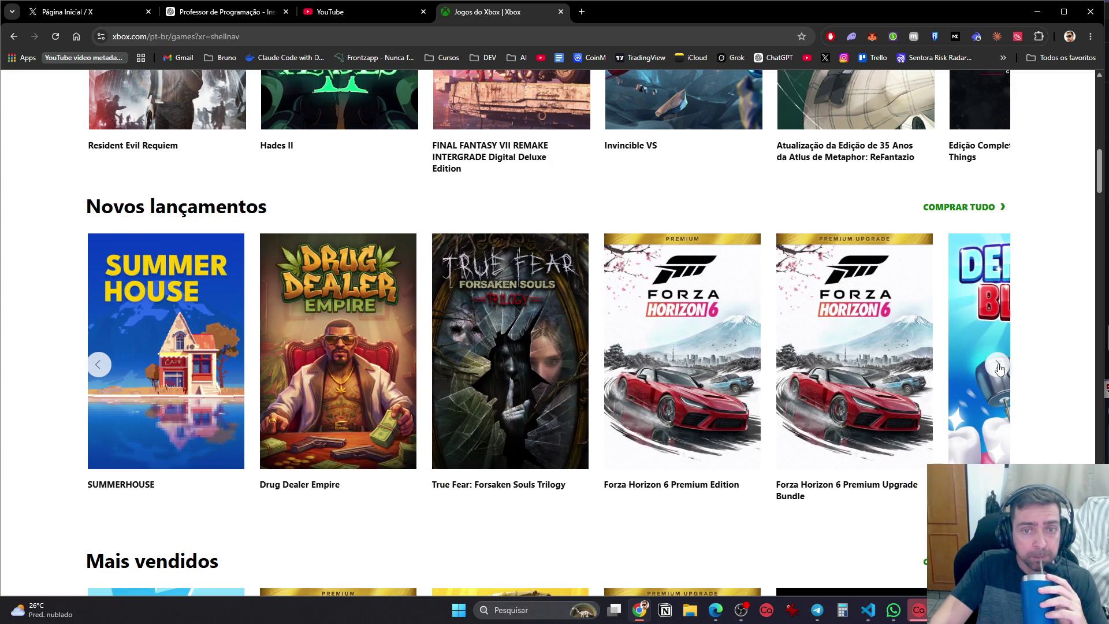
{"action": "left_click", "coordinate": [1000, 368]}
{"action": "left_click", "coordinate": [1000, 368]}
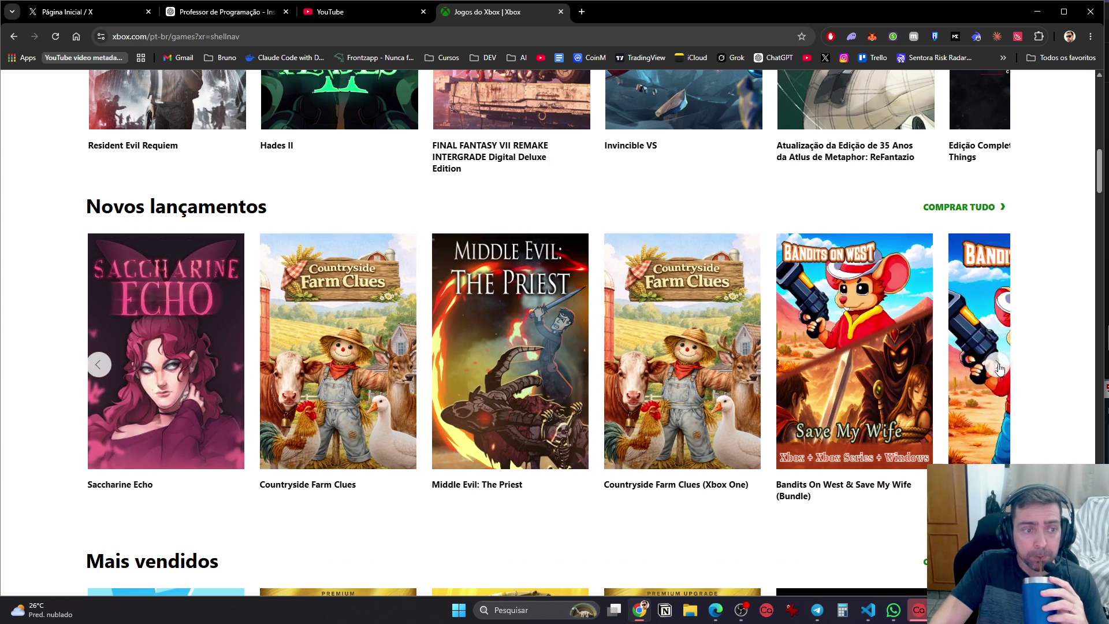
{"action": "left_click", "coordinate": [1000, 368]}
{"action": "left_click", "coordinate": [998, 365]}
{"action": "left_click", "coordinate": [998, 363]}
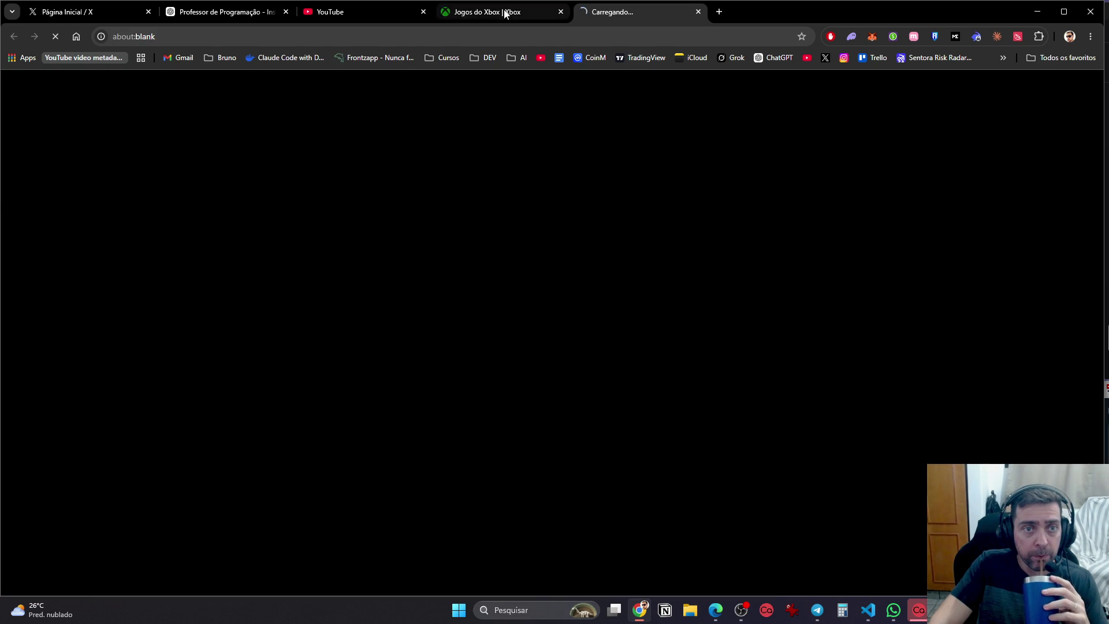
{"action": "left_click", "coordinate": [504, 13]}
Show the recently added Game Pass PC games, including Batman, Subnautica 2 and Outbound, and open the full list
{"action": "scroll", "coordinate": [982, 351], "scroll_direction": "down", "scroll_amount": 8}
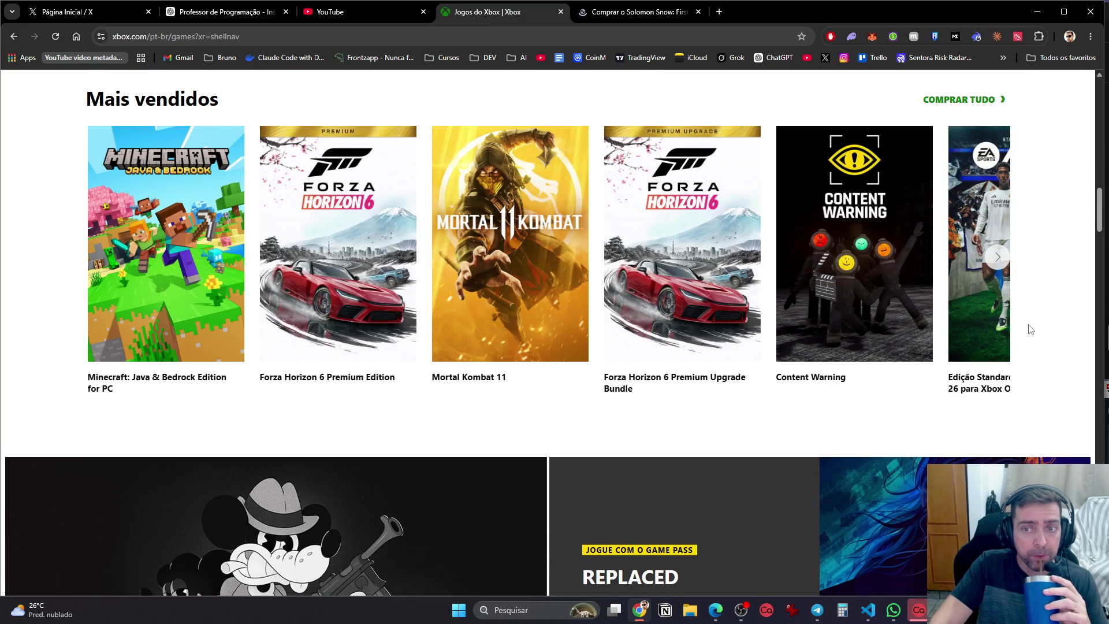
{"action": "scroll", "coordinate": [1028, 311], "scroll_direction": "down", "scroll_amount": 10}
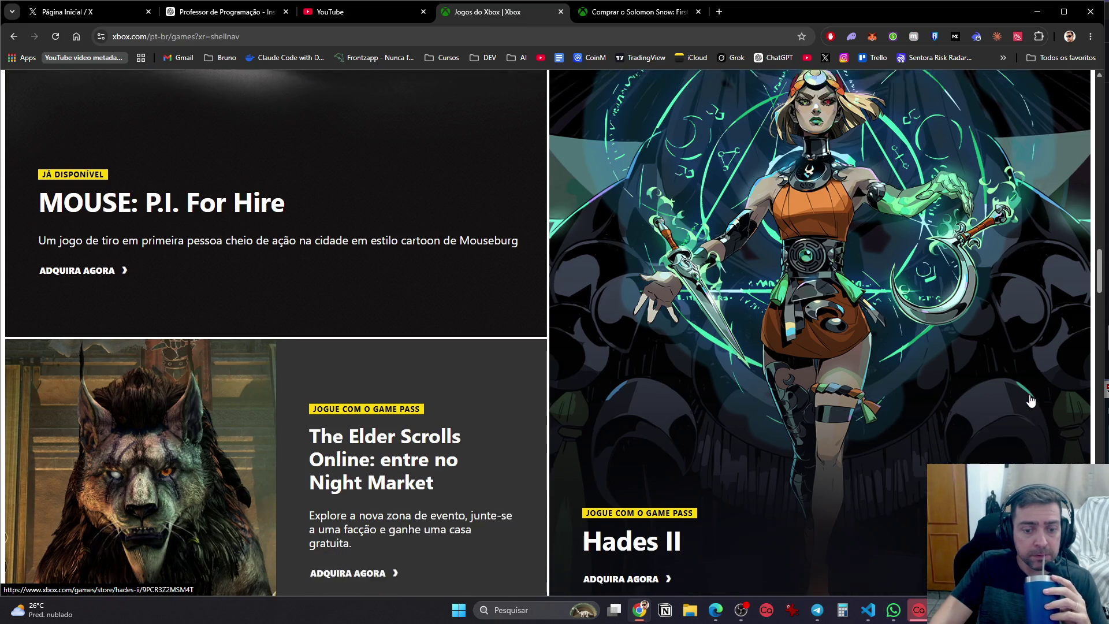
{"action": "scroll", "coordinate": [827, 271], "scroll_direction": "down", "scroll_amount": 5}
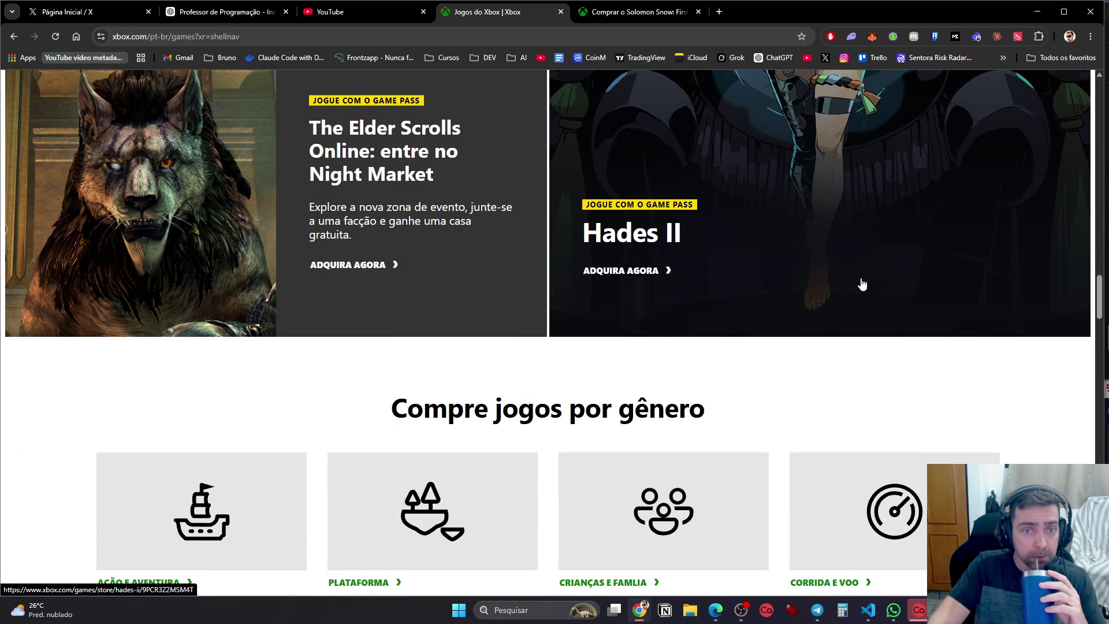
{"action": "scroll", "coordinate": [861, 285], "scroll_direction": "down", "scroll_amount": 12}
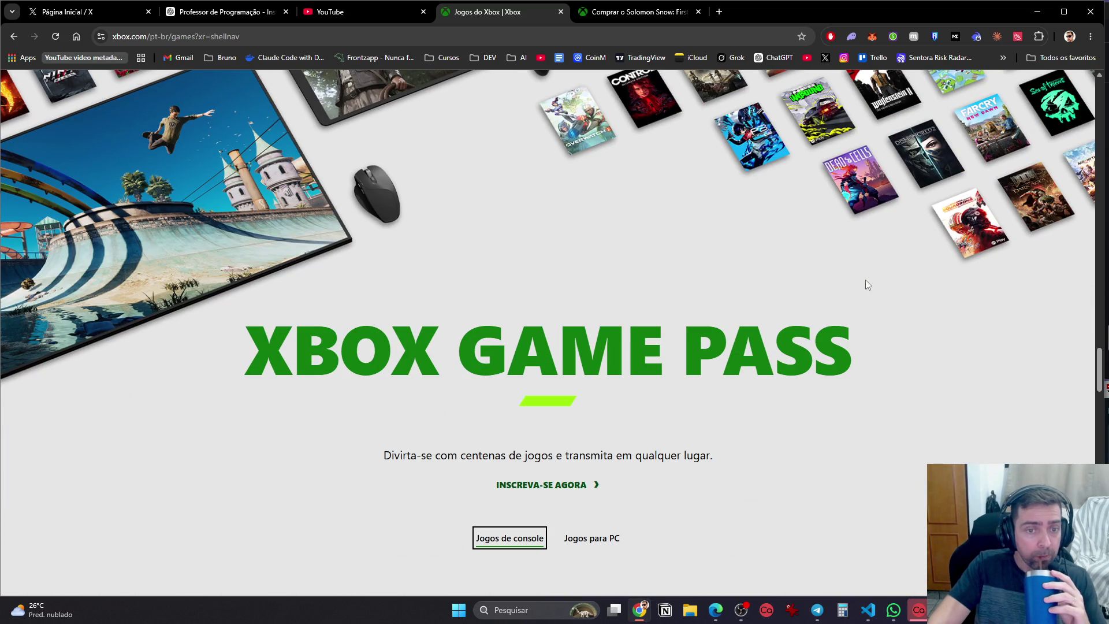
{"action": "scroll", "coordinate": [865, 284], "scroll_direction": "down", "scroll_amount": 3}
{"action": "left_click", "coordinate": [588, 370]}
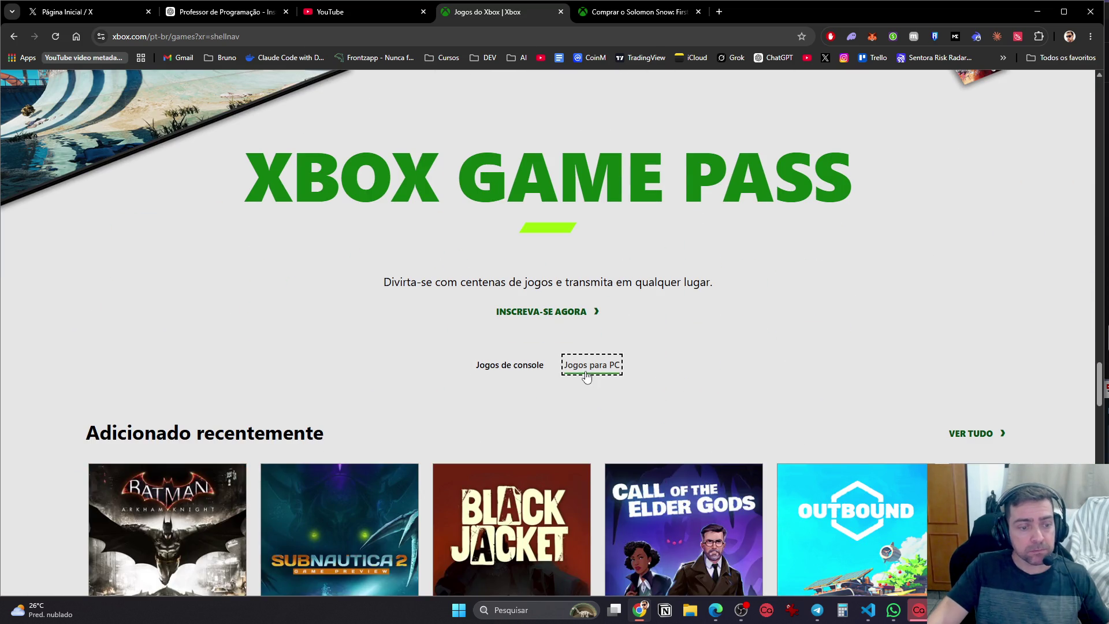
{"action": "scroll", "coordinate": [642, 397], "scroll_direction": "down", "scroll_amount": 2}
{"action": "scroll", "coordinate": [642, 397], "scroll_direction": "down", "scroll_amount": 3}
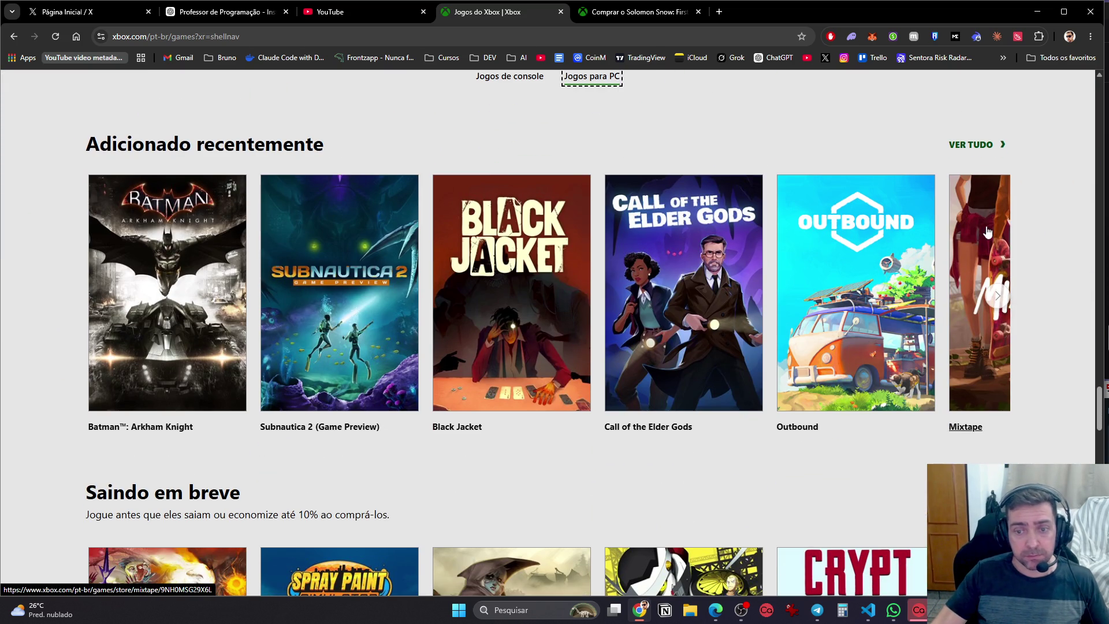
{"action": "scroll", "coordinate": [959, 208], "scroll_direction": "down", "scroll_amount": 6}
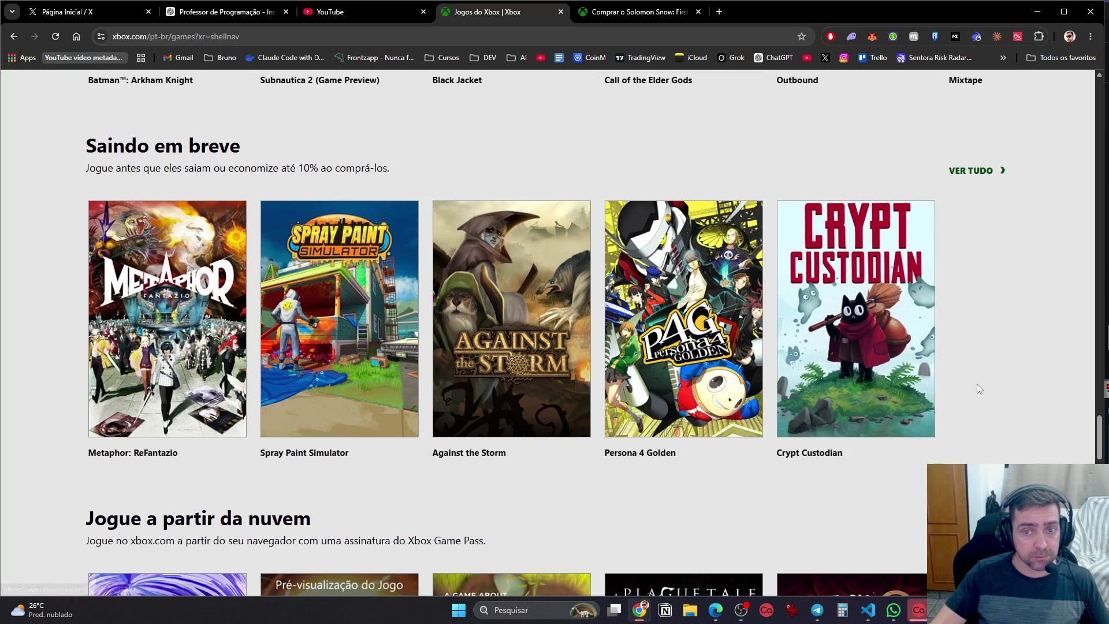
{"action": "scroll", "coordinate": [966, 314], "scroll_direction": "up", "scroll_amount": 7}
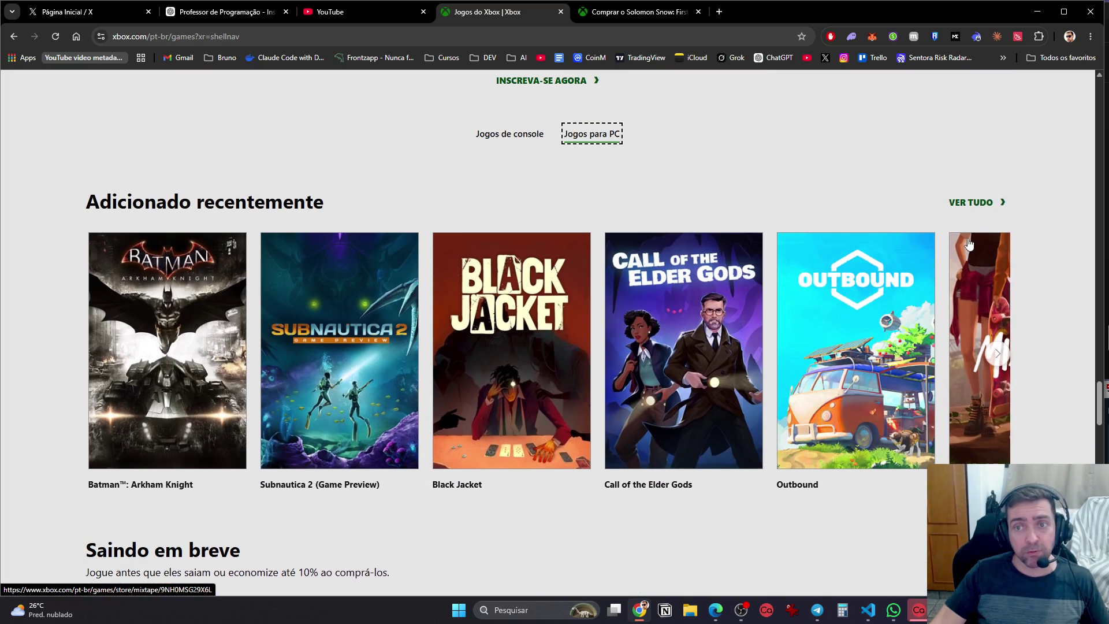
{"action": "left_click", "coordinate": [970, 202]}
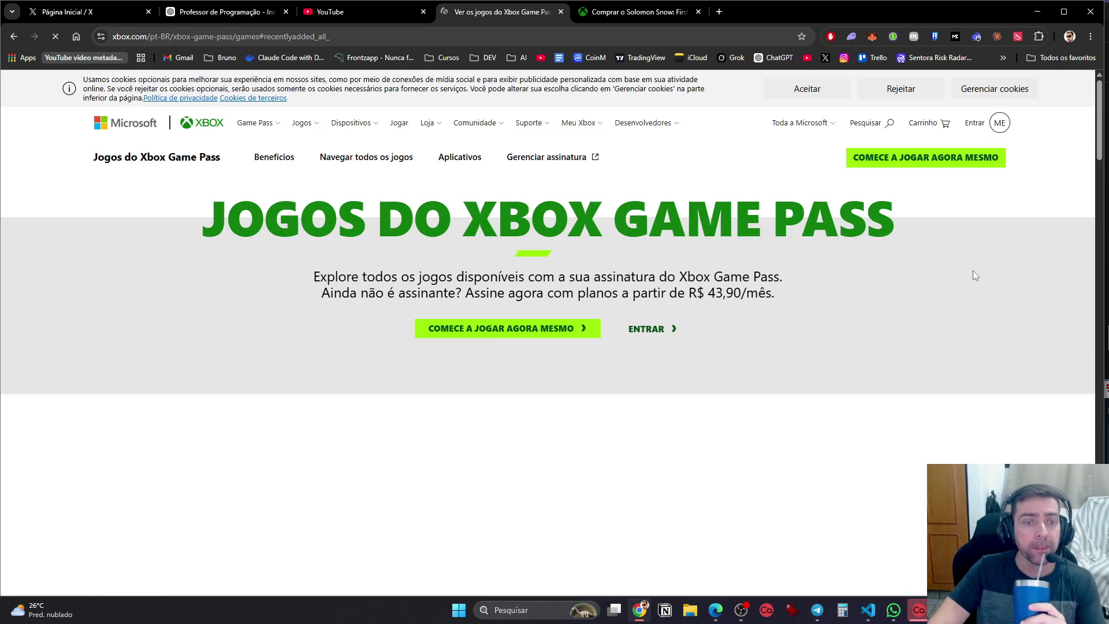
Switch the recently added list to PC games and open its full catalog
{"action": "scroll", "coordinate": [973, 275], "scroll_direction": "down", "scroll_amount": 6}
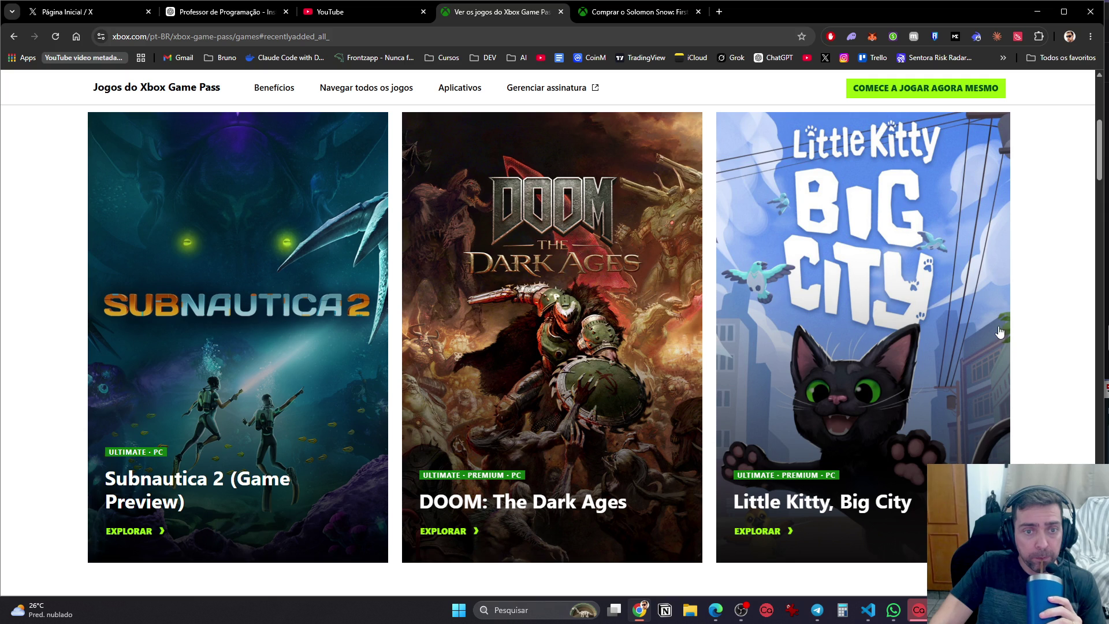
{"action": "scroll", "coordinate": [995, 328], "scroll_direction": "down", "scroll_amount": 10}
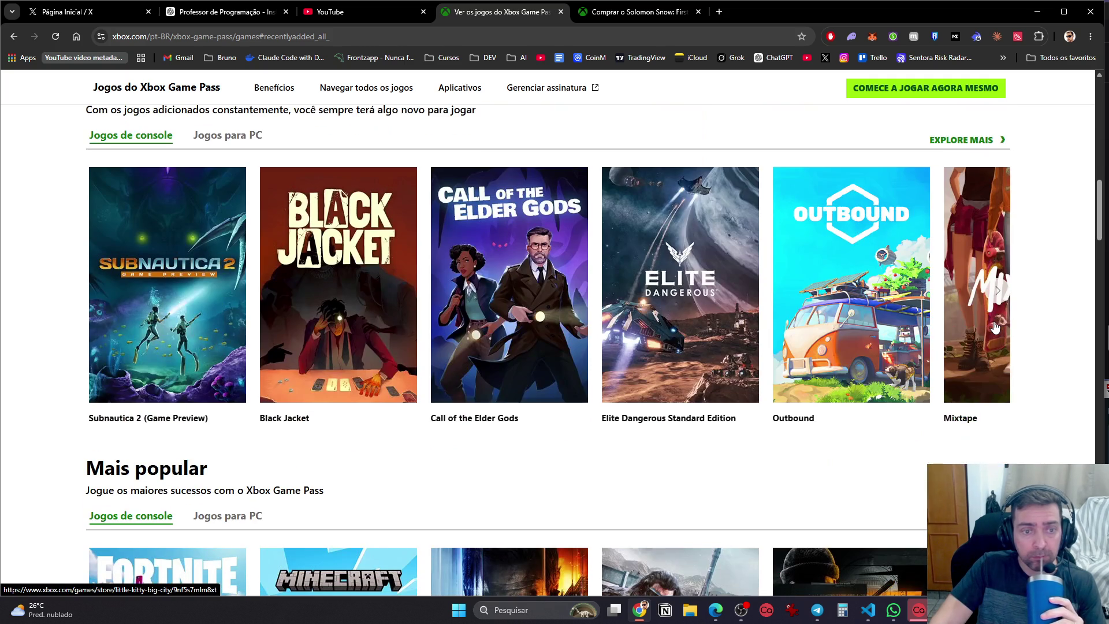
{"action": "scroll", "coordinate": [965, 220], "scroll_direction": "up", "scroll_amount": 1}
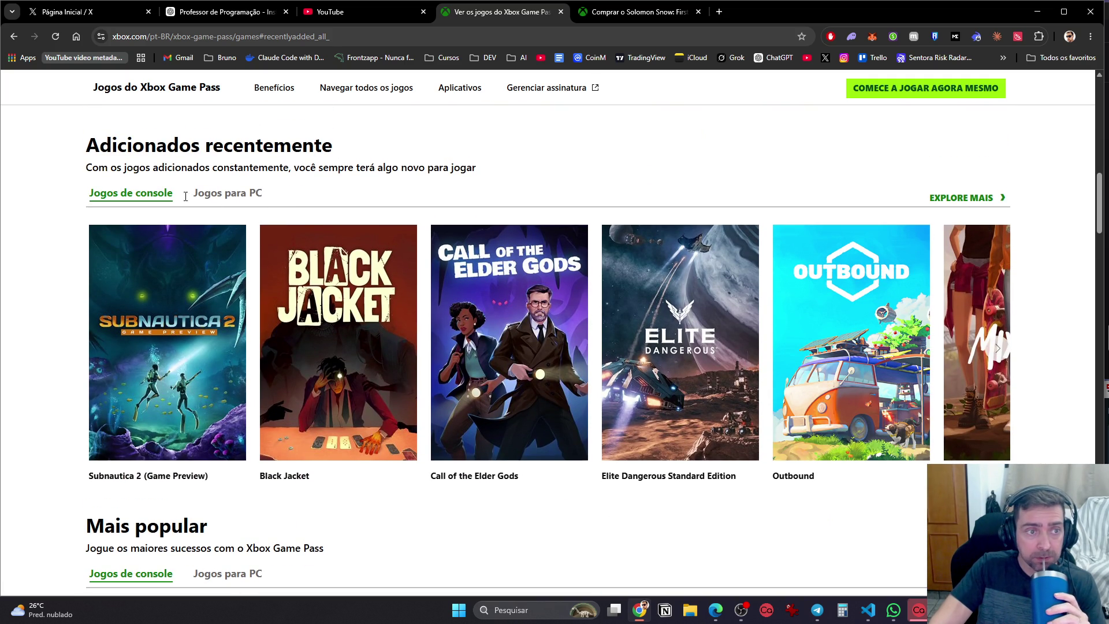
{"action": "left_click", "coordinate": [227, 194]}
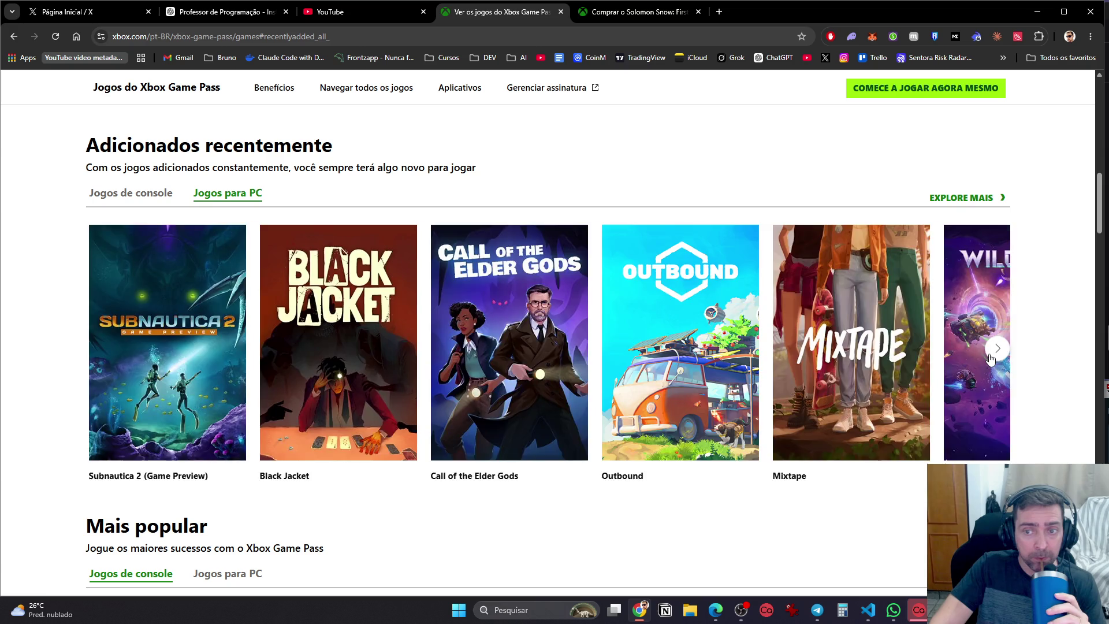
{"action": "left_click", "coordinate": [998, 348]}
{"action": "left_click", "coordinate": [997, 348]}
{"action": "left_click", "coordinate": [994, 355]}
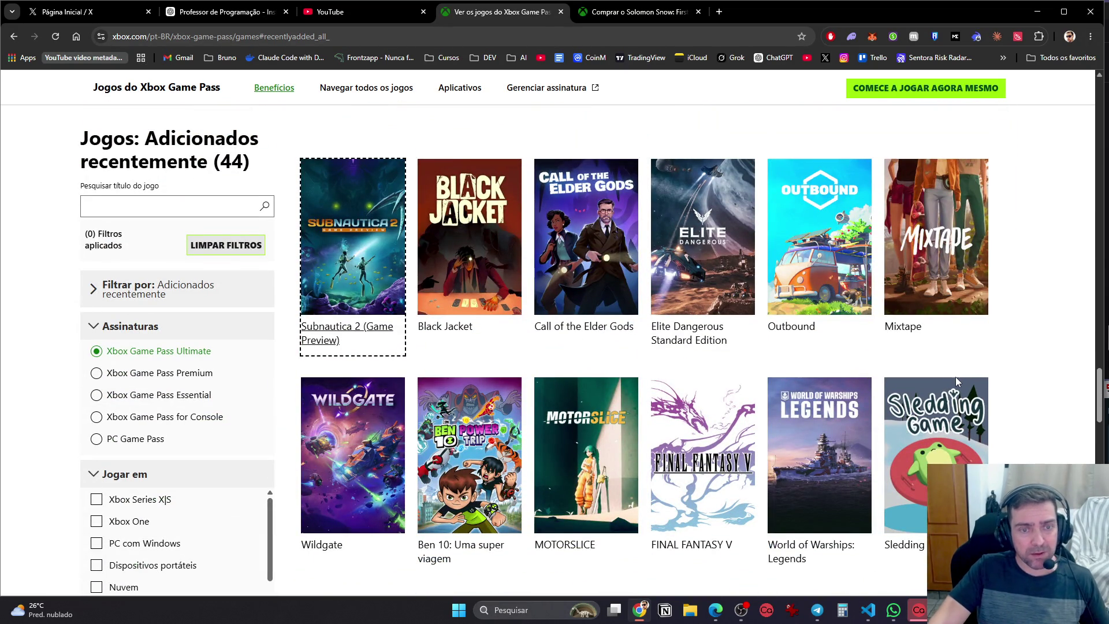
Search the Game Pass catalog for 'age of empires', showing 8 matching games
{"action": "scroll", "coordinate": [956, 376], "scroll_direction": "down", "scroll_amount": 5}
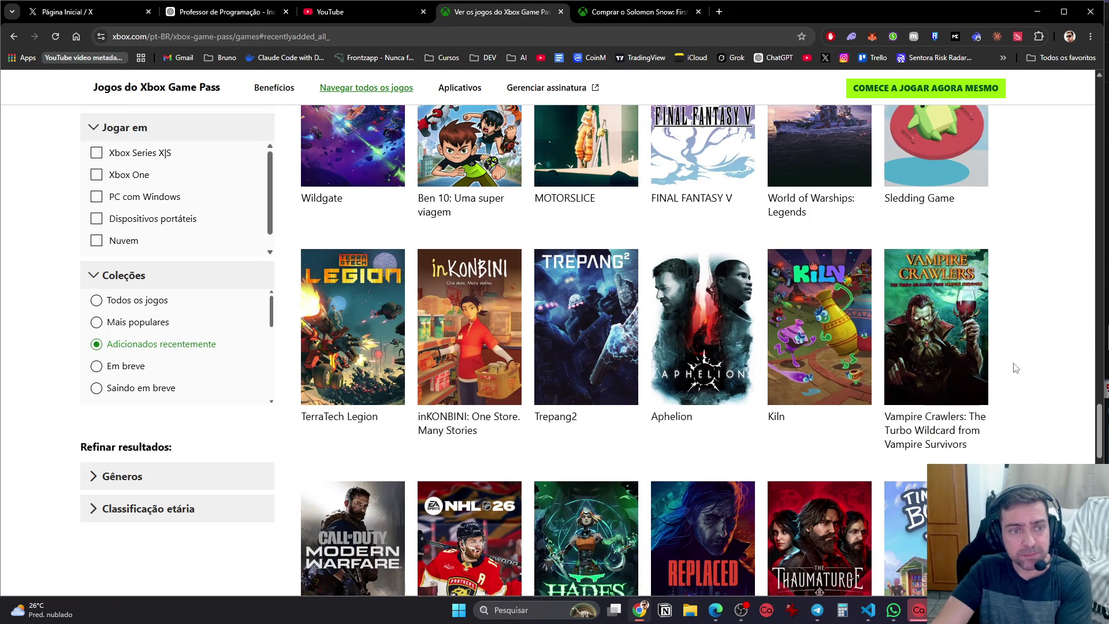
{"action": "scroll", "coordinate": [1016, 368], "scroll_direction": "down", "scroll_amount": 5}
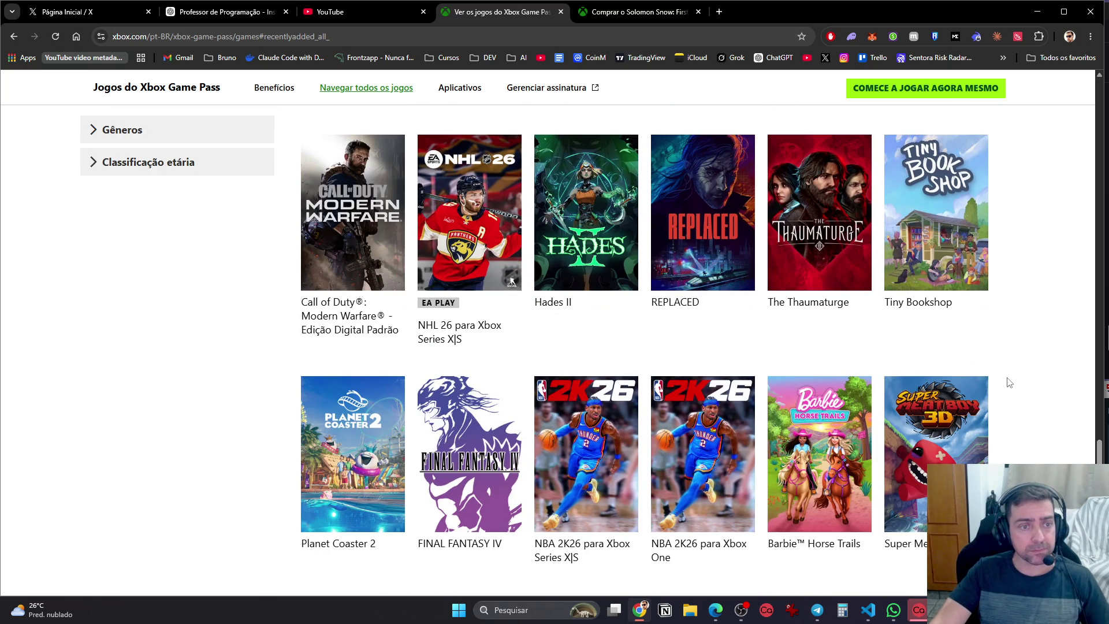
{"action": "scroll", "coordinate": [1008, 383], "scroll_direction": "down", "scroll_amount": 7}
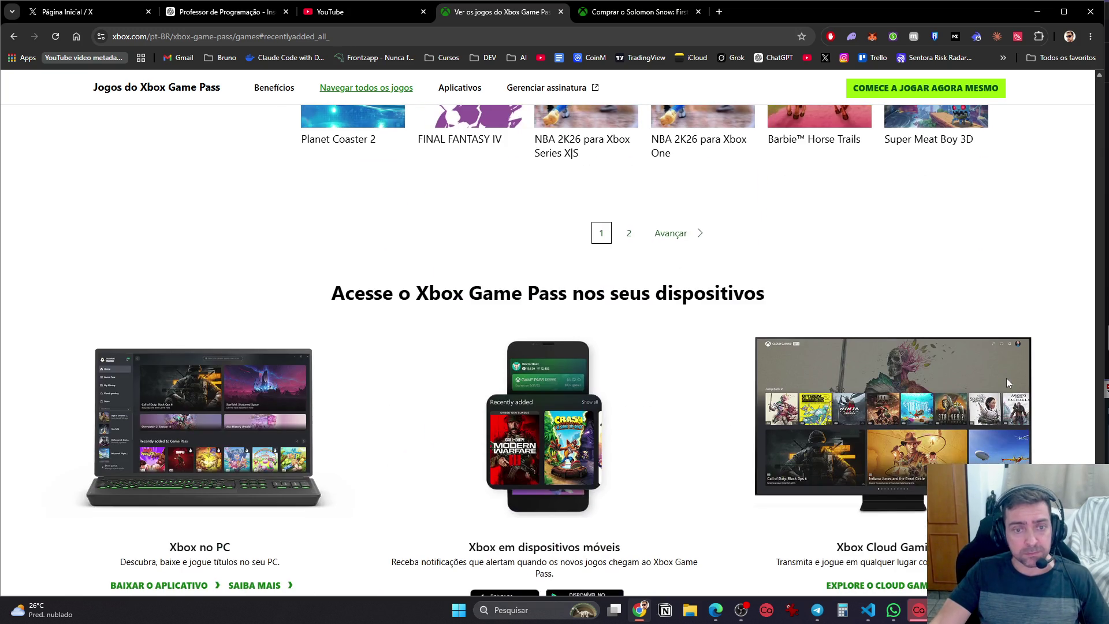
{"action": "scroll", "coordinate": [1006, 376], "scroll_direction": "up", "scroll_amount": 15}
{"action": "scroll", "coordinate": [193, 200], "scroll_direction": "up", "scroll_amount": 2}
{"action": "left_click", "coordinate": [171, 259]}
{"action": "type", "text": "agen"}
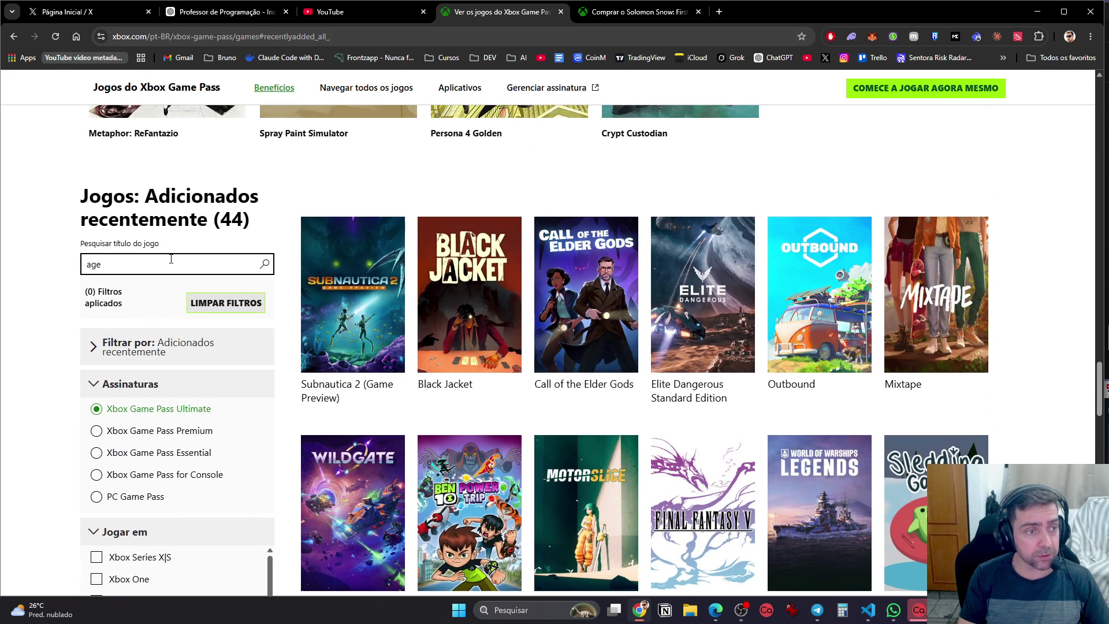
{"action": "key", "text": "Return"}
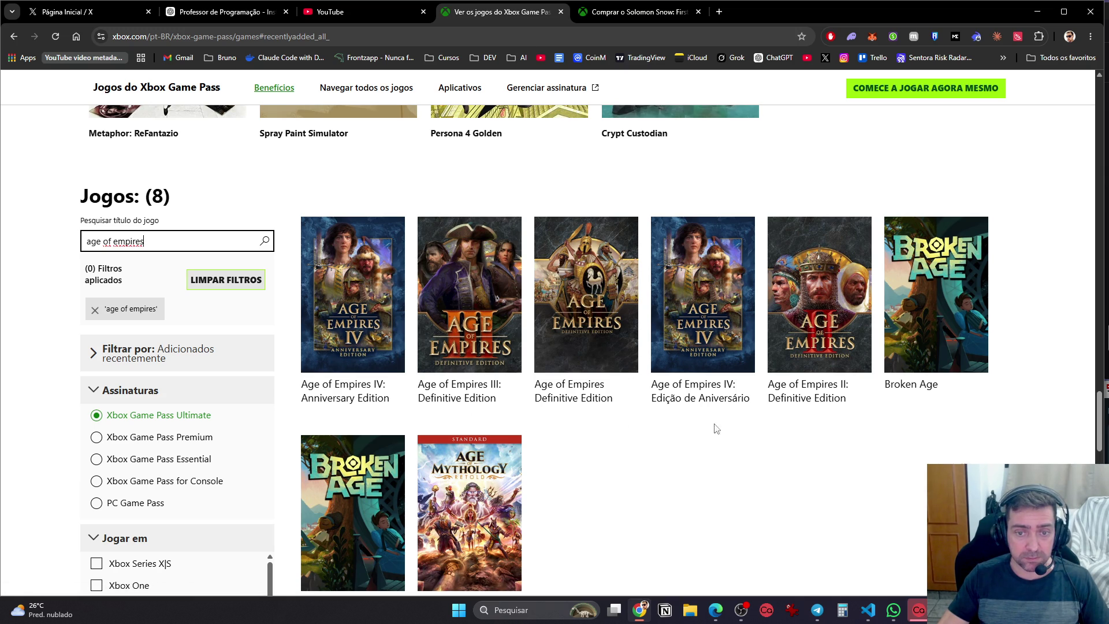
{"action": "scroll", "coordinate": [879, 464], "scroll_direction": "down", "scroll_amount": 2}
{"action": "scroll", "coordinate": [867, 476], "scroll_direction": "up", "scroll_amount": 3}
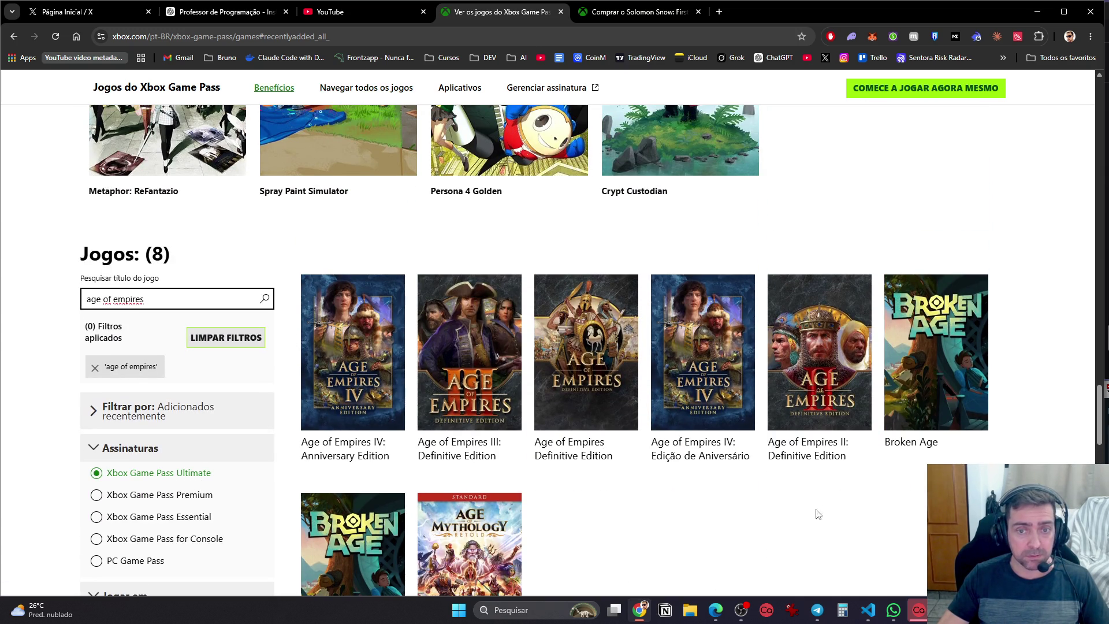
Open the Age of Empires IV: Edição de Aniversário store page (R$99,00+, in Game Pass) in its own tab and look it over
{"action": "left_click", "coordinate": [704, 362]}
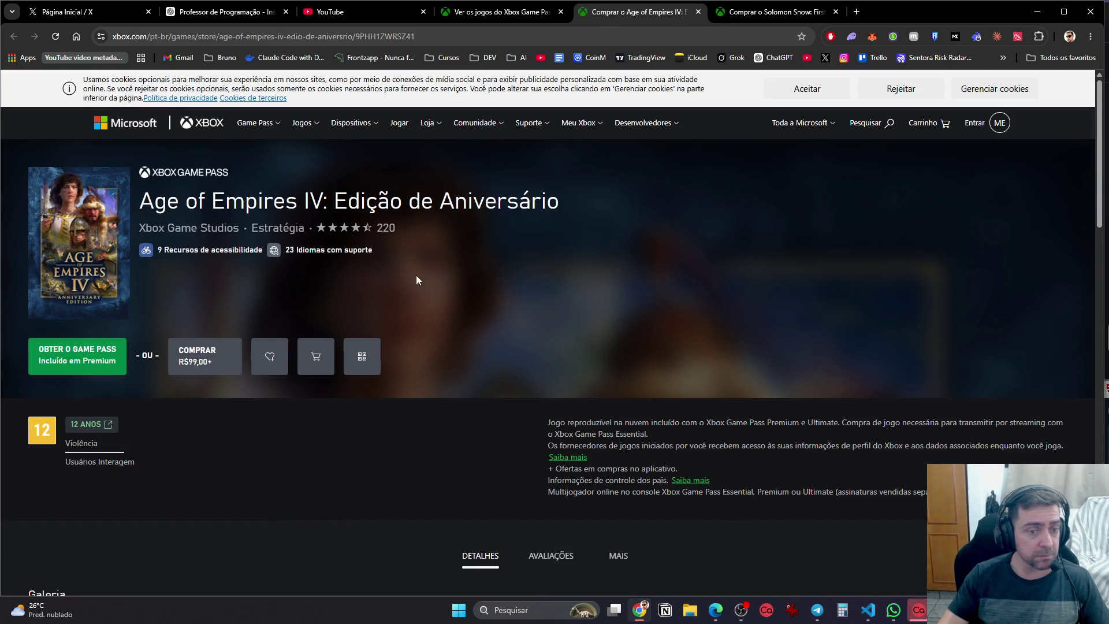
{"action": "scroll", "coordinate": [490, 317], "scroll_direction": "down", "scroll_amount": 10}
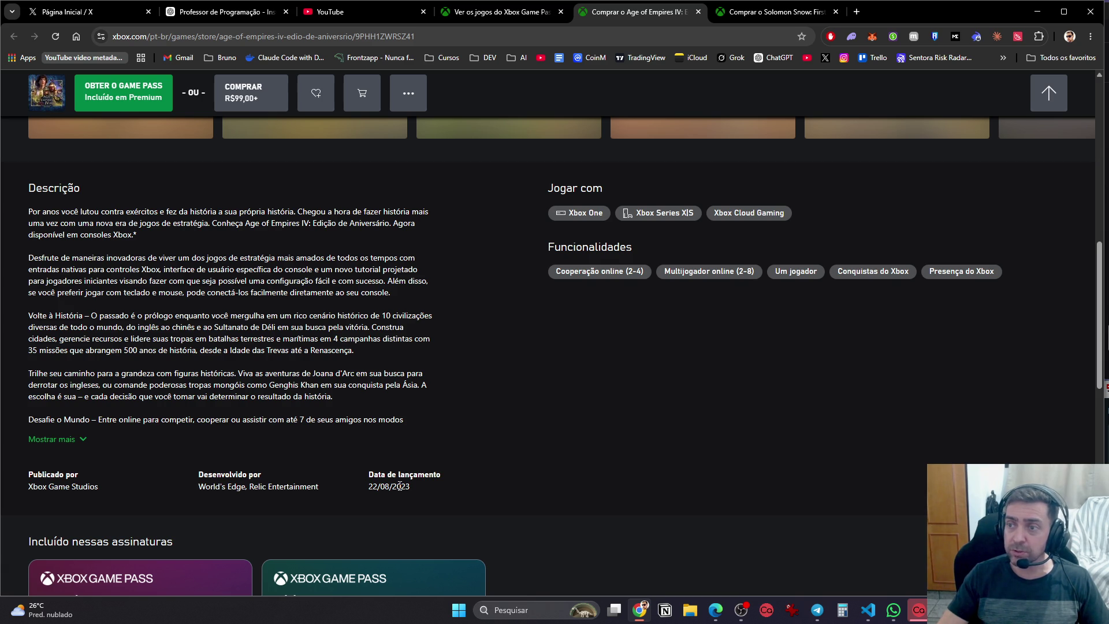
{"action": "scroll", "coordinate": [426, 448], "scroll_direction": "up", "scroll_amount": 10}
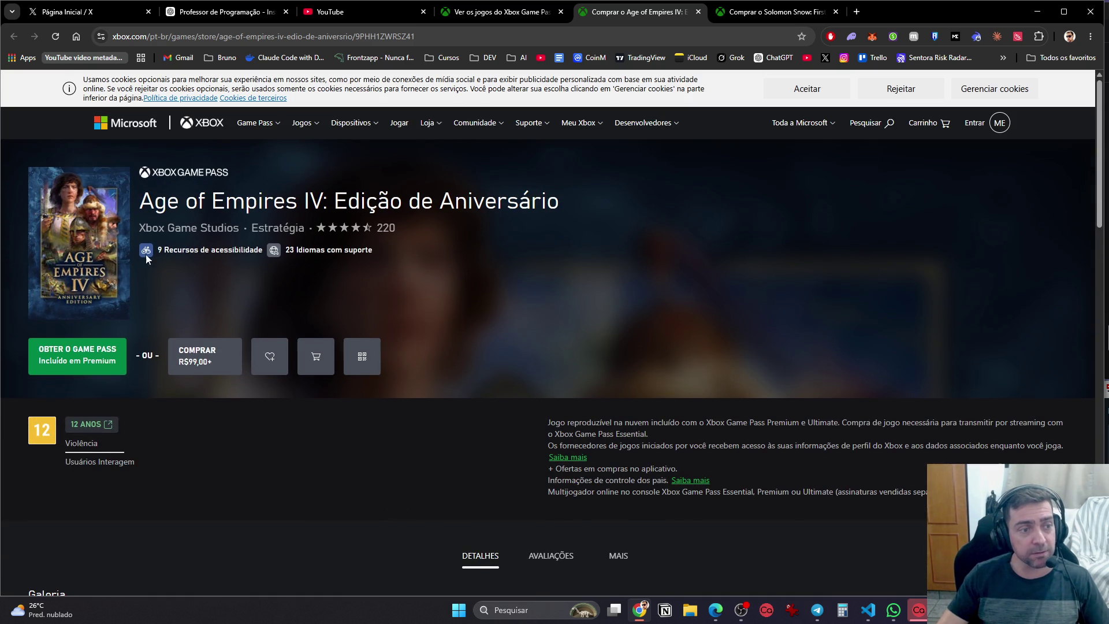
{"action": "scroll", "coordinate": [286, 402], "scroll_direction": "down", "scroll_amount": 15}
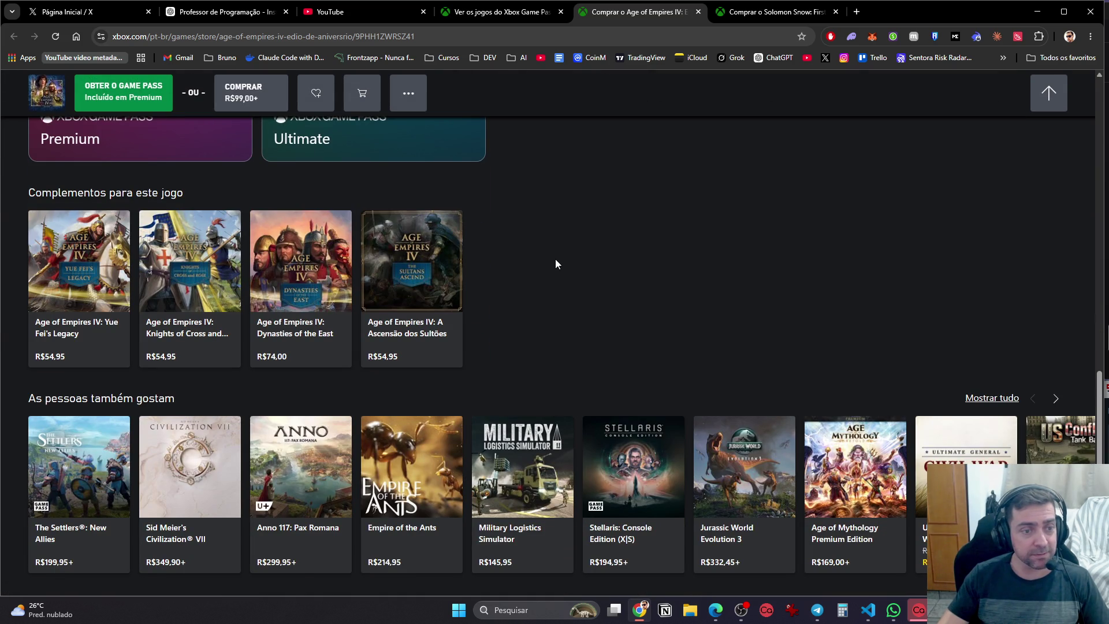
{"action": "scroll", "coordinate": [552, 269], "scroll_direction": "down", "scroll_amount": 4}
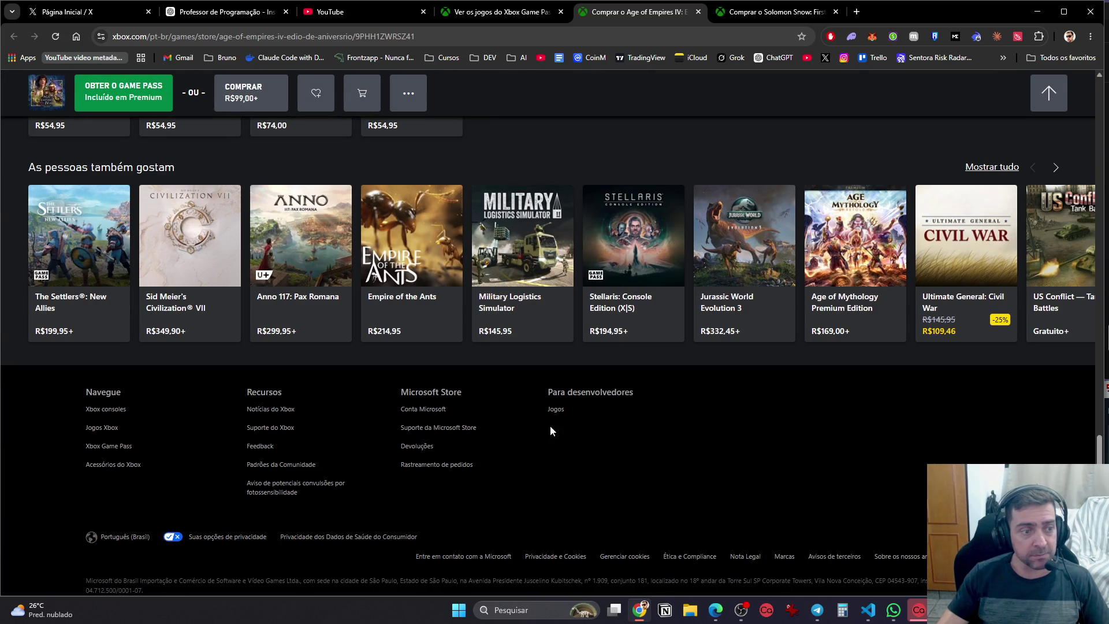
{"action": "scroll", "coordinate": [556, 434], "scroll_direction": "up", "scroll_amount": 20}
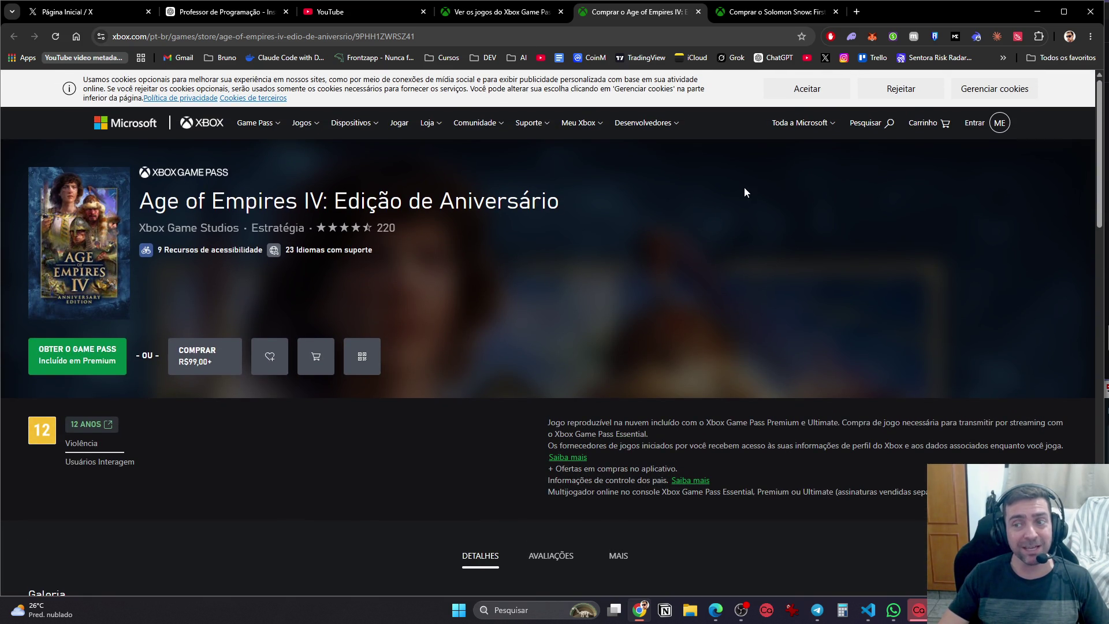
{"action": "scroll", "coordinate": [483, 296], "scroll_direction": "down", "scroll_amount": 7}
{"action": "scroll", "coordinate": [400, 299], "scroll_direction": "up", "scroll_amount": 7}
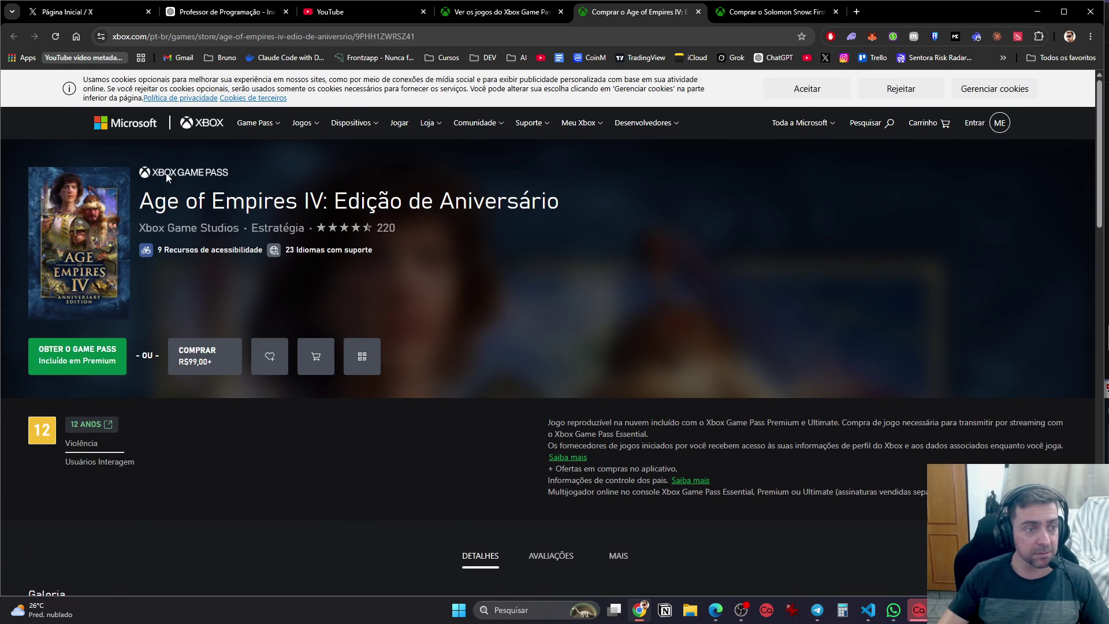
{"action": "left_click", "coordinate": [855, 17]}
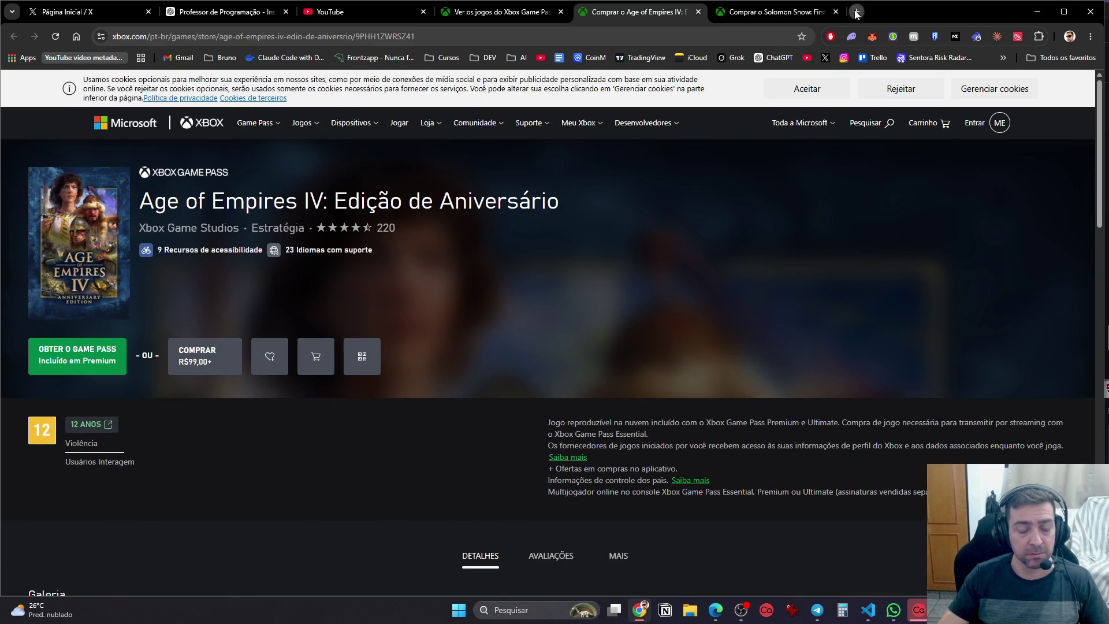
Google 'qual foi o ultimo age of empires lançado', then search YouTube for 'age of empires IV'
{"action": "type", "text": "qual foi  o ul"}
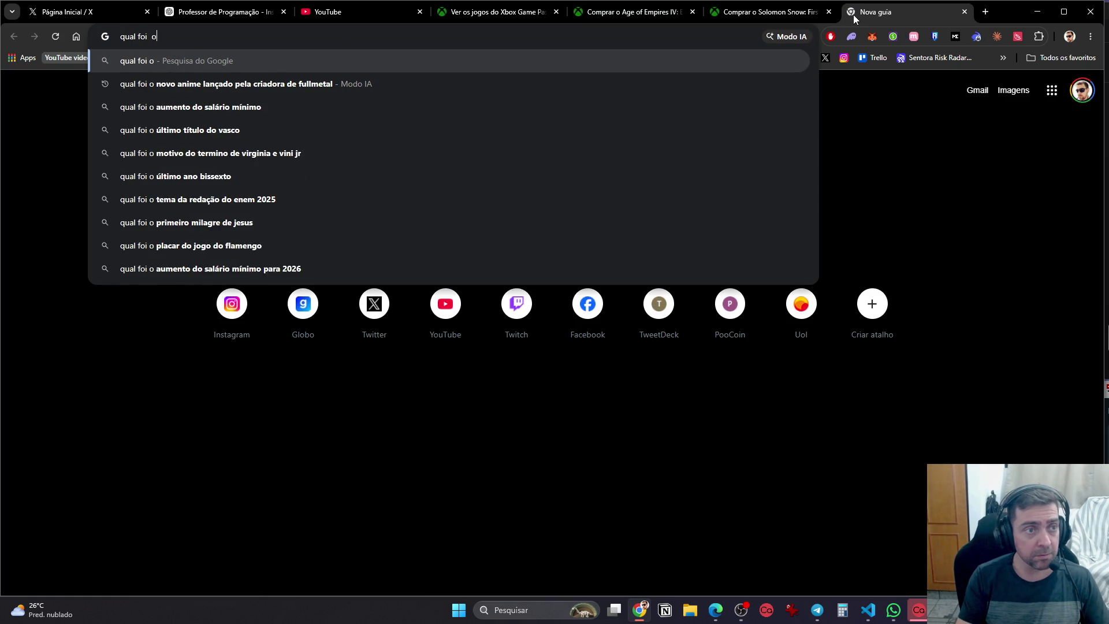
{"action": "type", "text": "timo age "}
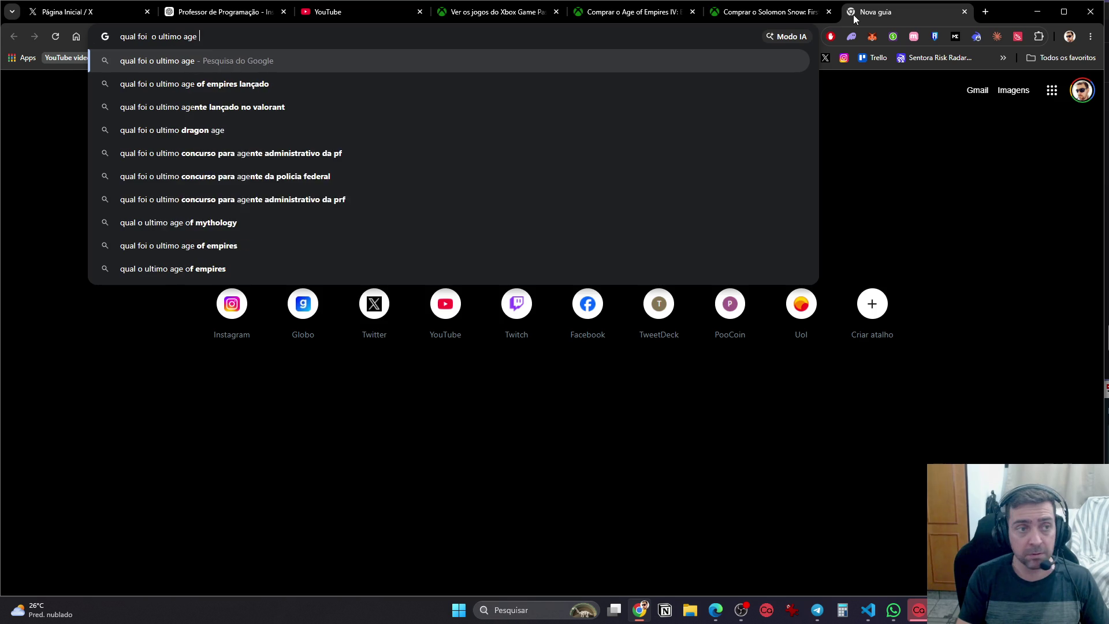
{"action": "type", "text": "of empires lançado"}
{"action": "key", "text": "Return"}
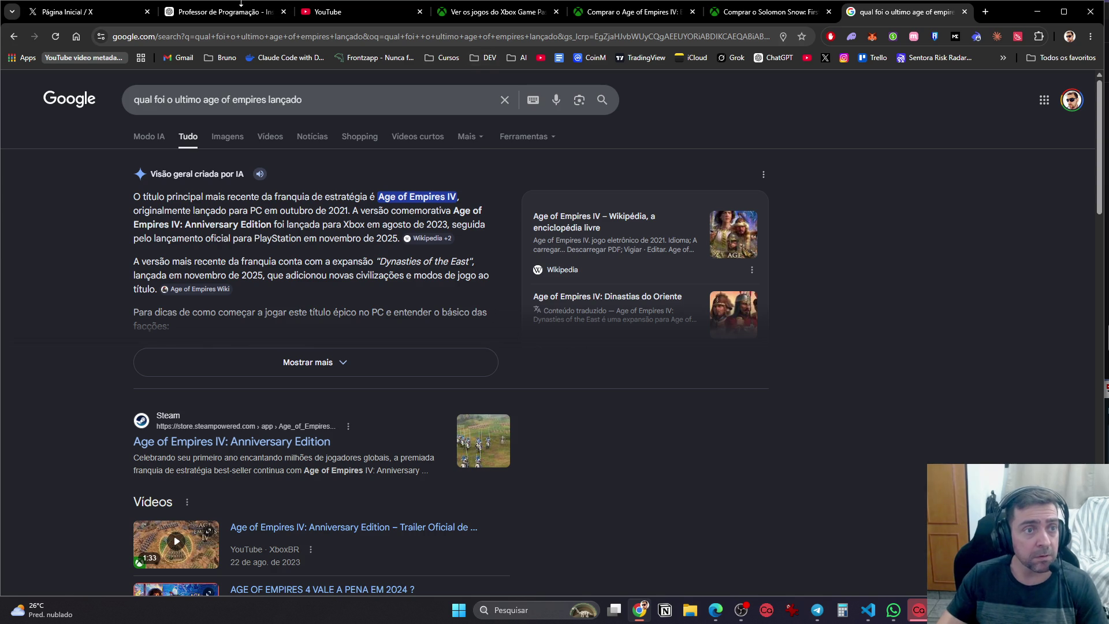
{"action": "left_click", "coordinate": [332, 19]}
{"action": "left_click", "coordinate": [395, 88]}
{"action": "type", "text": "agen"}
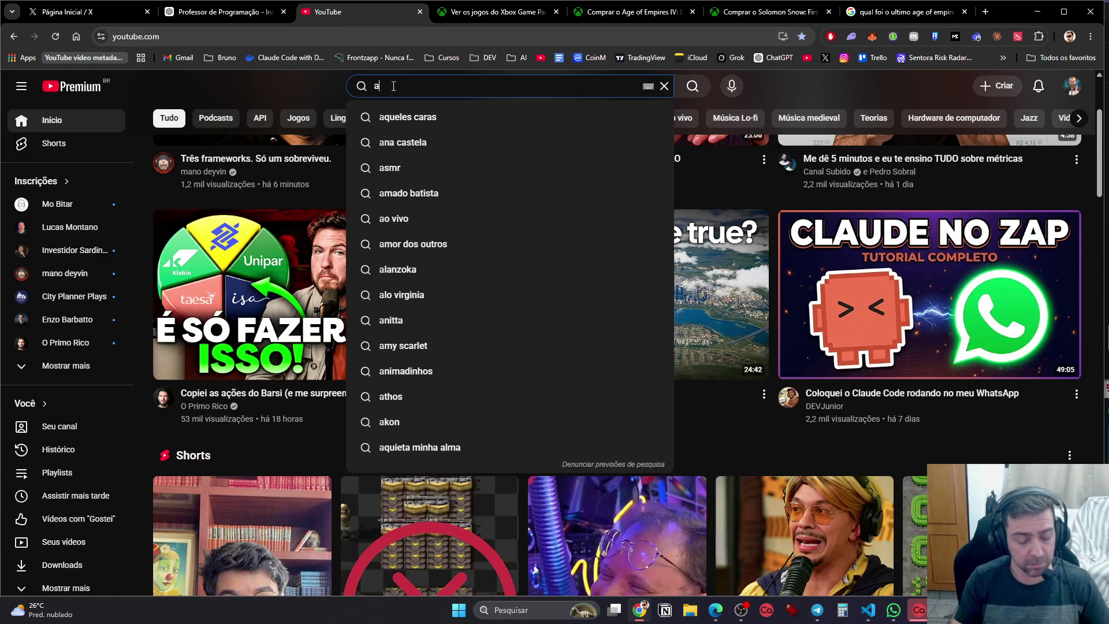
{"action": "key", "text": "BackSpace"}
{"action": "type", "text": "of em"}
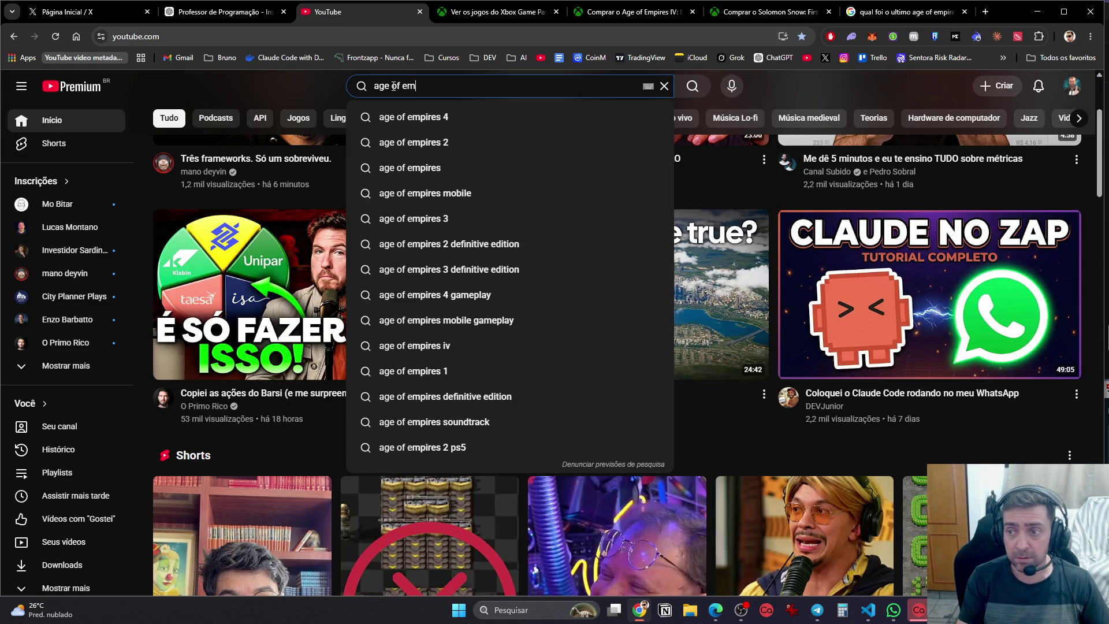
{"action": "type", "text": "pires IV"}
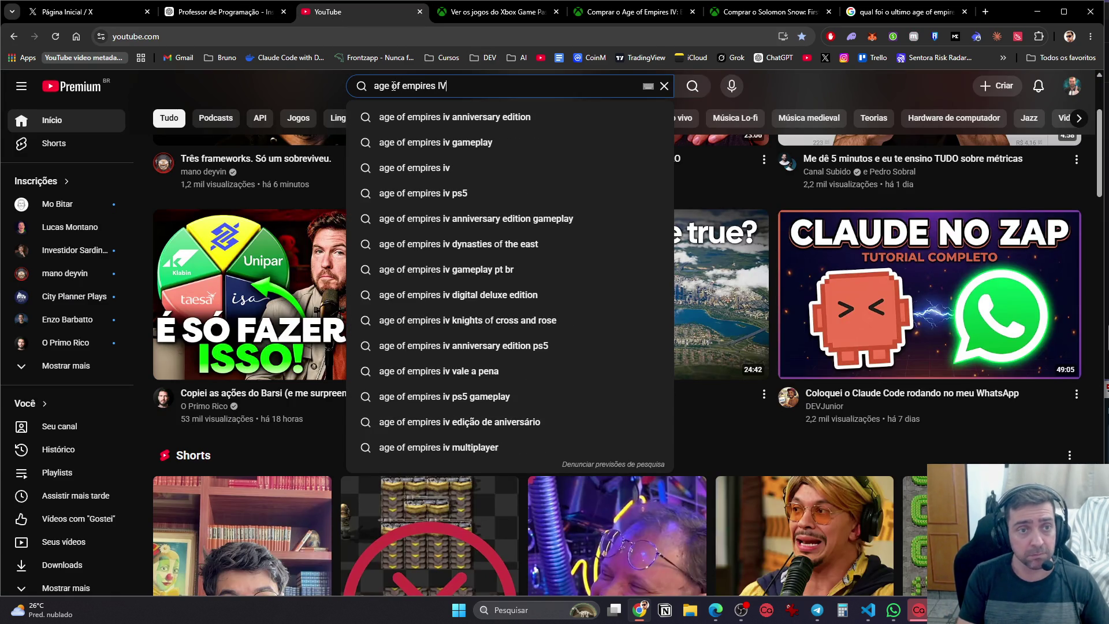
{"action": "key", "text": "Return"}
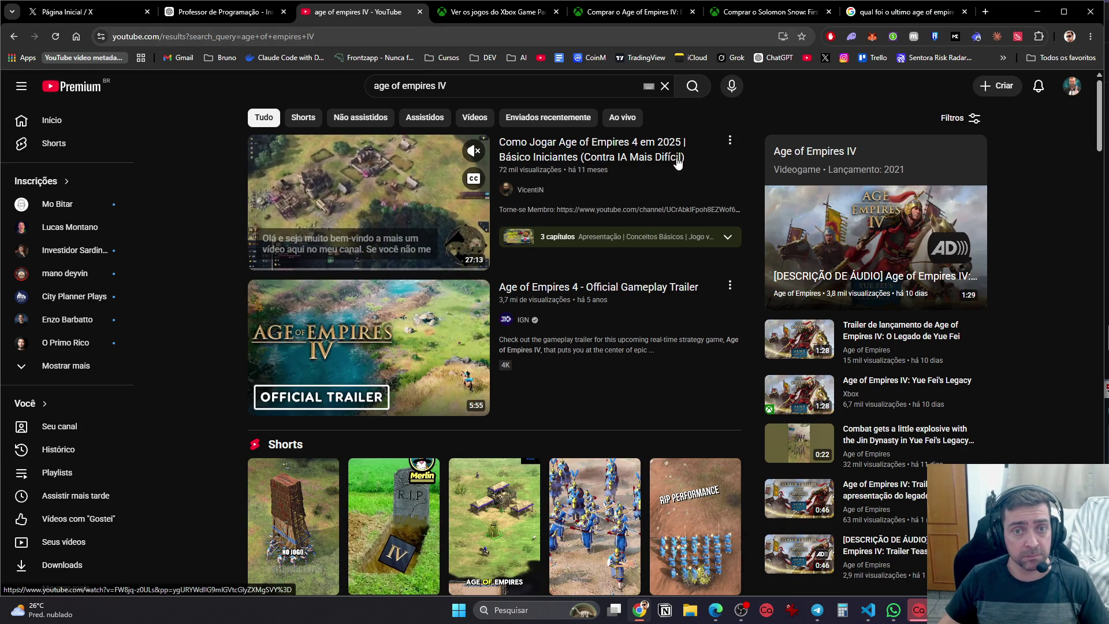
Open the beginner tutorial and the official gameplay trailer in new tabs and switch to the tutorial
{"action": "middle_click", "coordinate": [649, 239]}
{"action": "middle_click", "coordinate": [635, 312]}
{"action": "left_click", "coordinate": [413, 6]}
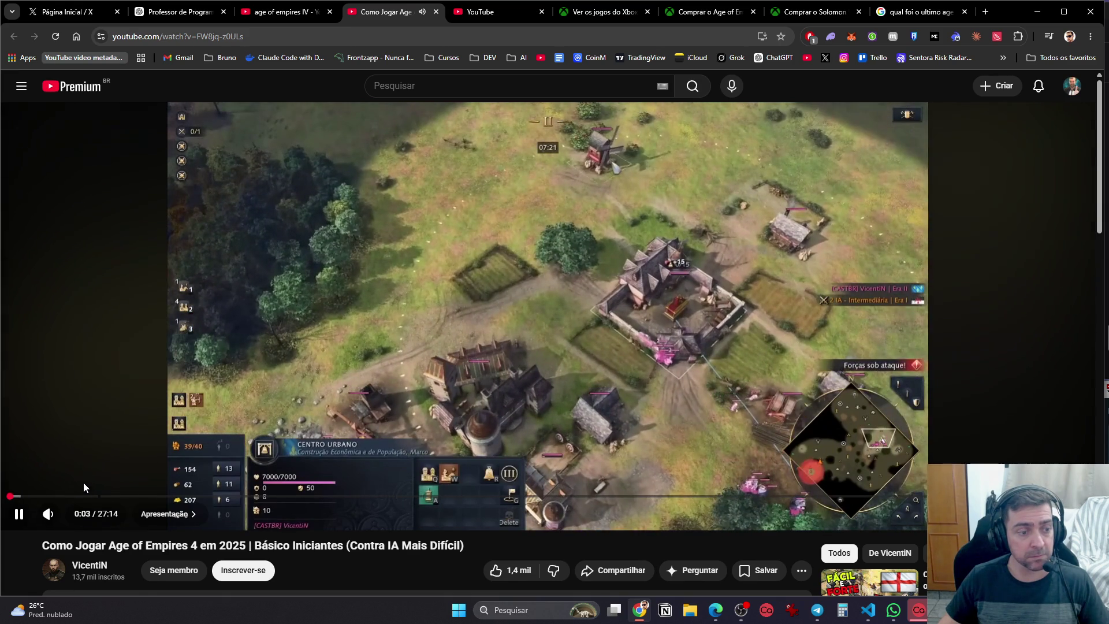
Skip through the tutorial from 2:09 to about 15:40, pausing it at the end
{"action": "left_click", "coordinate": [93, 496]}
{"action": "left_click", "coordinate": [141, 496]}
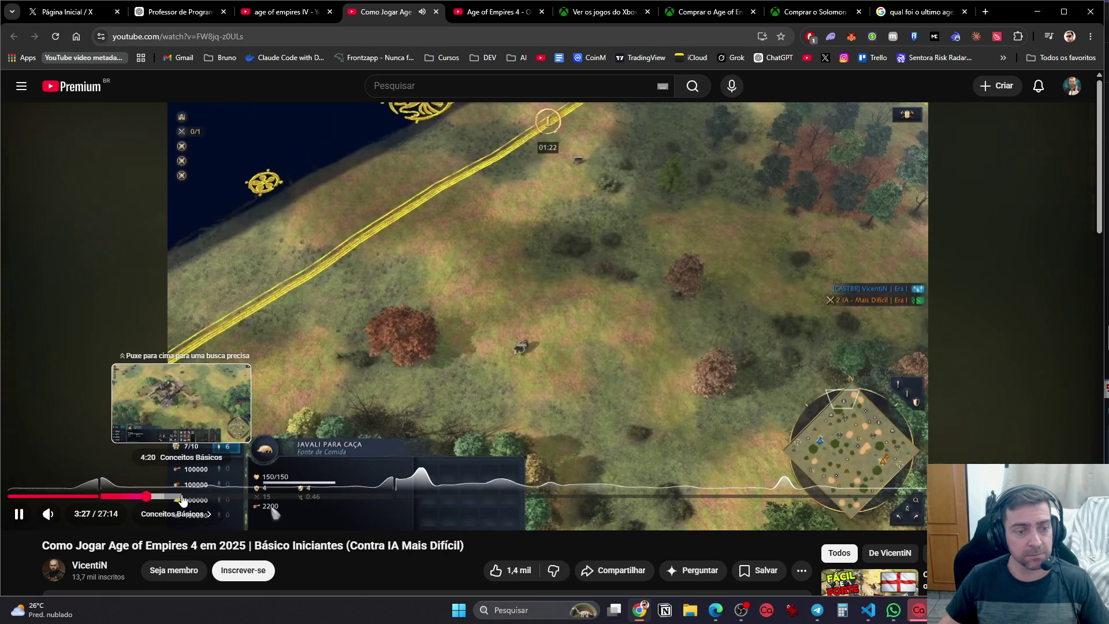
{"action": "left_click", "coordinate": [270, 374]}
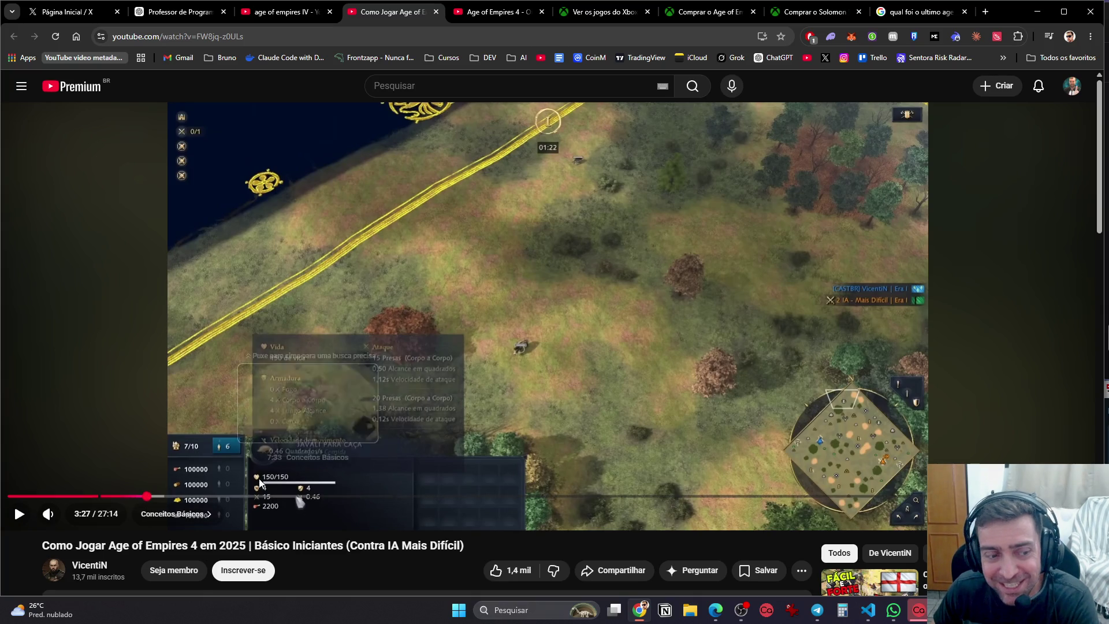
{"action": "left_click", "coordinate": [227, 496]}
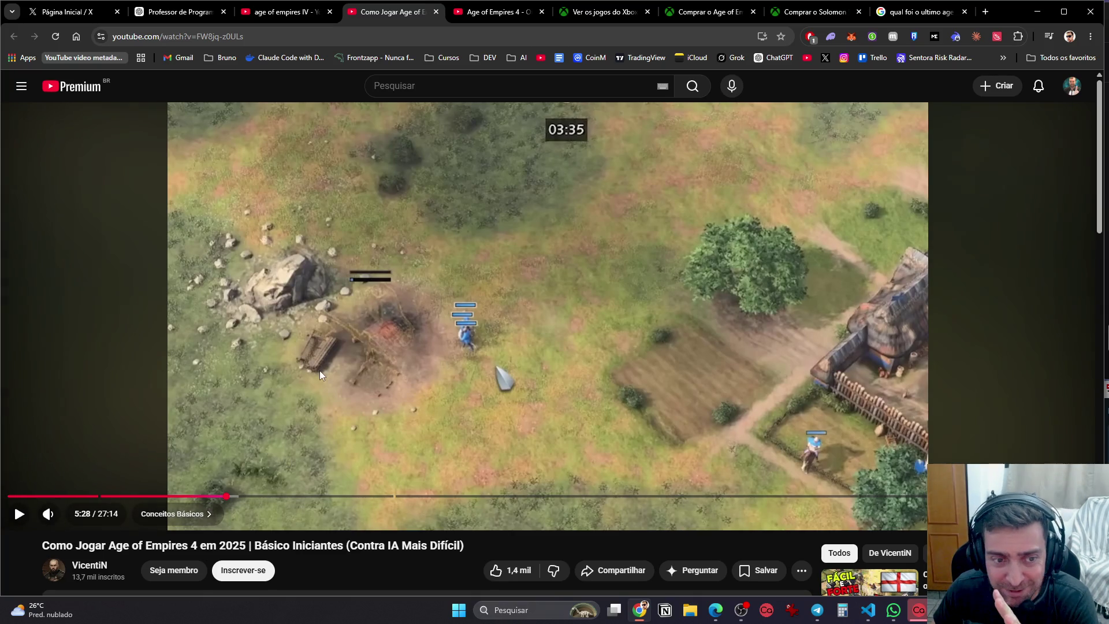
{"action": "left_click", "coordinate": [320, 370]}
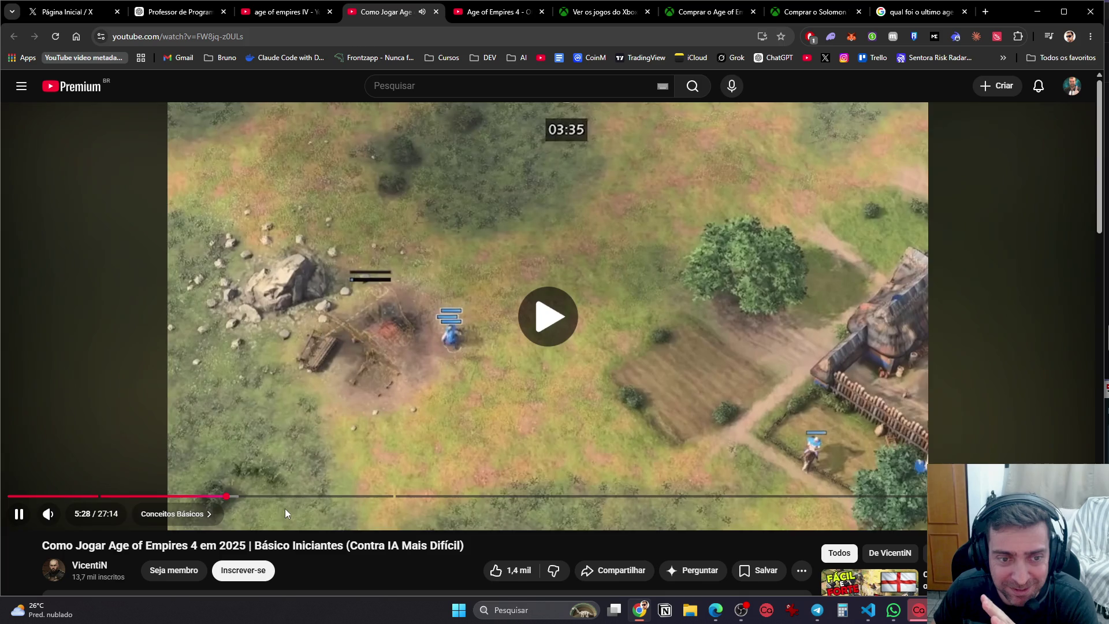
{"action": "left_click", "coordinate": [331, 496]}
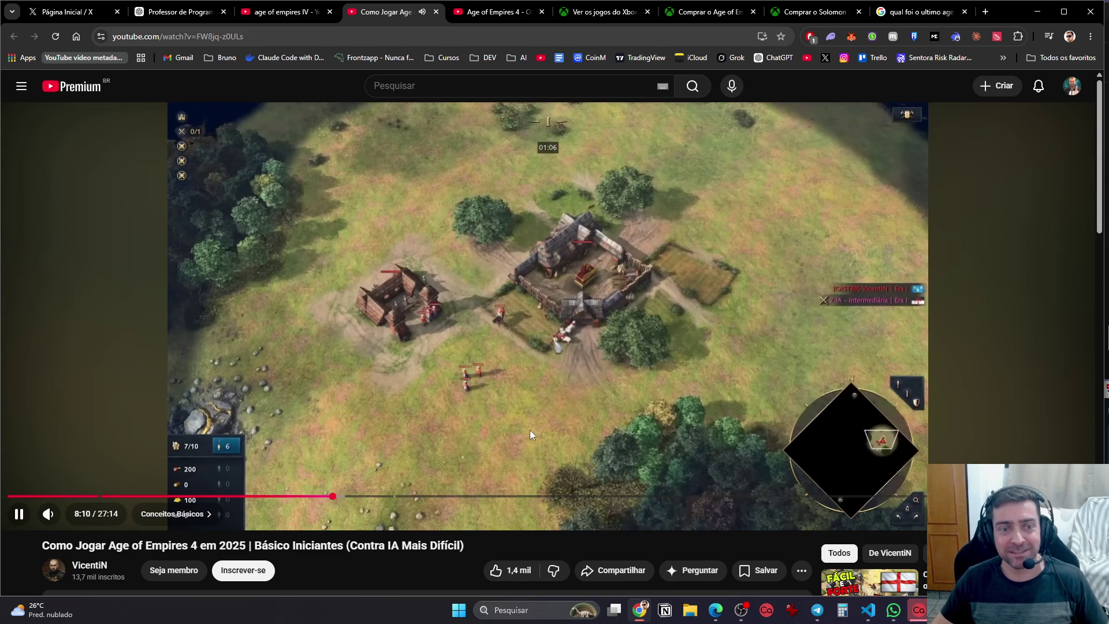
{"action": "left_click_drag", "start_coordinate": [354, 495], "coordinate": [448, 498]}
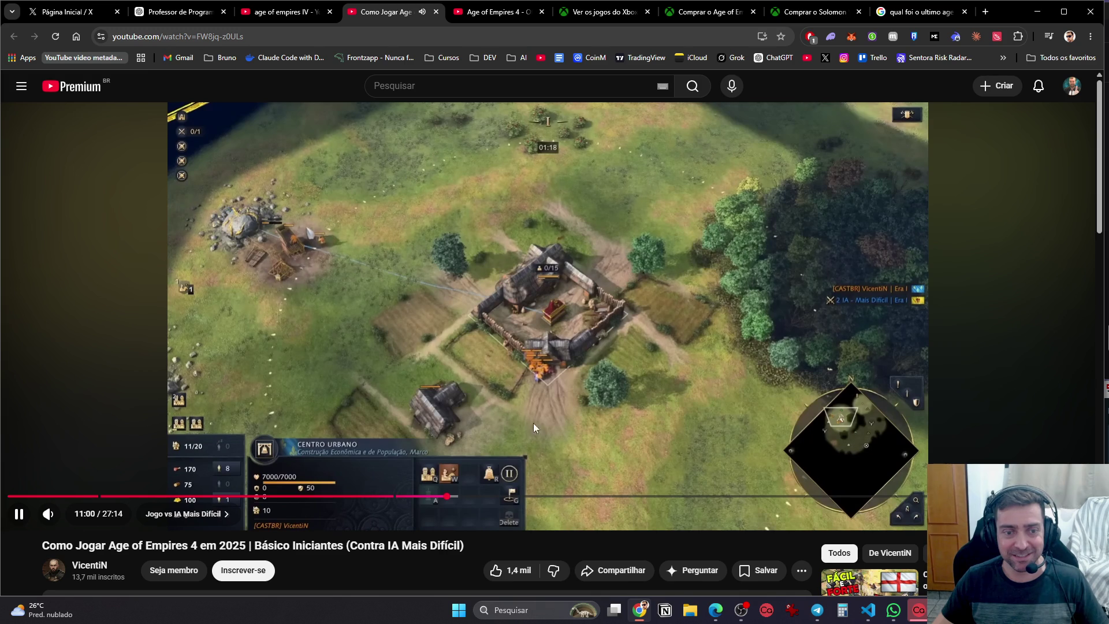
{"action": "left_click", "coordinate": [524, 496]}
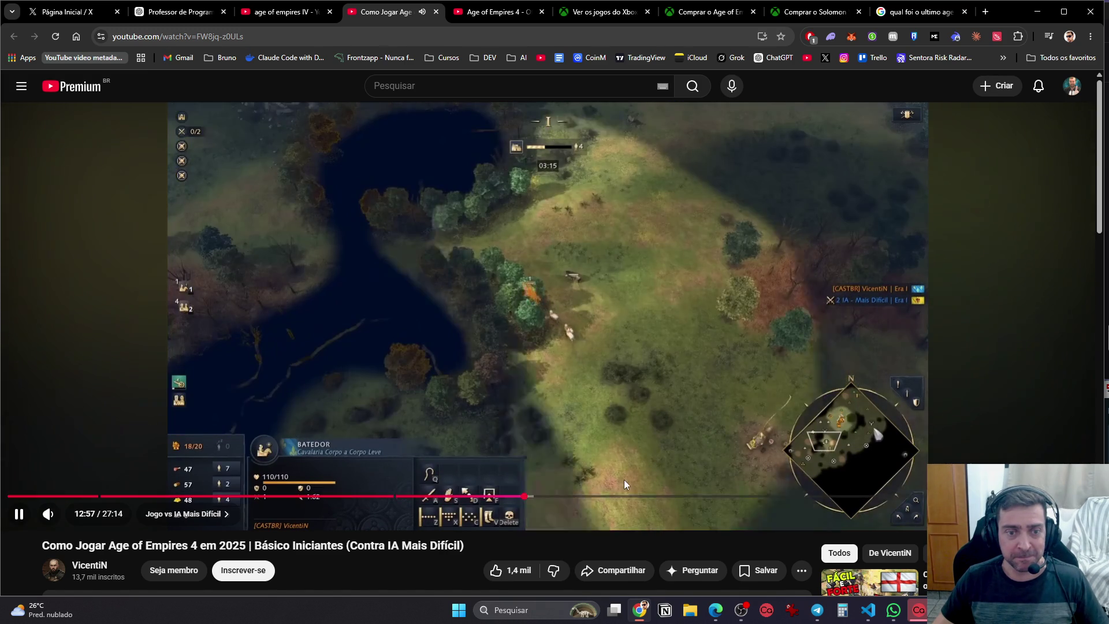
{"action": "left_click", "coordinate": [629, 496]}
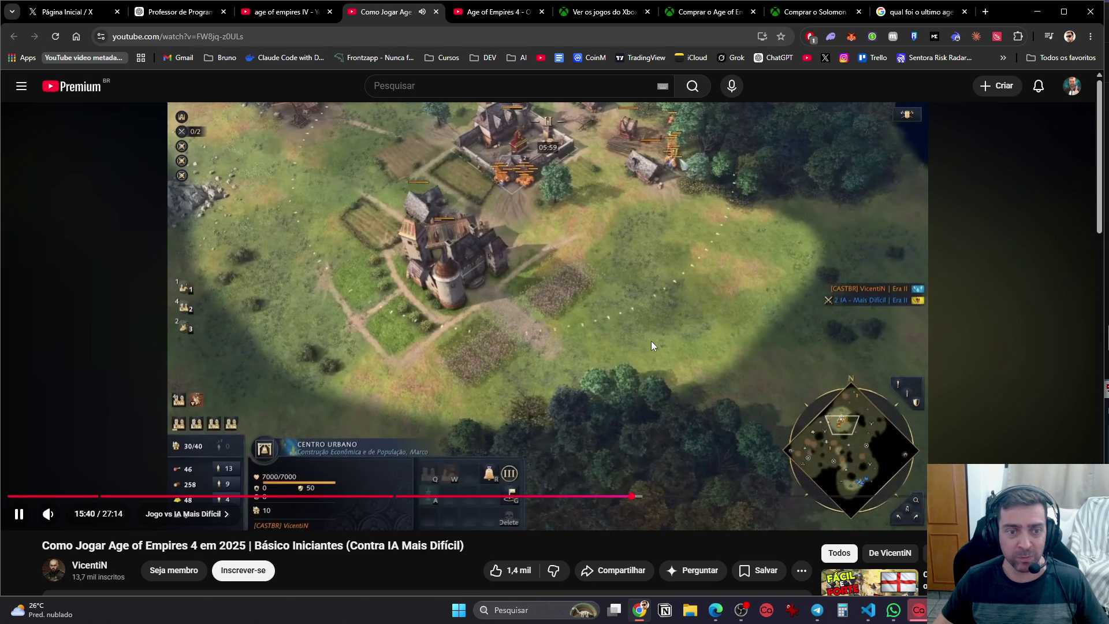
{"action": "left_click", "coordinate": [650, 341]}
Close the tutorial tab and play the gameplay trailer from about 0:28
{"action": "key", "text": "ctrl+w"}
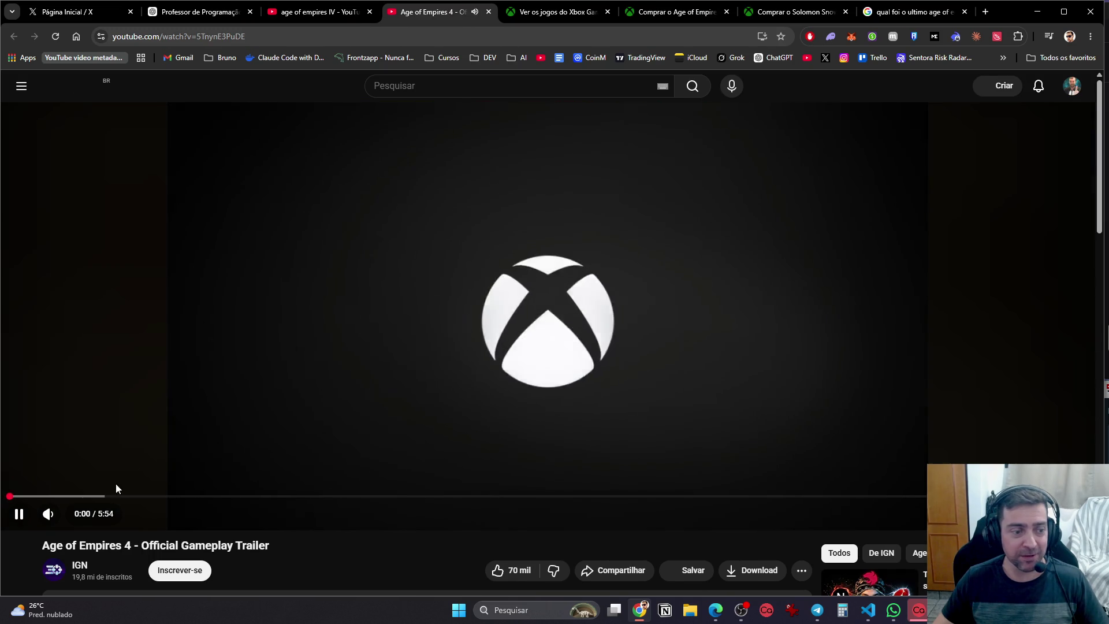
{"action": "left_click", "coordinate": [95, 496]}
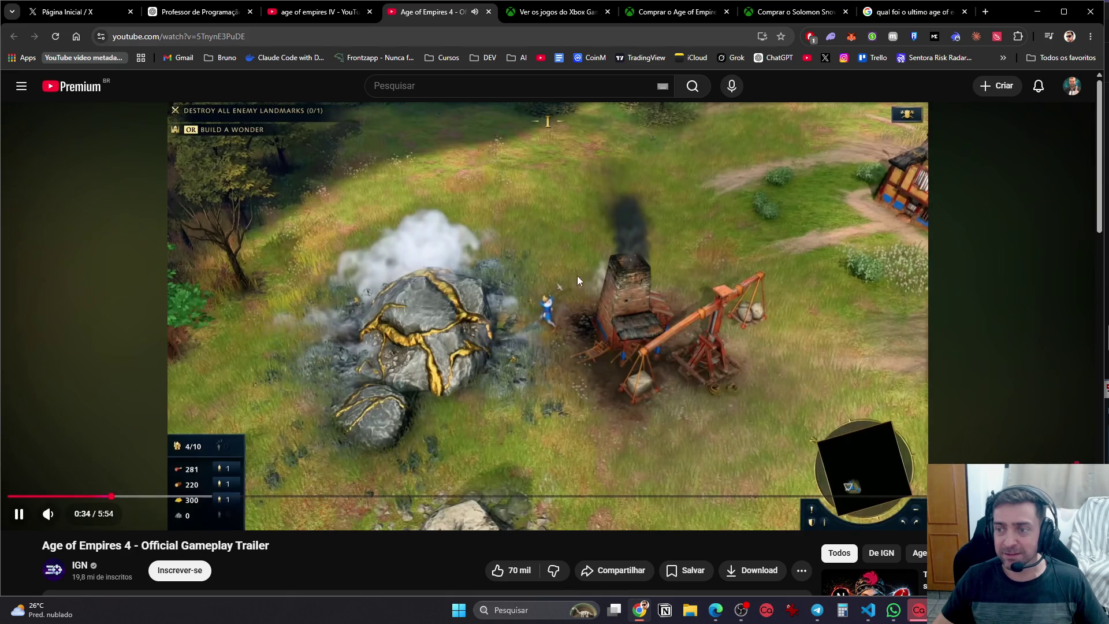
{"action": "left_click", "coordinate": [662, 327]}
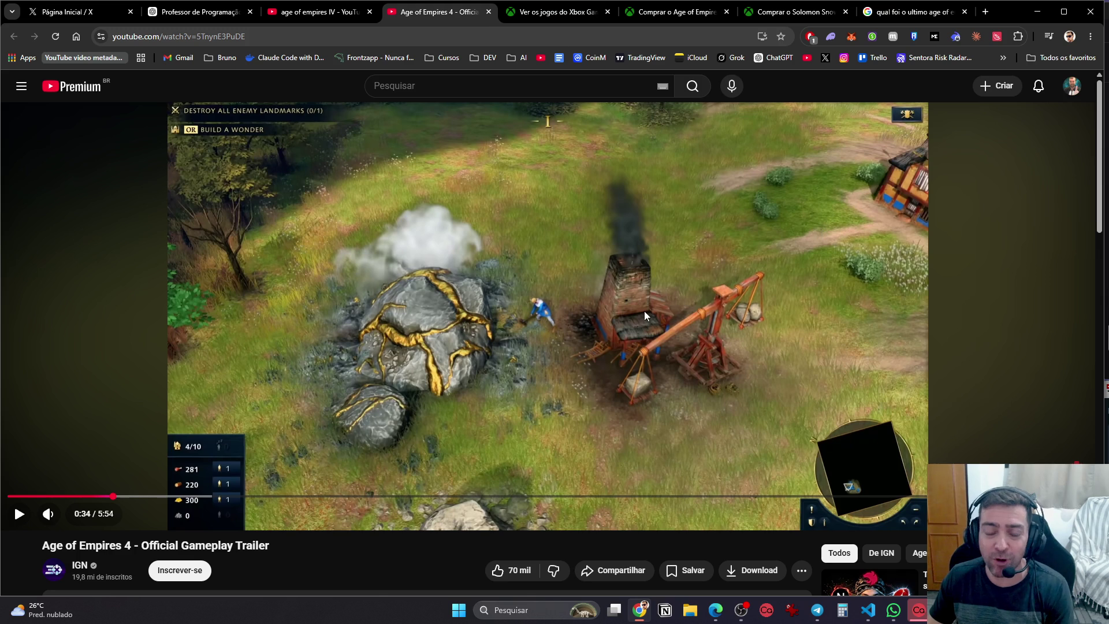
{"action": "left_click", "coordinate": [624, 298]}
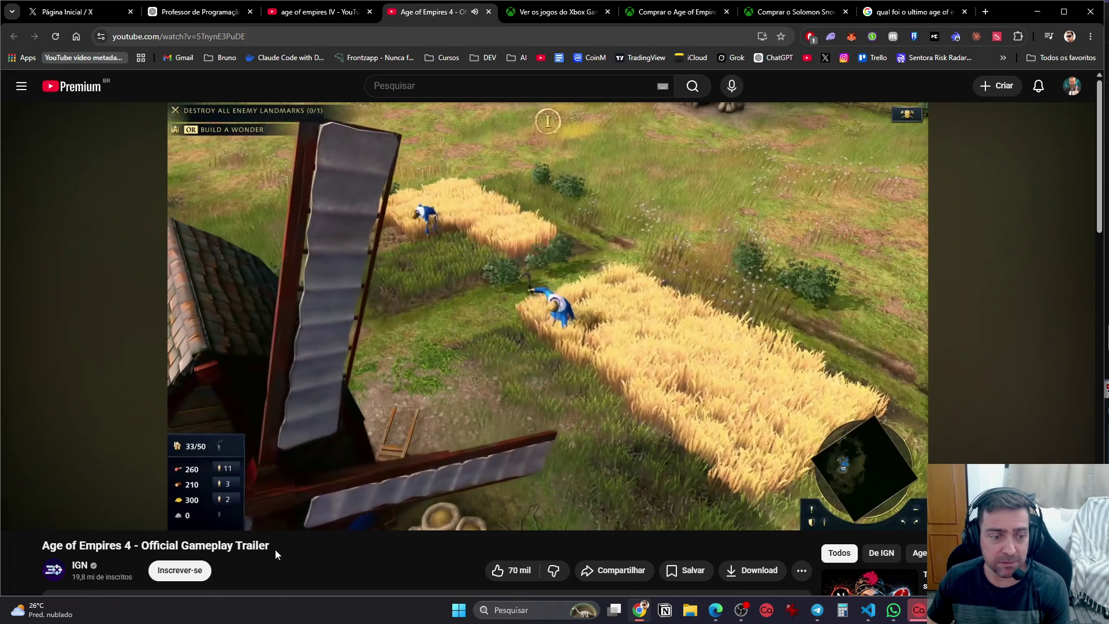
Skip the IGN trailer ahead to 4:17, pause it, and return to the age of empires IV results
{"action": "left_click", "coordinate": [323, 496]}
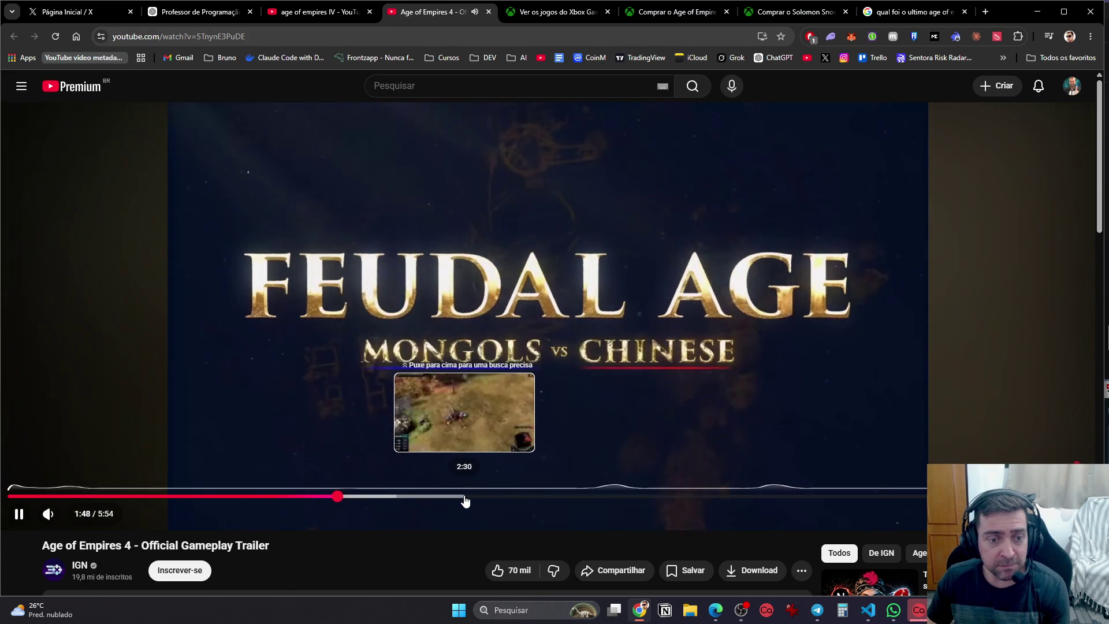
{"action": "left_click", "coordinate": [464, 497]}
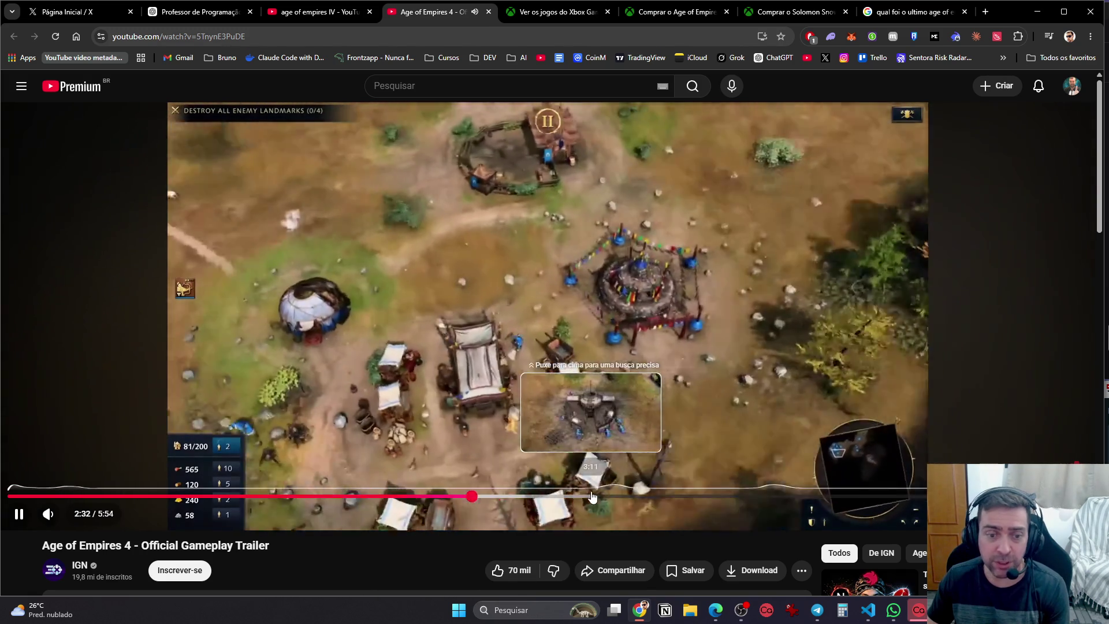
{"action": "left_click", "coordinate": [591, 497]}
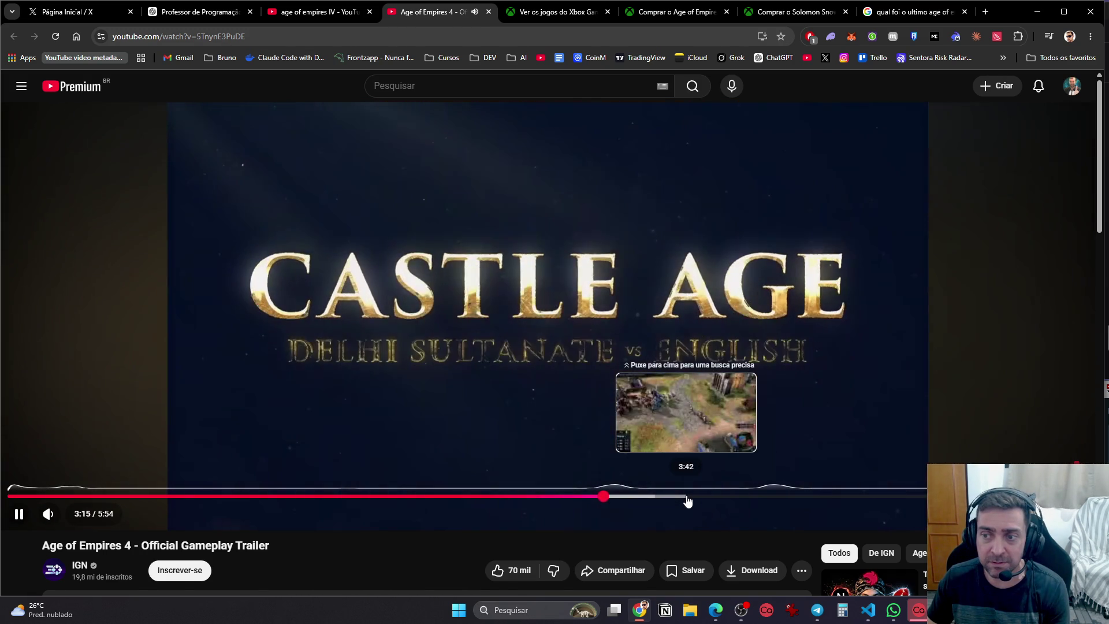
{"action": "left_click", "coordinate": [687, 500]}
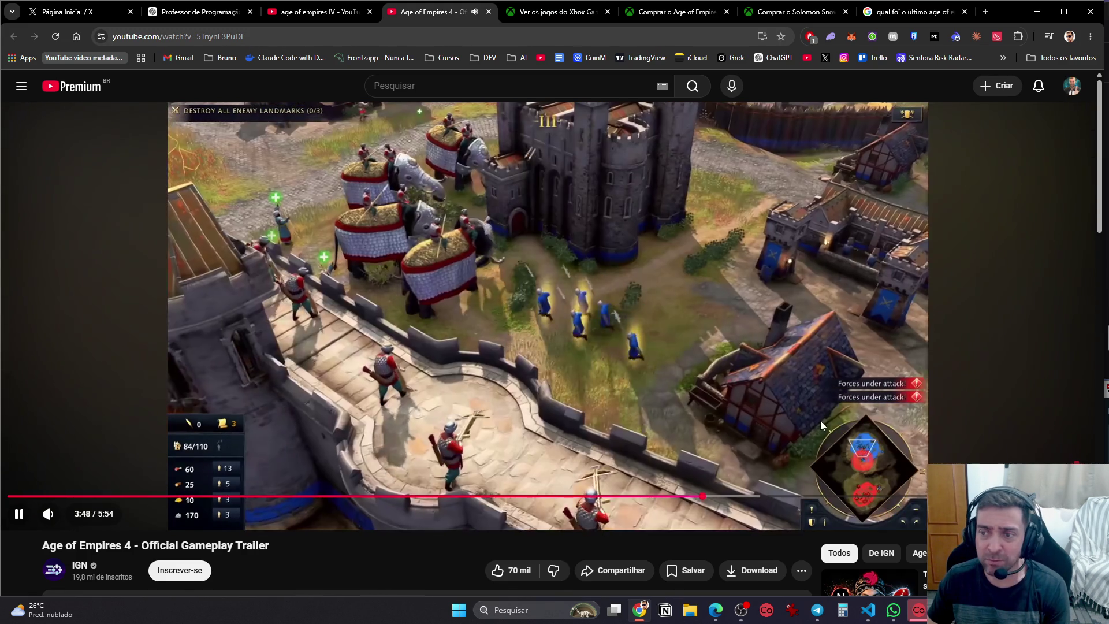
{"action": "left_click", "coordinate": [790, 495]}
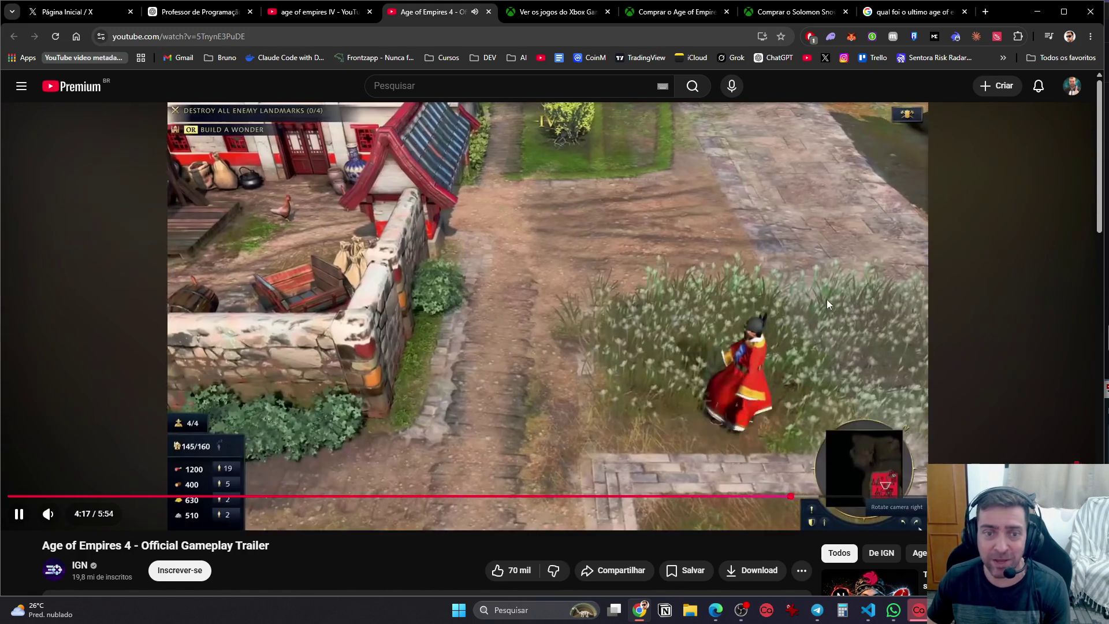
{"action": "left_click", "coordinate": [825, 297]}
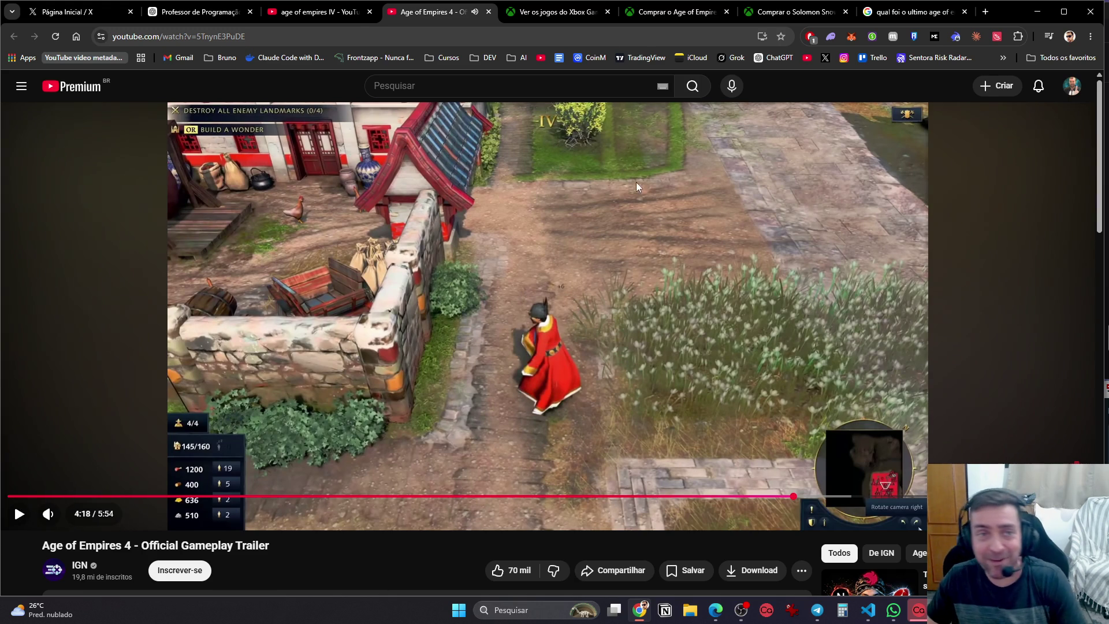
{"action": "left_click", "coordinate": [315, 11]}
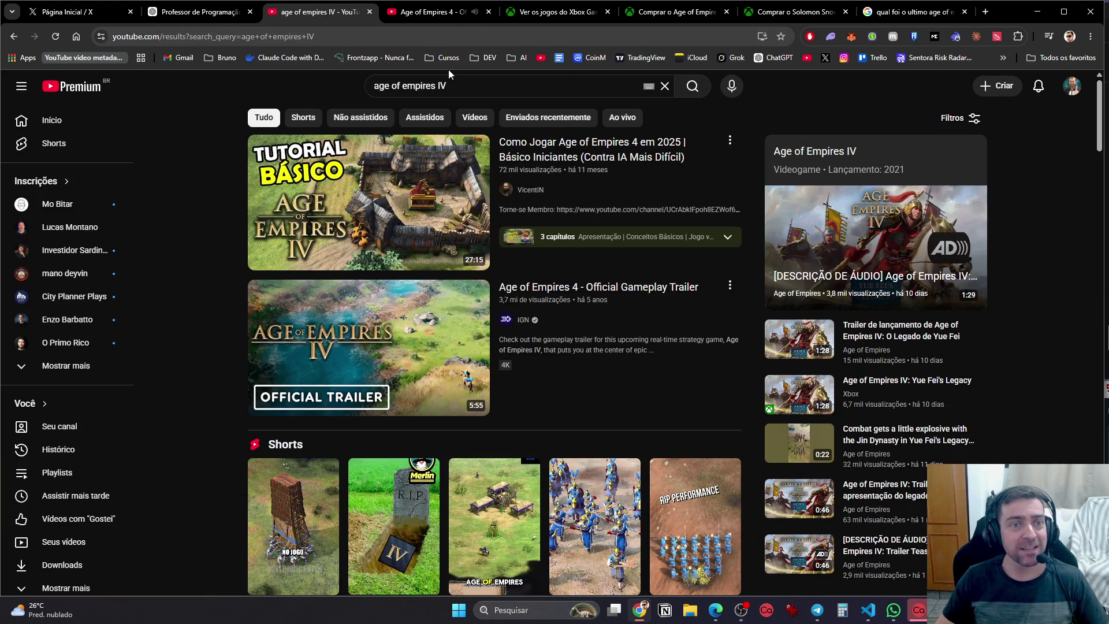
Look over the Solomon Snow and Age of Empires IV tabs, then return to the Game Pass games list
{"action": "left_click", "coordinate": [463, 82]}
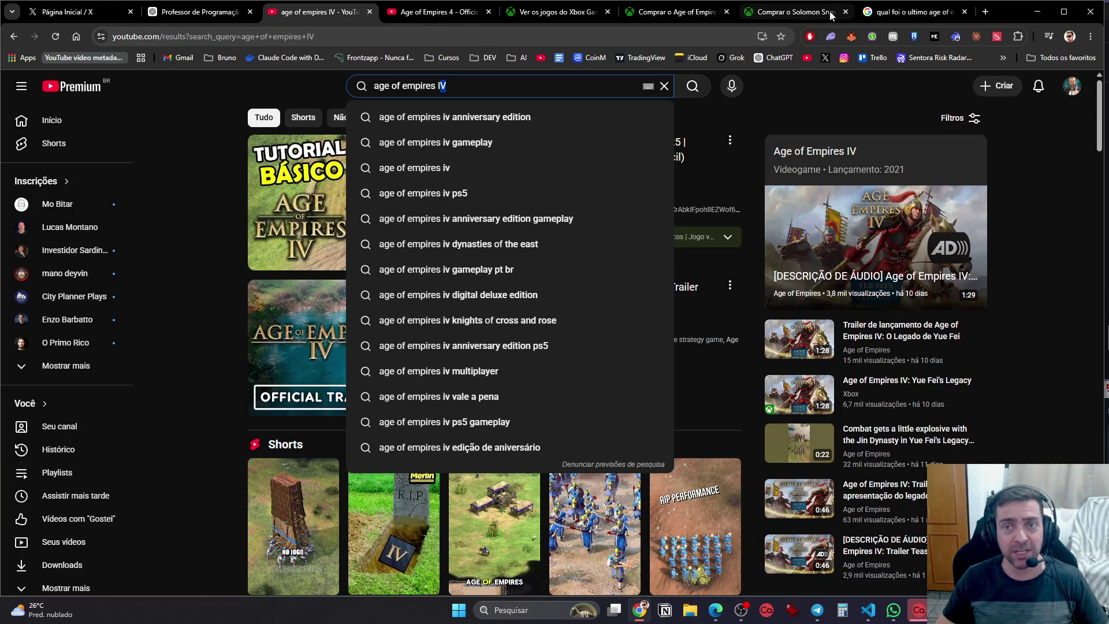
{"action": "left_click", "coordinate": [794, 12]}
{"action": "left_click", "coordinate": [696, 12]}
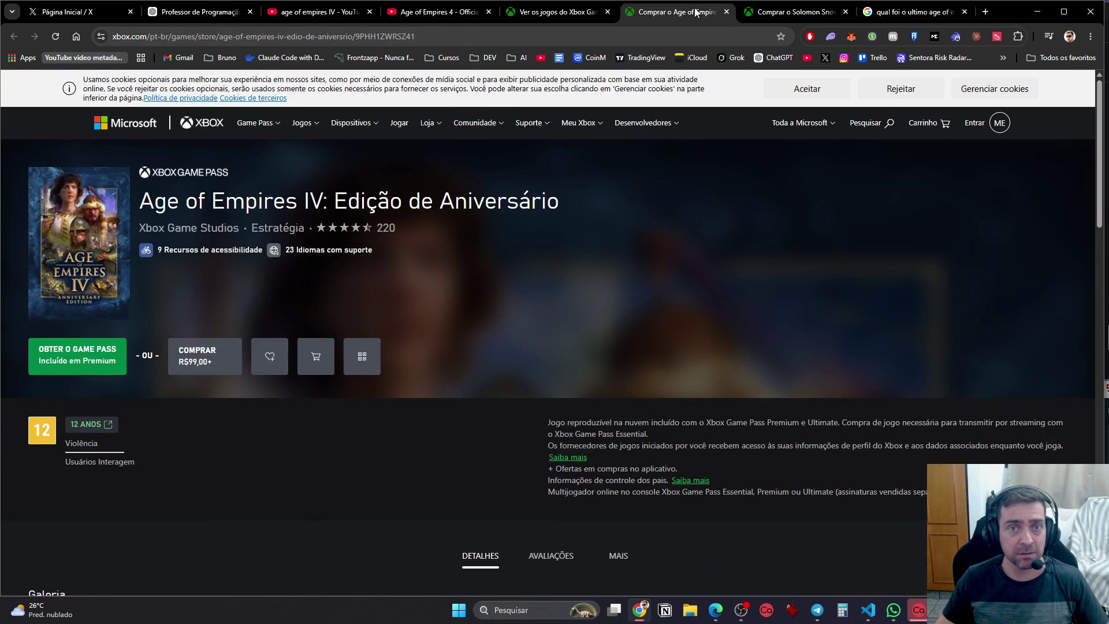
{"action": "left_click", "coordinate": [558, 11]}
Add '2' to the title search and open Age of Empires II in a new tab
{"action": "left_click", "coordinate": [183, 303]}
{"action": "type", "text": "2"}
{"action": "key", "text": "Return"}
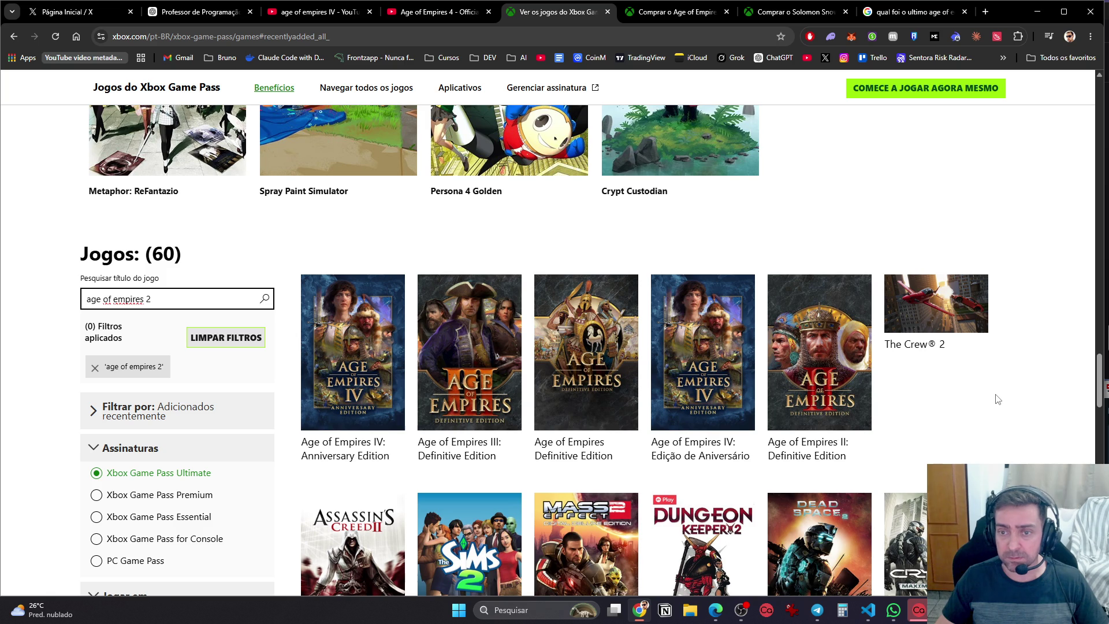
{"action": "scroll", "coordinate": [998, 399], "scroll_direction": "down", "scroll_amount": 3}
{"action": "scroll", "coordinate": [1030, 291], "scroll_direction": "up", "scroll_amount": 2}
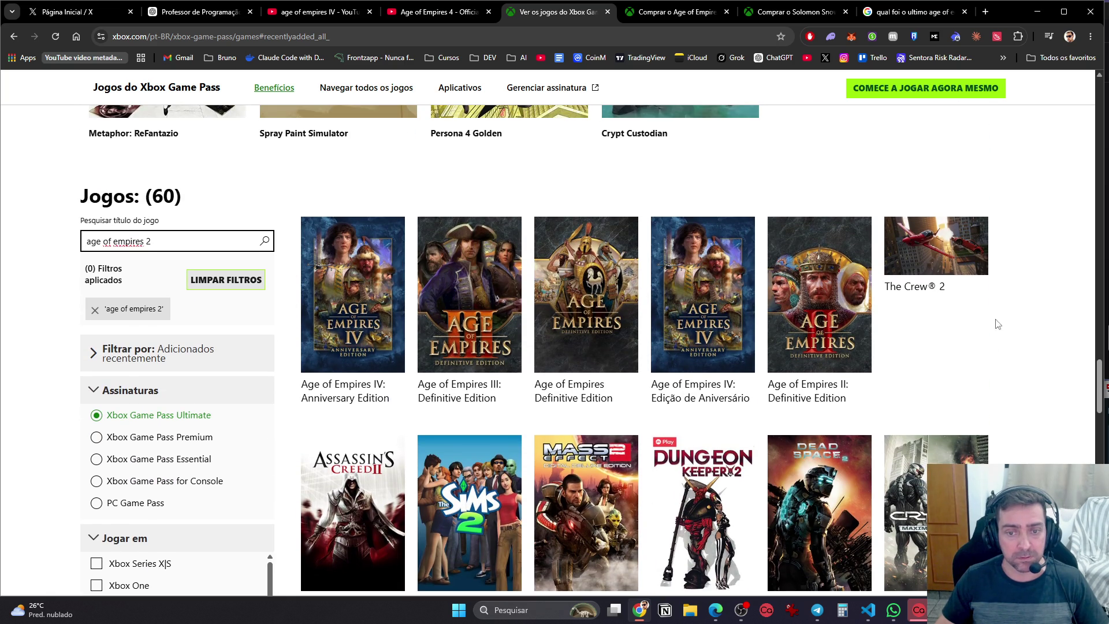
{"action": "left_click", "coordinate": [838, 296]}
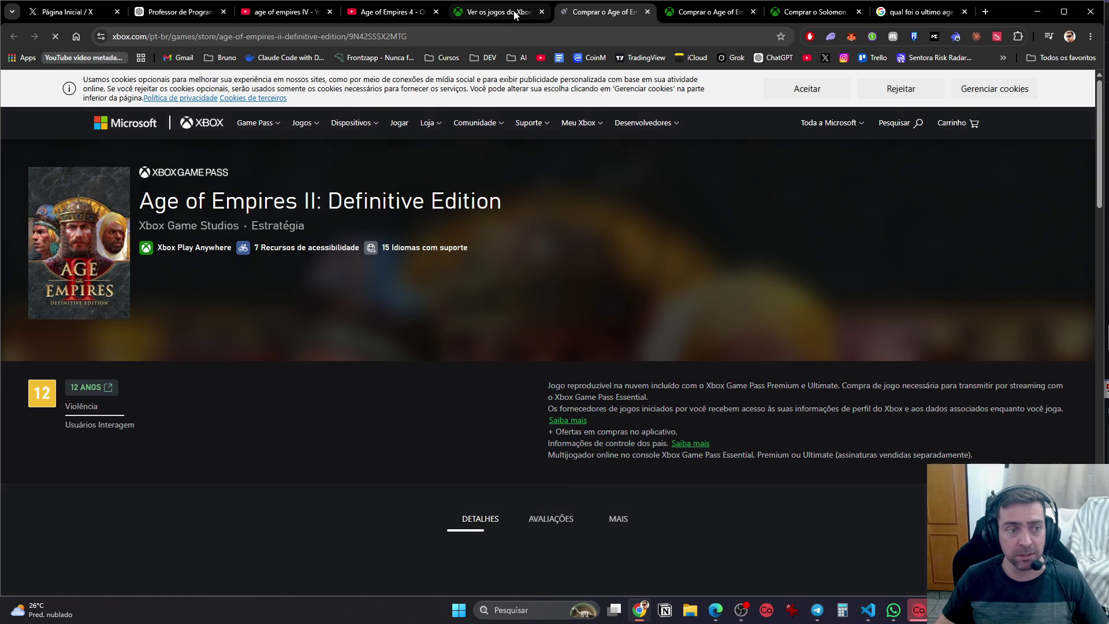
Open the Age of Empires II: Definitive Edition card, scroll its store page, and return to the Game Pass list
{"action": "left_click", "coordinate": [514, 14]}
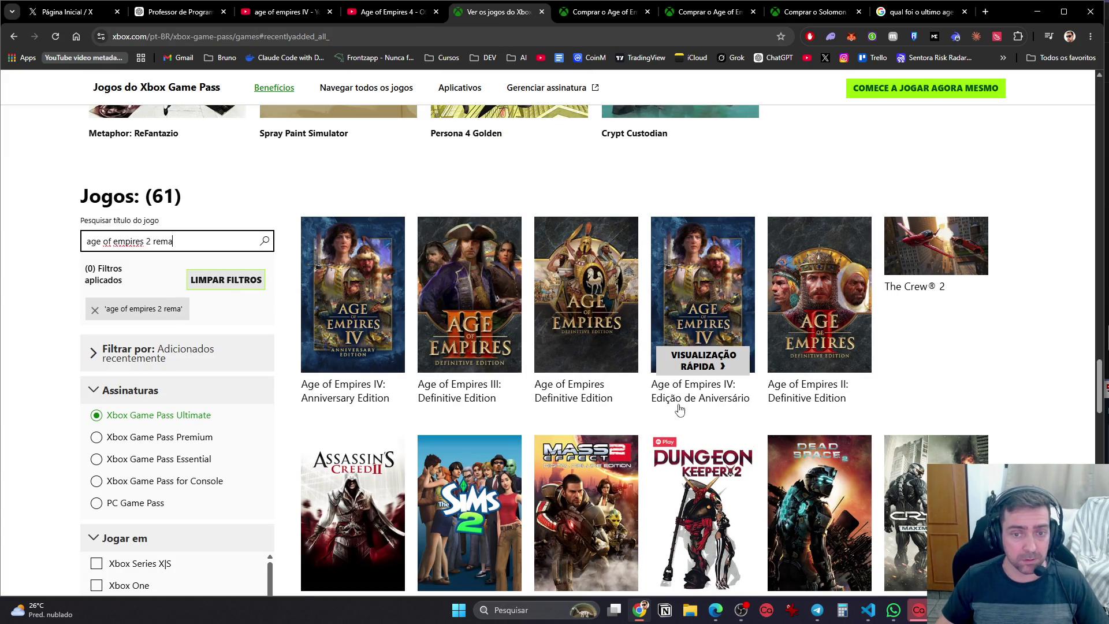
{"action": "scroll", "coordinate": [1086, 298], "scroll_direction": "down", "scroll_amount": 1}
{"action": "scroll", "coordinate": [1086, 299], "scroll_direction": "down", "scroll_amount": 3}
{"action": "scroll", "coordinate": [819, 277], "scroll_direction": "up", "scroll_amount": 3}
{"action": "left_click", "coordinate": [825, 273]}
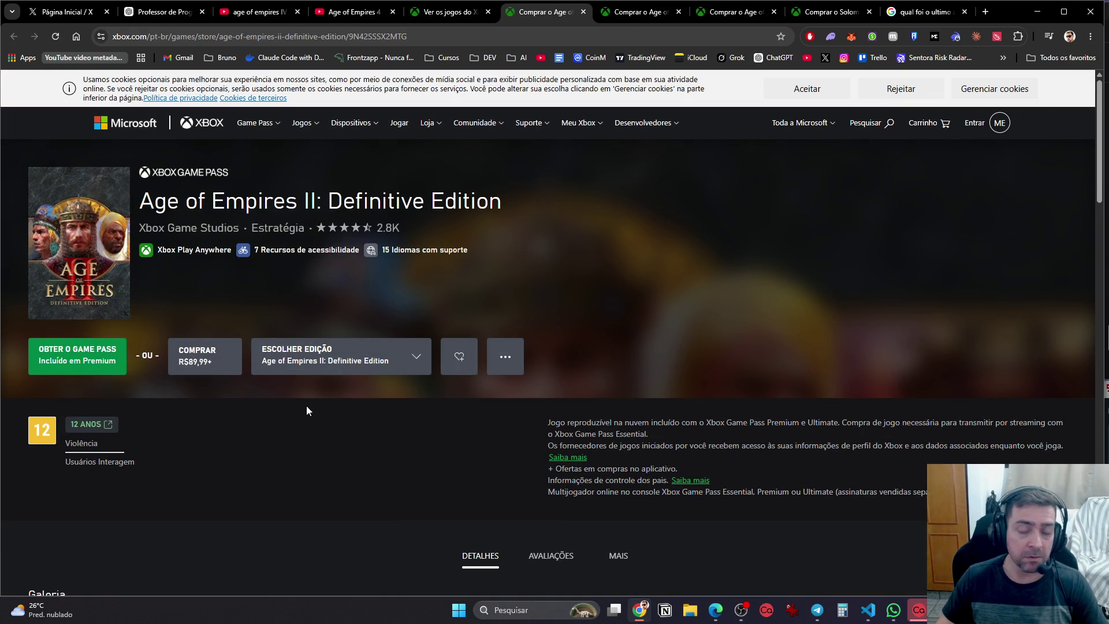
{"action": "scroll", "coordinate": [414, 440], "scroll_direction": "down", "scroll_amount": 10}
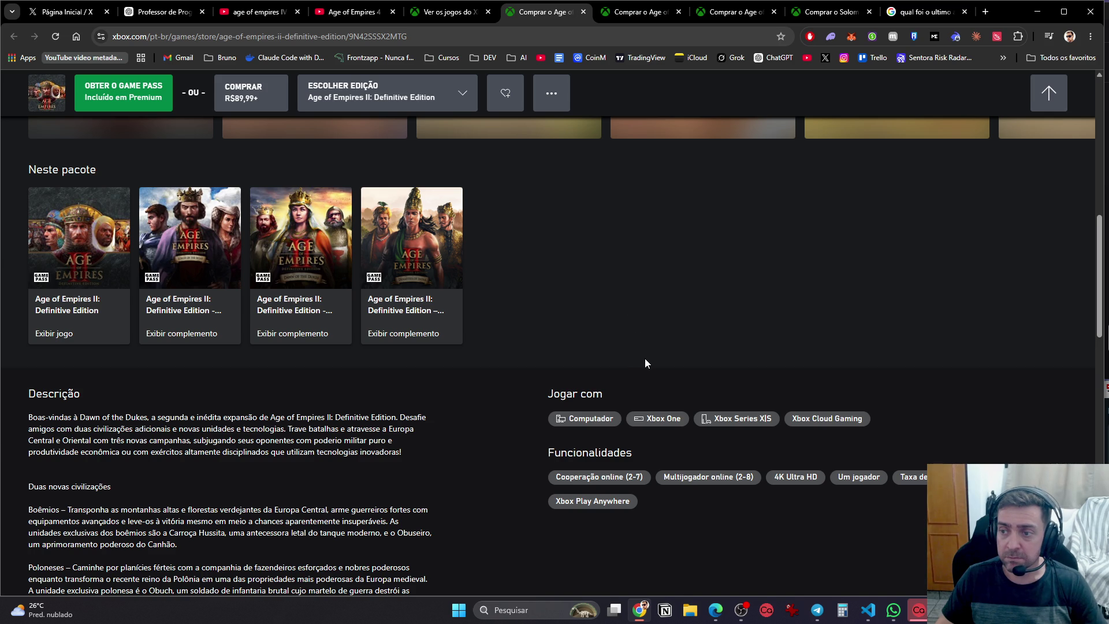
{"action": "scroll", "coordinate": [646, 362], "scroll_direction": "up", "scroll_amount": 5}
{"action": "scroll", "coordinate": [607, 372], "scroll_direction": "up", "scroll_amount": 4}
{"action": "scroll", "coordinate": [607, 373], "scroll_direction": "up", "scroll_amount": 1}
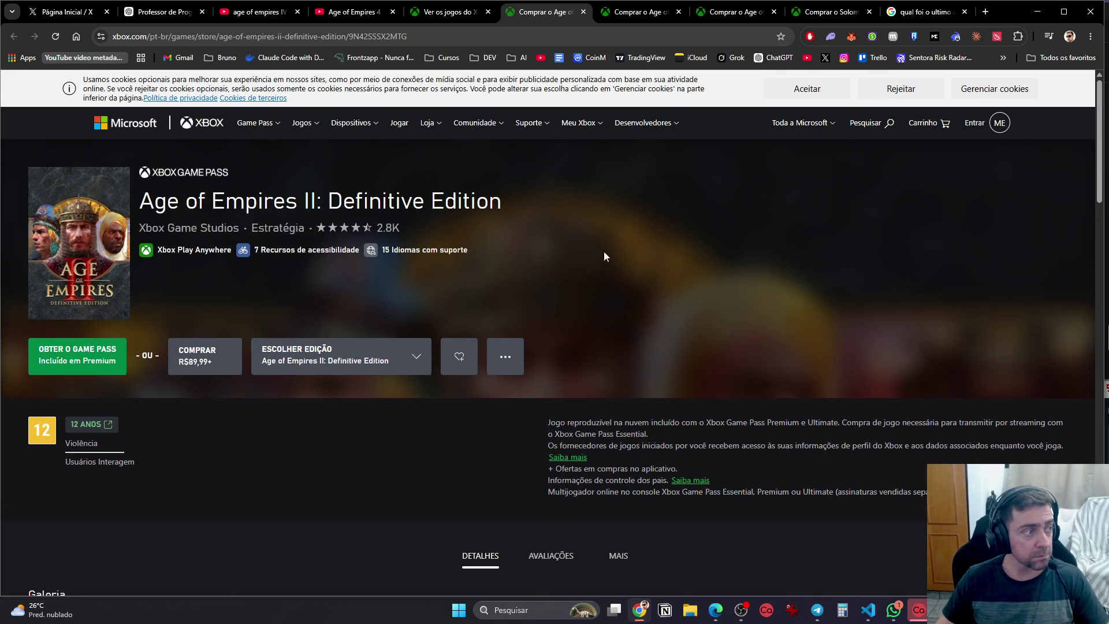
{"action": "left_click", "coordinate": [448, 16]}
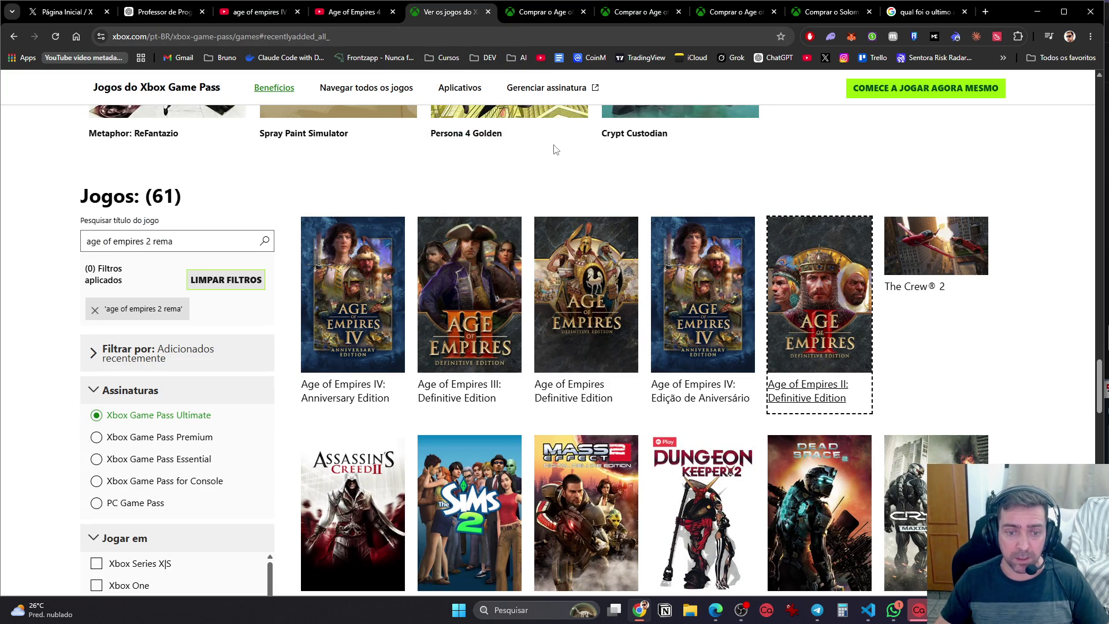
Scroll through the Game Pass list and begin a new title search with 'cy'
{"action": "scroll", "coordinate": [555, 149], "scroll_direction": "down", "scroll_amount": 3}
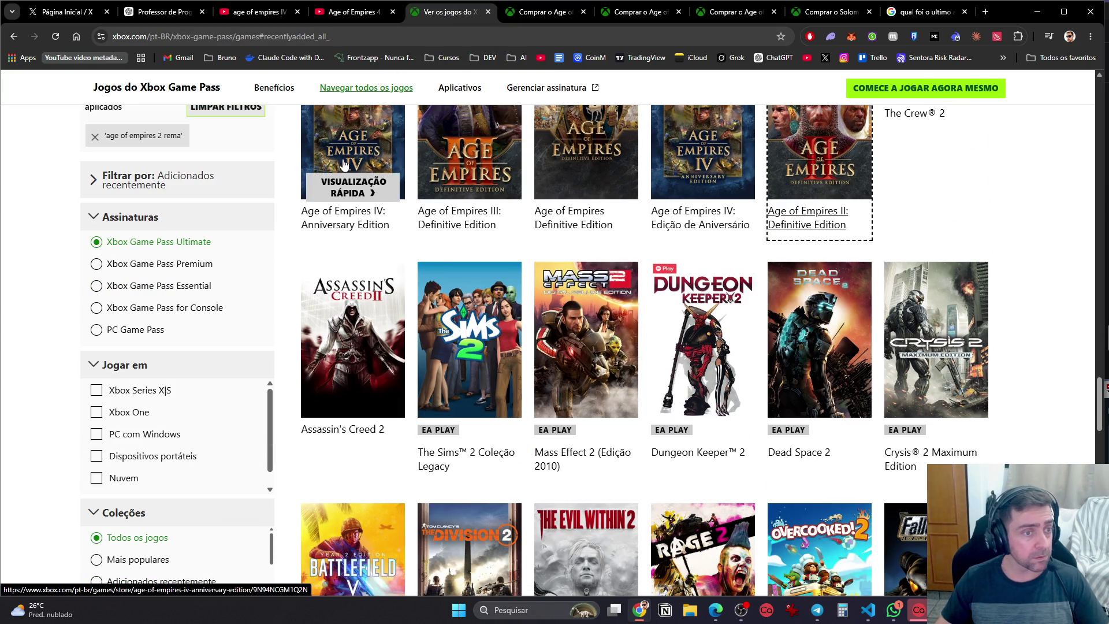
{"action": "scroll", "coordinate": [611, 392], "scroll_direction": "down", "scroll_amount": 6}
{"action": "scroll", "coordinate": [849, 357], "scroll_direction": "down", "scroll_amount": 5}
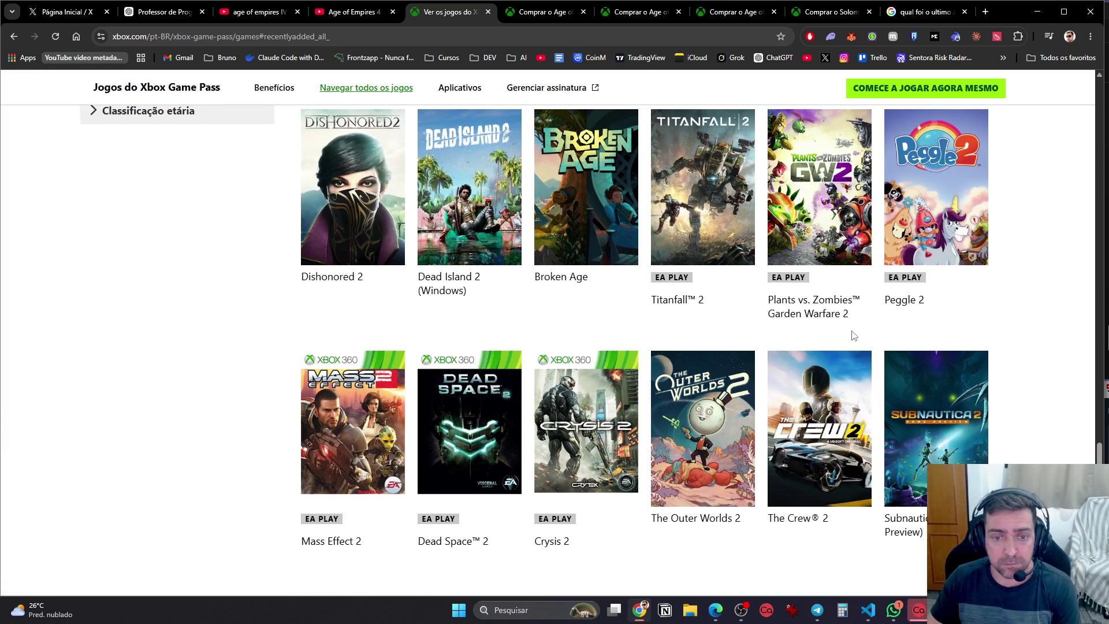
{"action": "scroll", "coordinate": [854, 335], "scroll_direction": "down", "scroll_amount": 7}
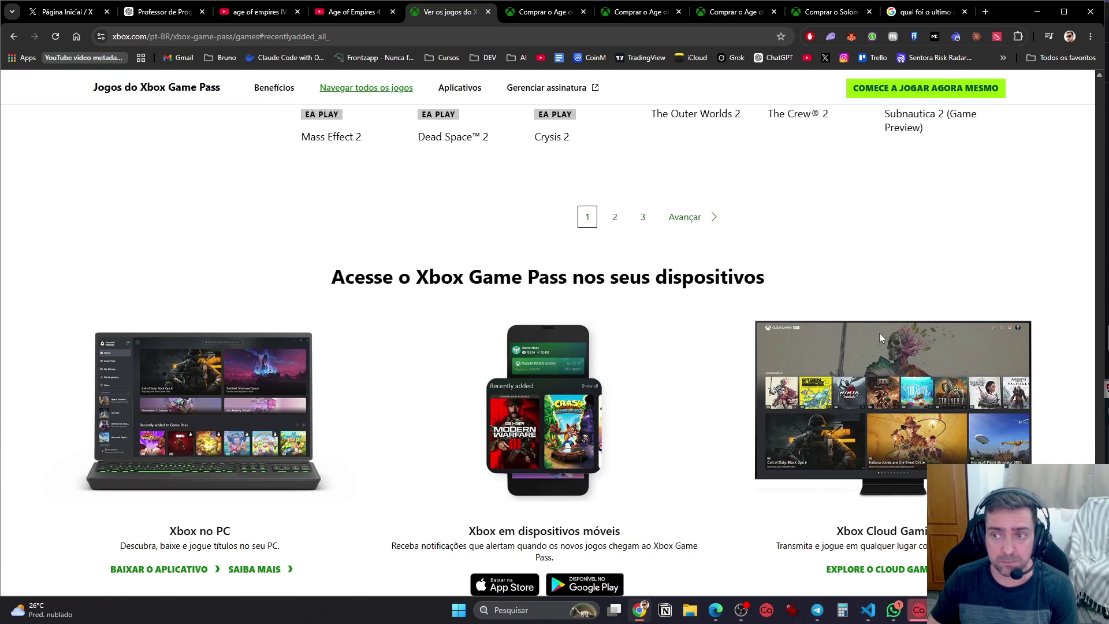
{"action": "scroll", "coordinate": [879, 334], "scroll_direction": "up", "scroll_amount": 7}
{"action": "scroll", "coordinate": [880, 338], "scroll_direction": "up", "scroll_amount": 6}
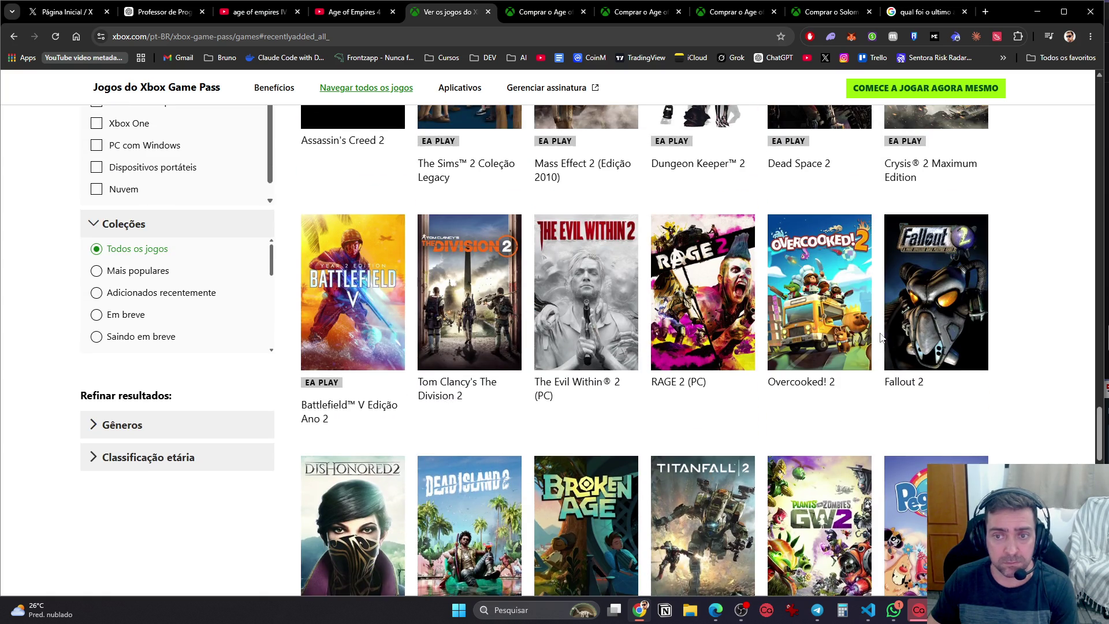
{"action": "scroll", "coordinate": [880, 338], "scroll_direction": "up", "scroll_amount": 7}
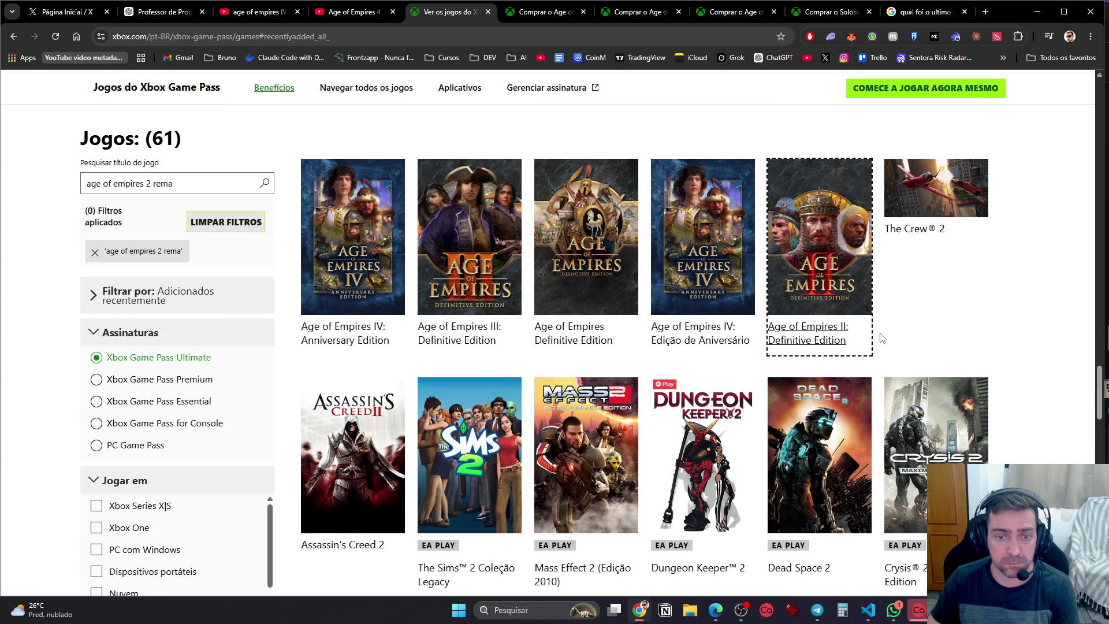
{"action": "scroll", "coordinate": [882, 338], "scroll_direction": "up", "scroll_amount": 10}
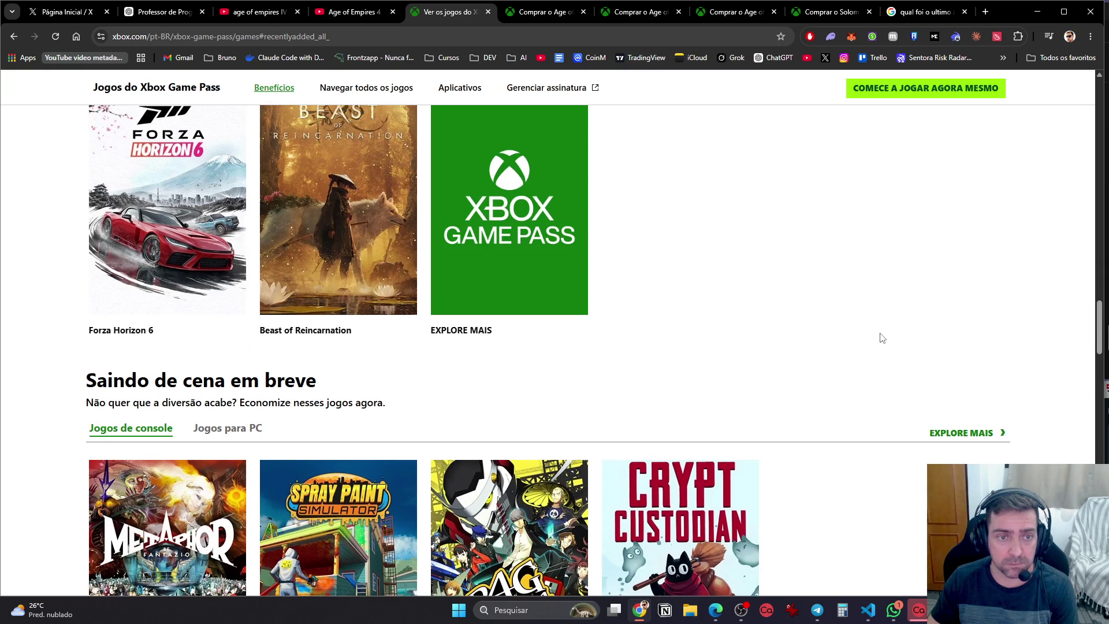
{"action": "scroll", "coordinate": [882, 338], "scroll_direction": "down", "scroll_amount": 5}
{"action": "scroll", "coordinate": [882, 338], "scroll_direction": "up", "scroll_amount": 13}
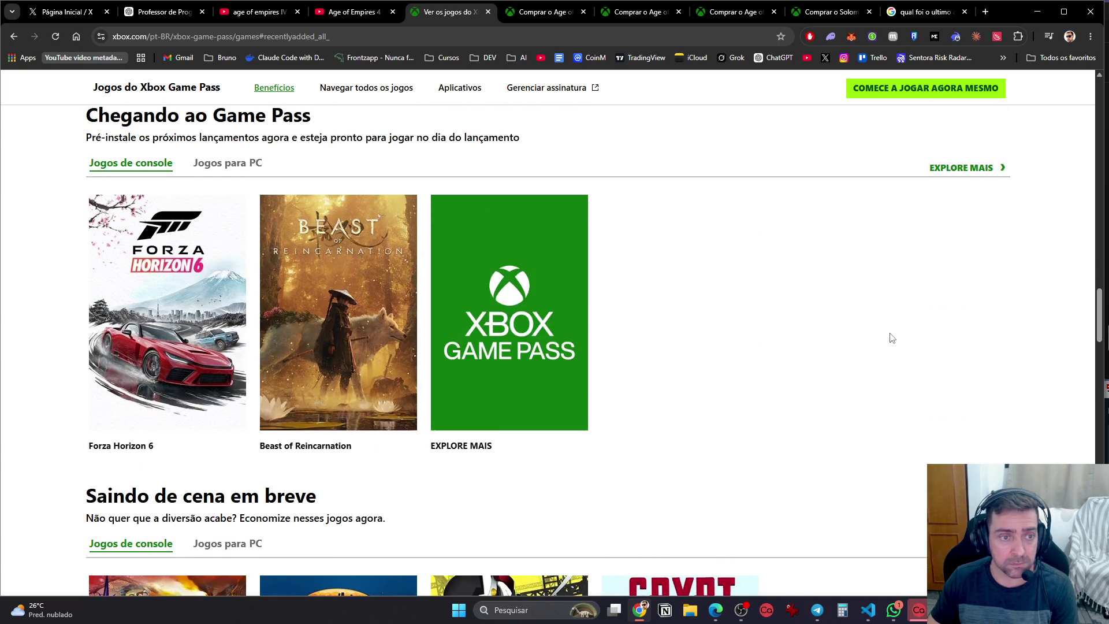
{"action": "scroll", "coordinate": [890, 338], "scroll_direction": "down", "scroll_amount": 7}
{"action": "scroll", "coordinate": [892, 338], "scroll_direction": "up", "scroll_amount": 12}
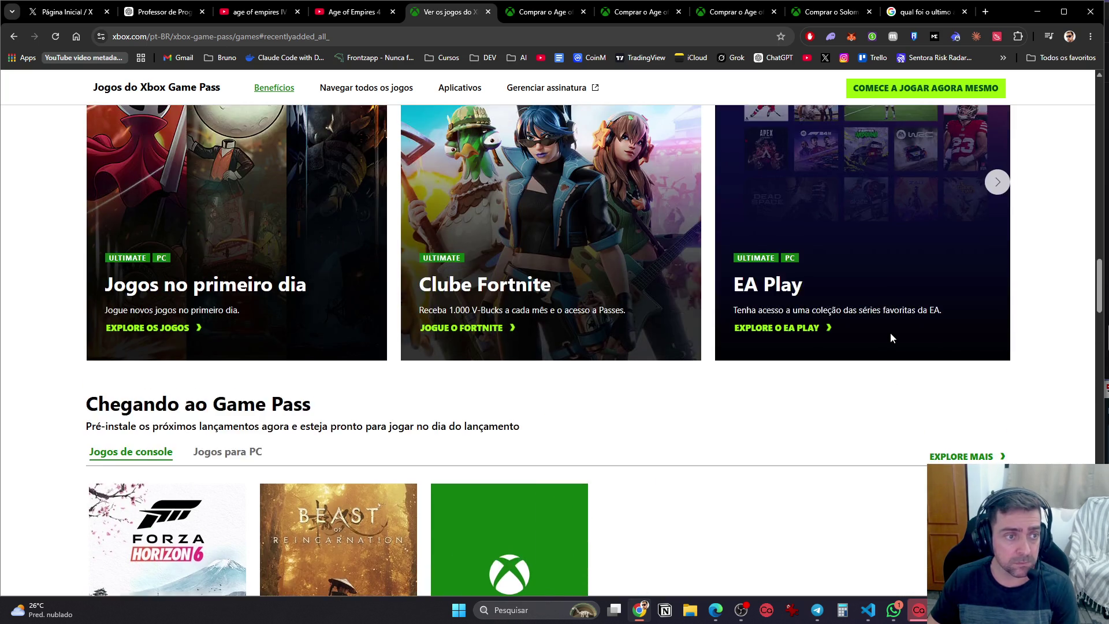
{"action": "scroll", "coordinate": [892, 338], "scroll_direction": "down", "scroll_amount": 6}
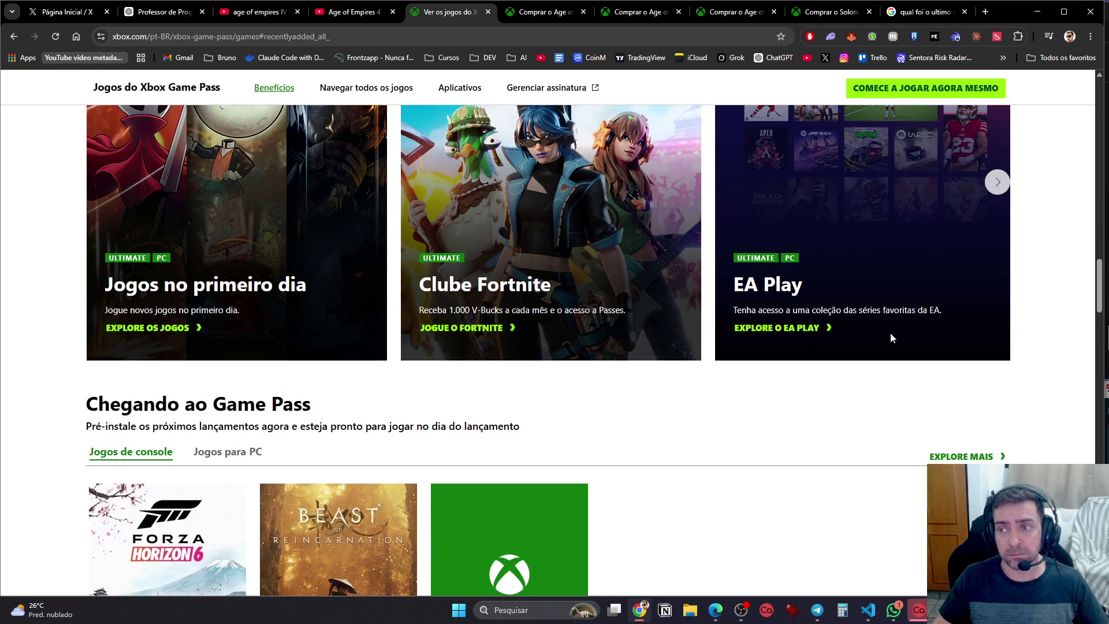
{"action": "scroll", "coordinate": [892, 337], "scroll_direction": "down", "scroll_amount": 6}
{"action": "scroll", "coordinate": [892, 338], "scroll_direction": "down", "scroll_amount": 11}
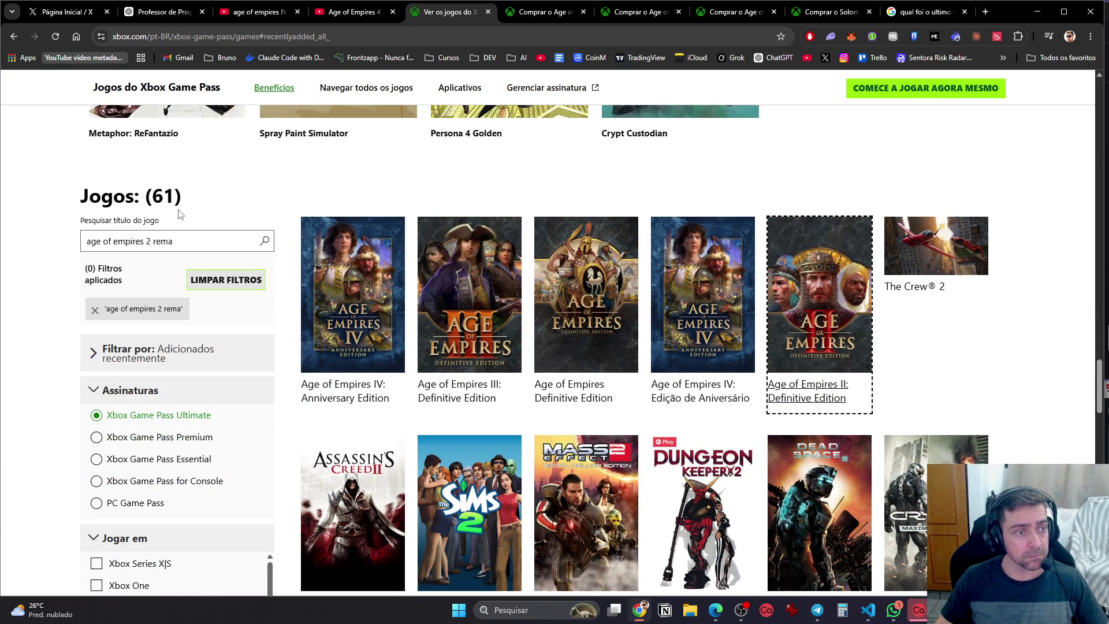
{"action": "left_click", "coordinate": [198, 236]}
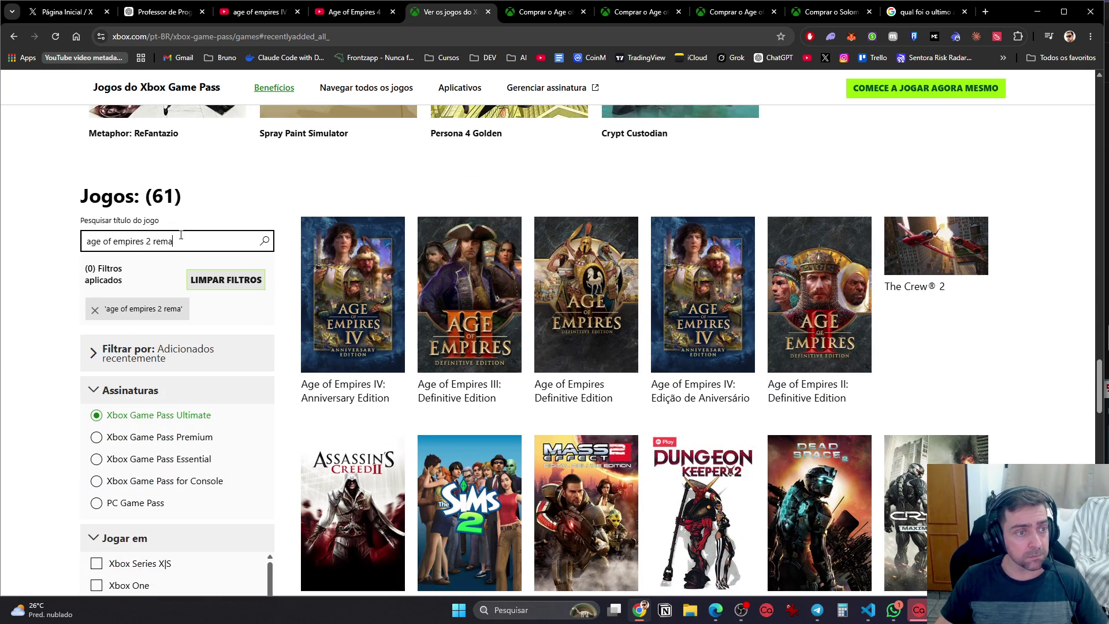
{"action": "type", "text": "citie"}
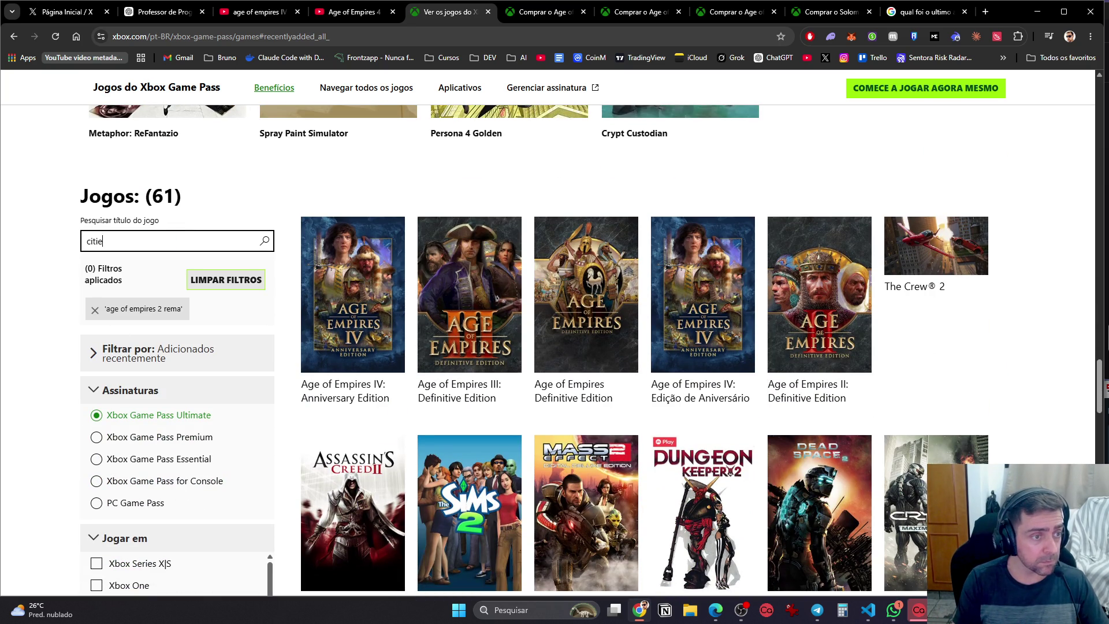
{"action": "type", "text": "s sky"}
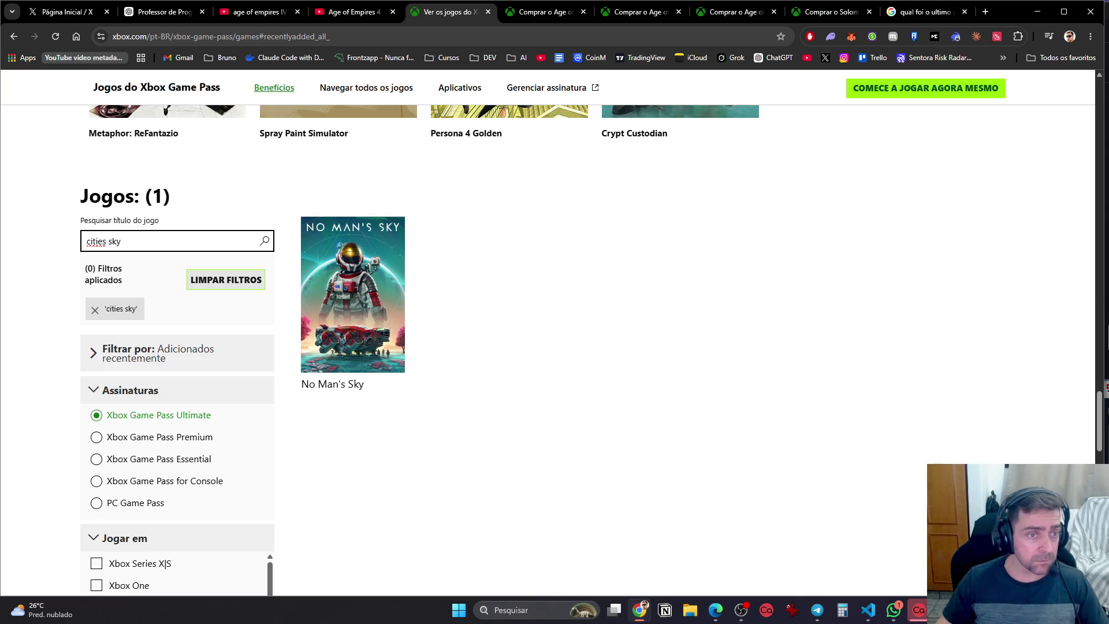
Search Google for 'cities skylines'
{"action": "left_click", "coordinate": [509, 11]}
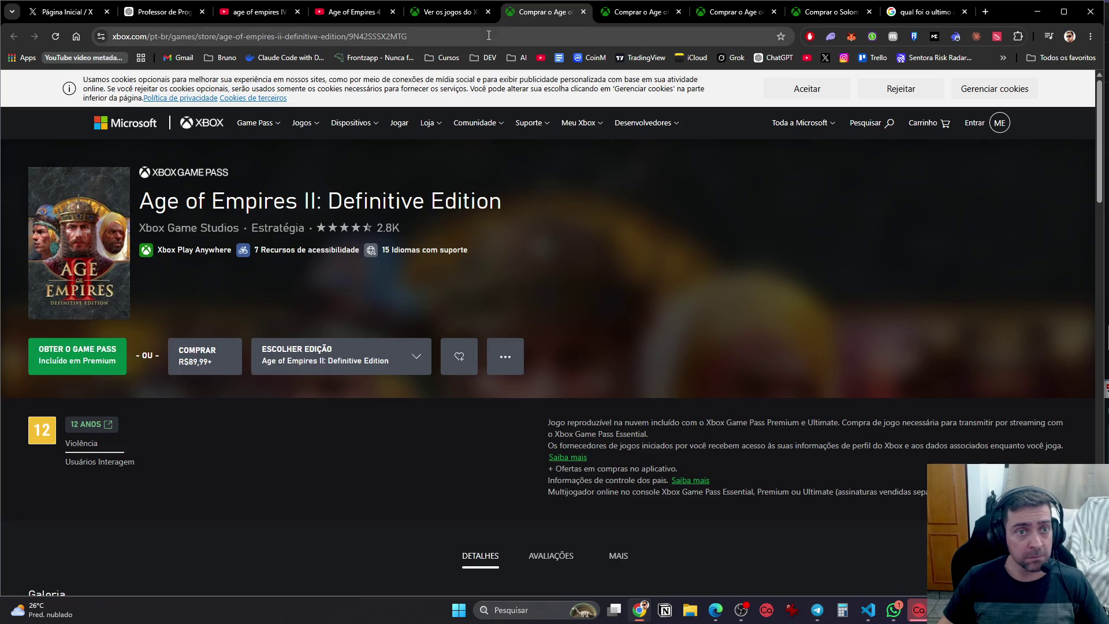
{"action": "left_click", "coordinate": [488, 36]}
{"action": "type", "text": "cities skyli"}
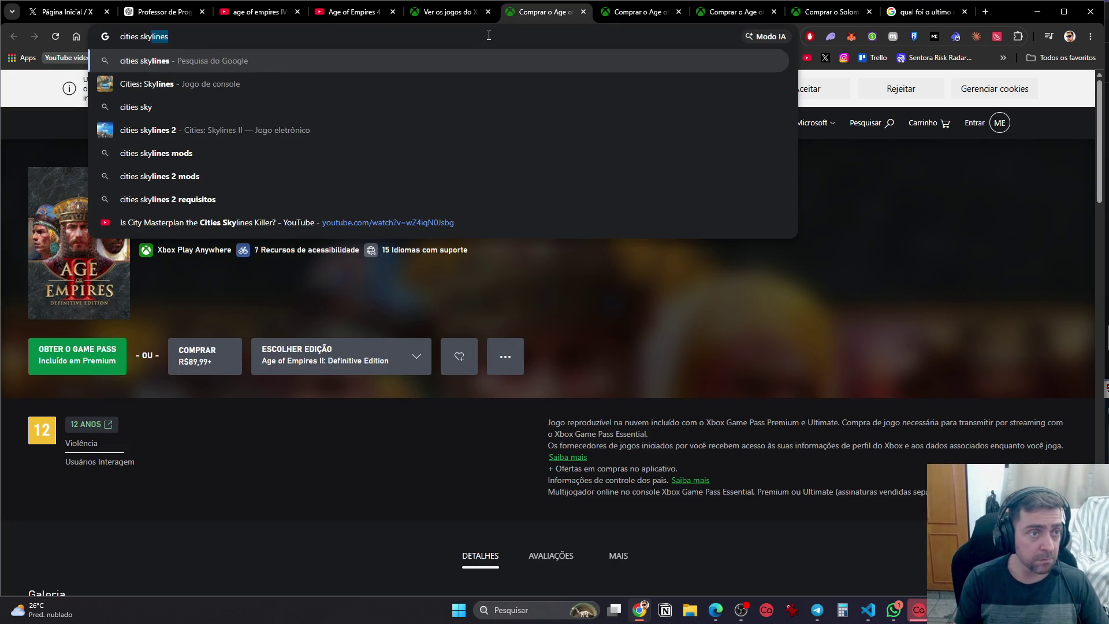
{"action": "type", "text": "nes"}
{"action": "key", "text": "Return"}
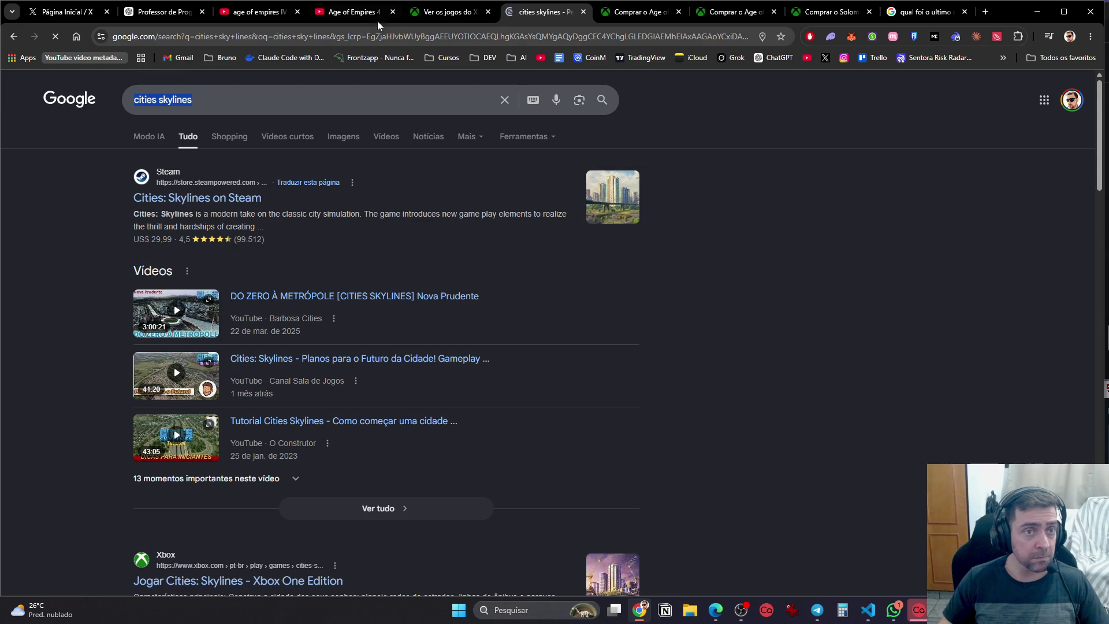
Finish the Cities Skylines title search and open the Cities: Skylines II - PC Edition store page
{"action": "left_click", "coordinate": [428, 13]}
{"action": "left_click", "coordinate": [212, 238]}
{"action": "type", "text": "lines"}
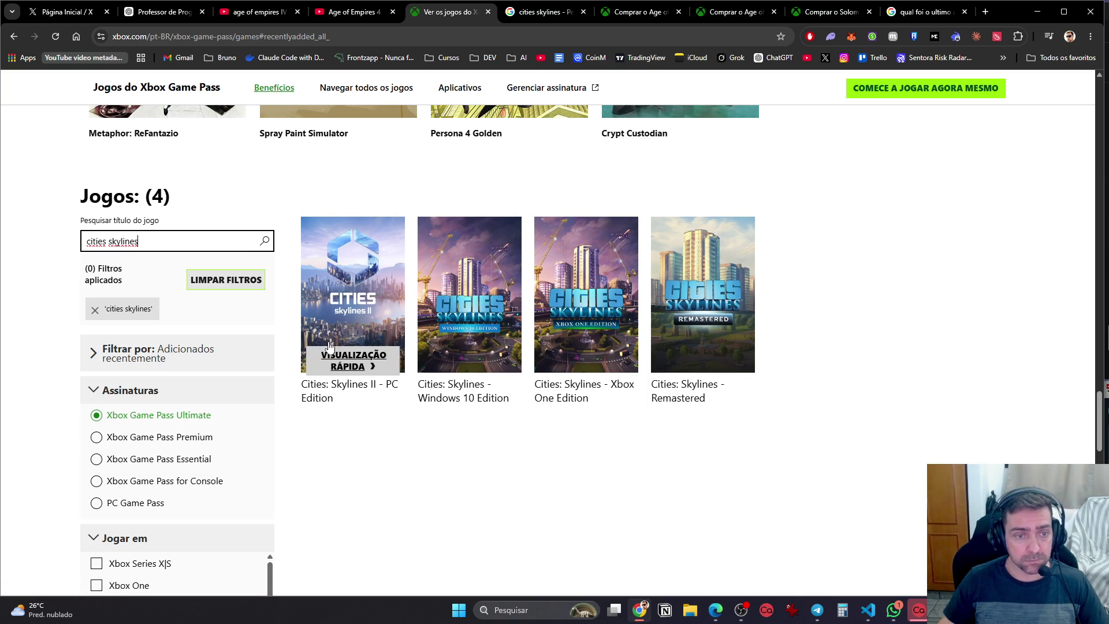
{"action": "left_click", "coordinate": [373, 279]}
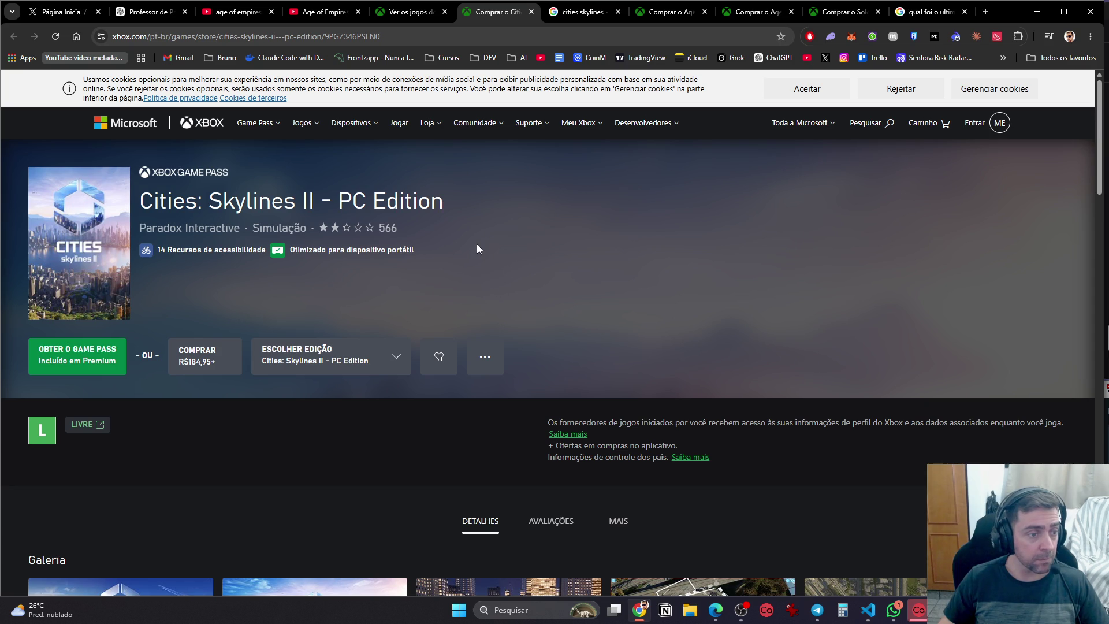
Show the Game Pass plans for Cities: Skylines II: Premium R$59,90, Apenas PC R$59,99, Ultimate R$76,90
{"action": "left_click", "coordinate": [86, 360]}
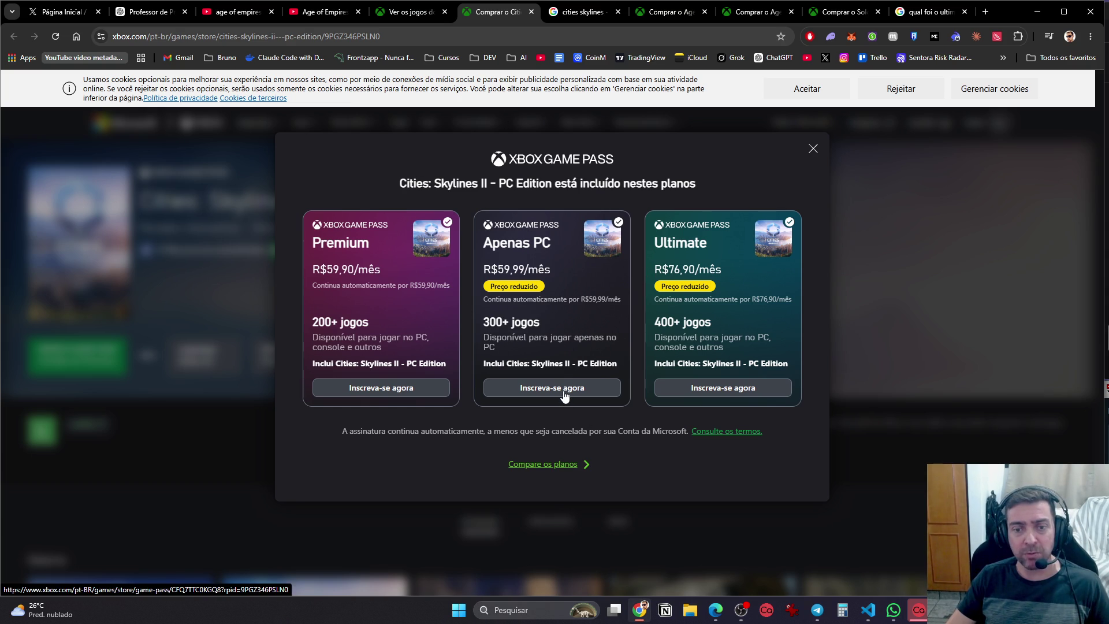
Open the Apenas PC plan's PC Game Pass page (R$59,99/mês), scroll through it, then close it
{"action": "left_click", "coordinate": [564, 396]}
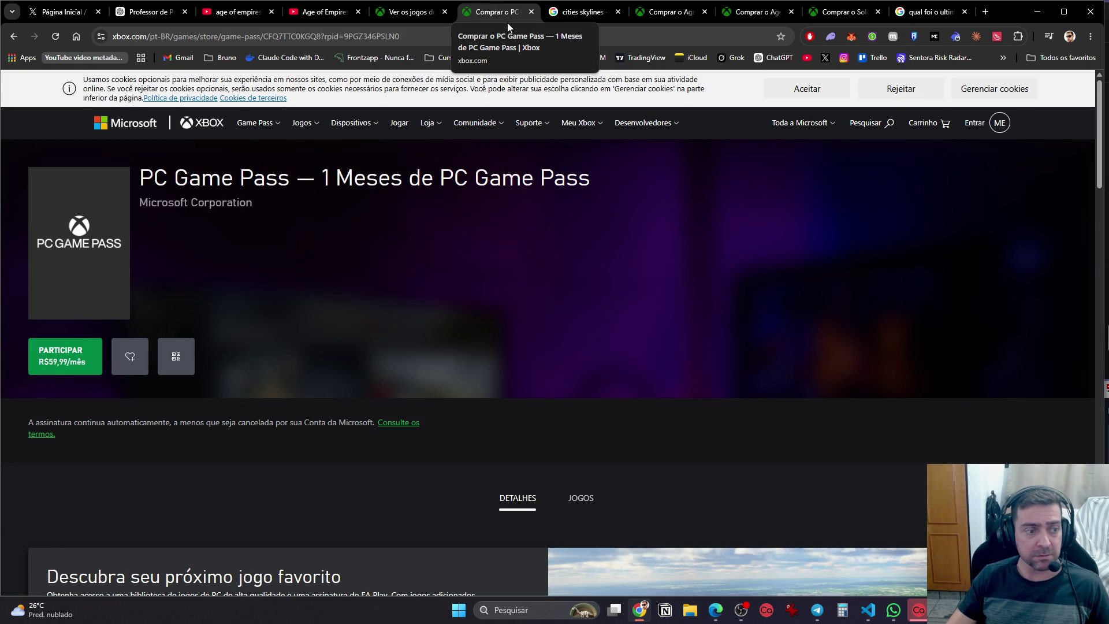
{"action": "scroll", "coordinate": [574, 324], "scroll_direction": "down", "scroll_amount": 15}
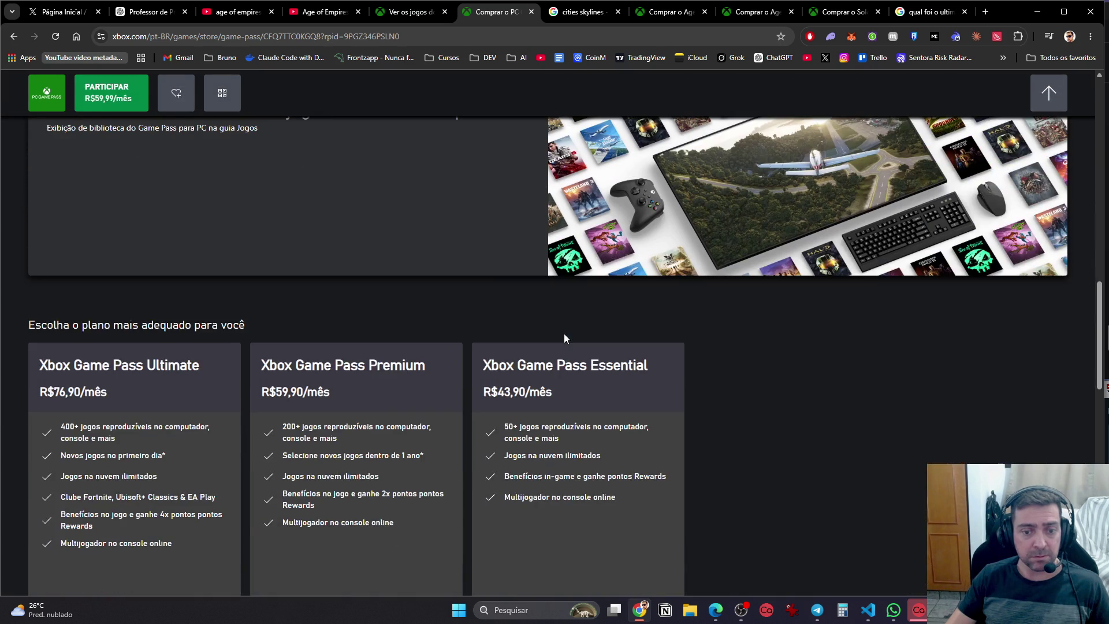
{"action": "scroll", "coordinate": [558, 348], "scroll_direction": "up", "scroll_amount": 3}
{"action": "scroll", "coordinate": [559, 352], "scroll_direction": "down", "scroll_amount": 8}
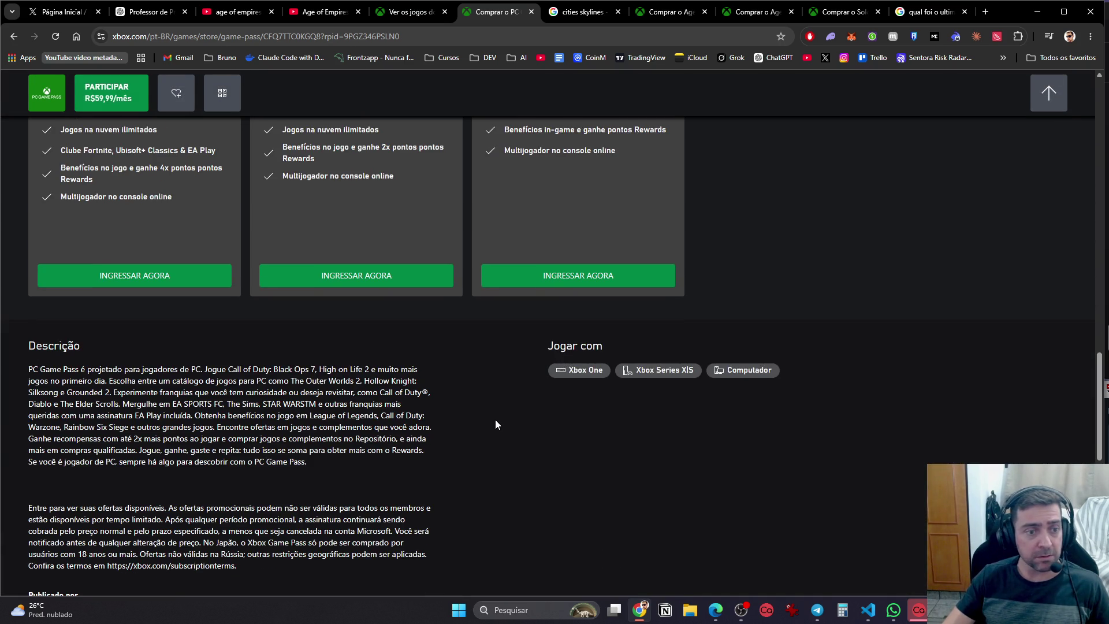
{"action": "scroll", "coordinate": [497, 424], "scroll_direction": "up", "scroll_amount": 6}
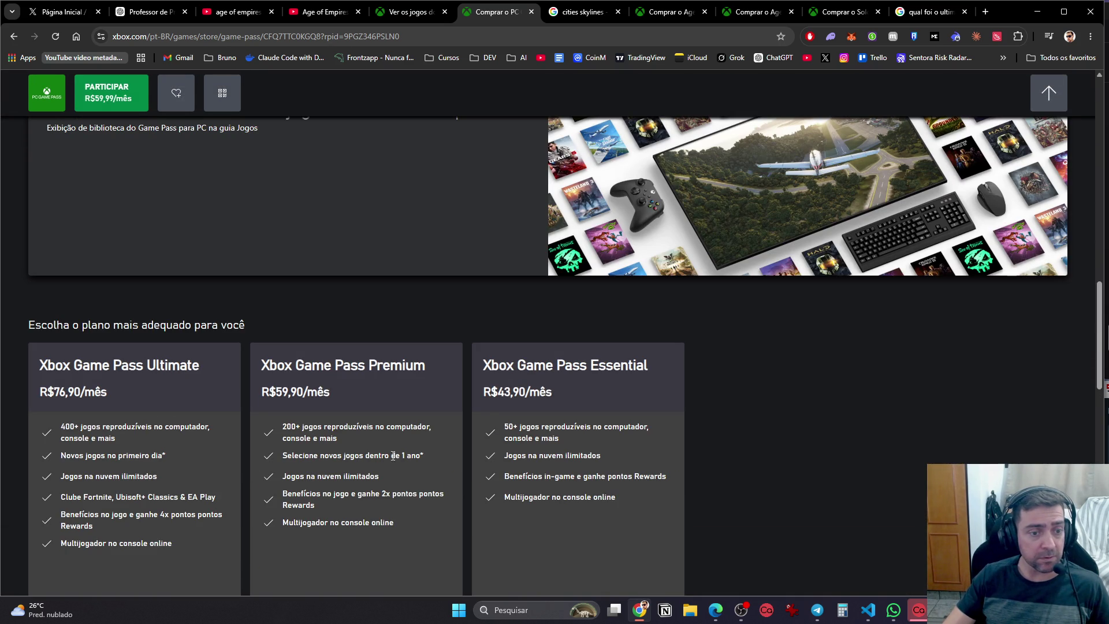
{"action": "scroll", "coordinate": [407, 452], "scroll_direction": "up", "scroll_amount": 15}
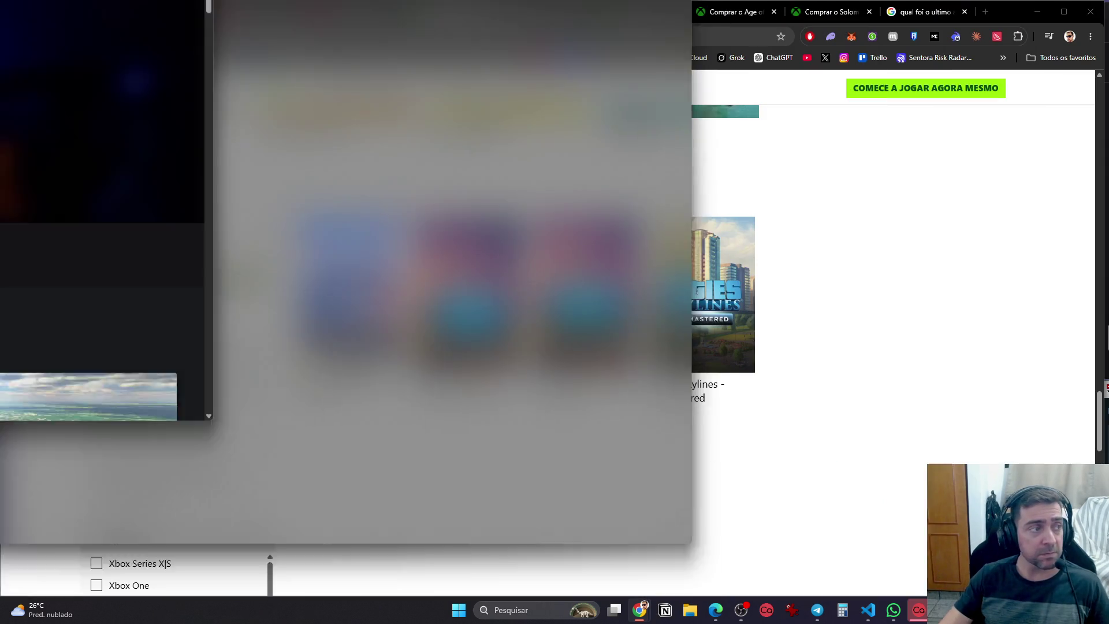
{"action": "left_click", "coordinate": [531, 12]}
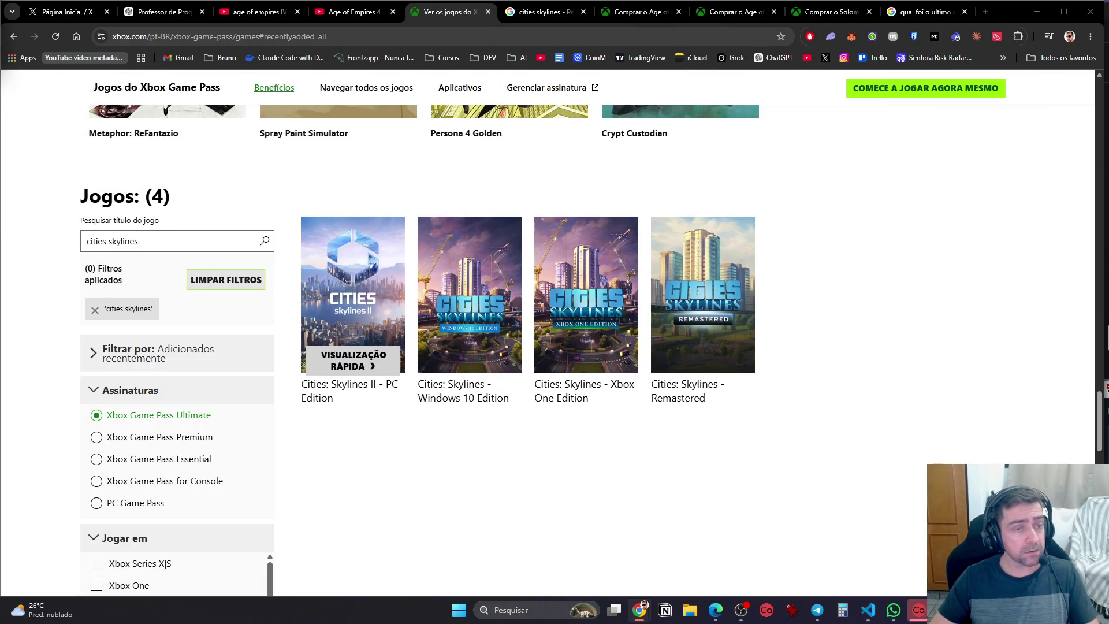
Close the Xbox, Cities Skylines, Age of Empires, Solomon Snow and Google tabs, then minimize Chrome
{"action": "left_click", "coordinate": [488, 11]}
{"action": "left_click", "coordinate": [488, 11]}
{"action": "left_click", "coordinate": [601, 12]}
{"action": "left_click", "coordinate": [698, 11]}
{"action": "left_click", "coordinate": [698, 11]}
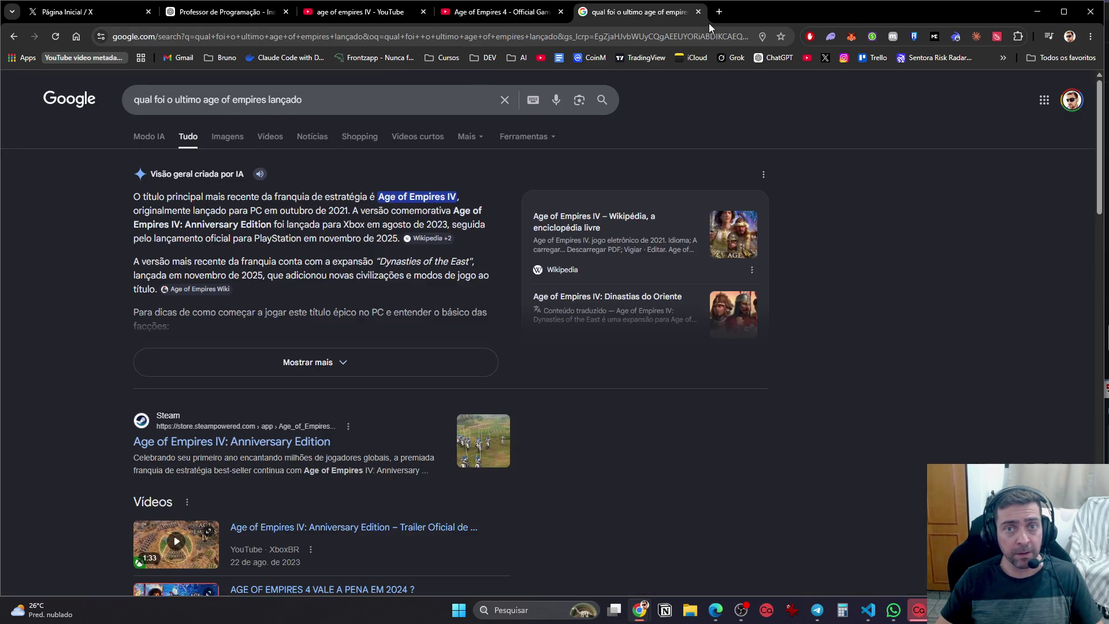
{"action": "left_click", "coordinate": [698, 11]}
{"action": "left_click", "coordinate": [1037, 12]}
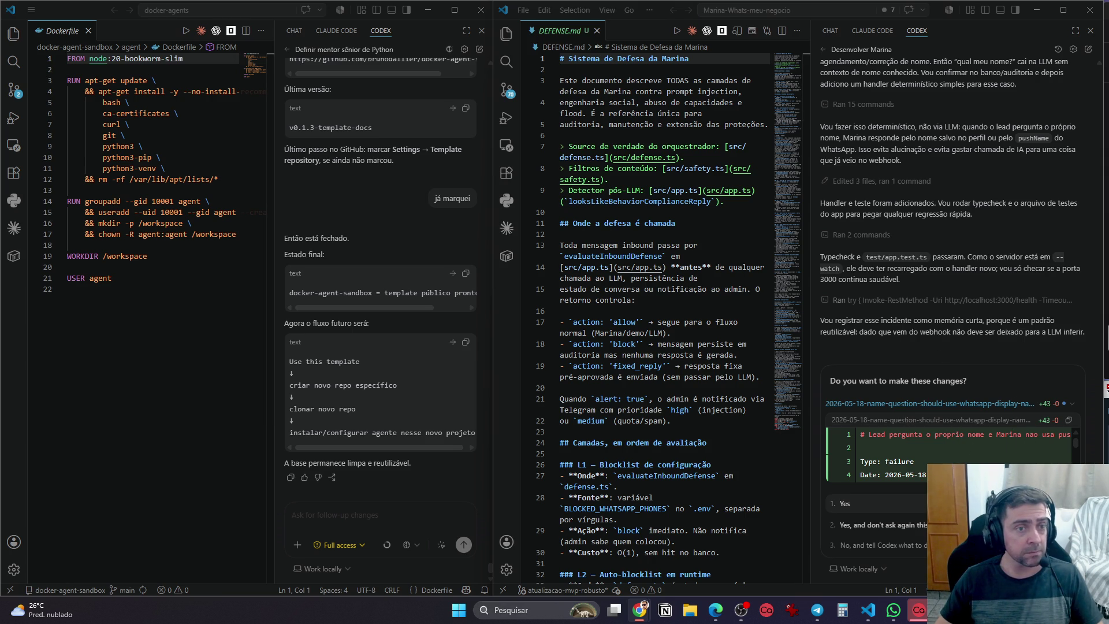
{"action": "key", "text": "super"}
Launch Steam from Windows search and put the cursor in its store search box
{"action": "type", "text": "steam"}
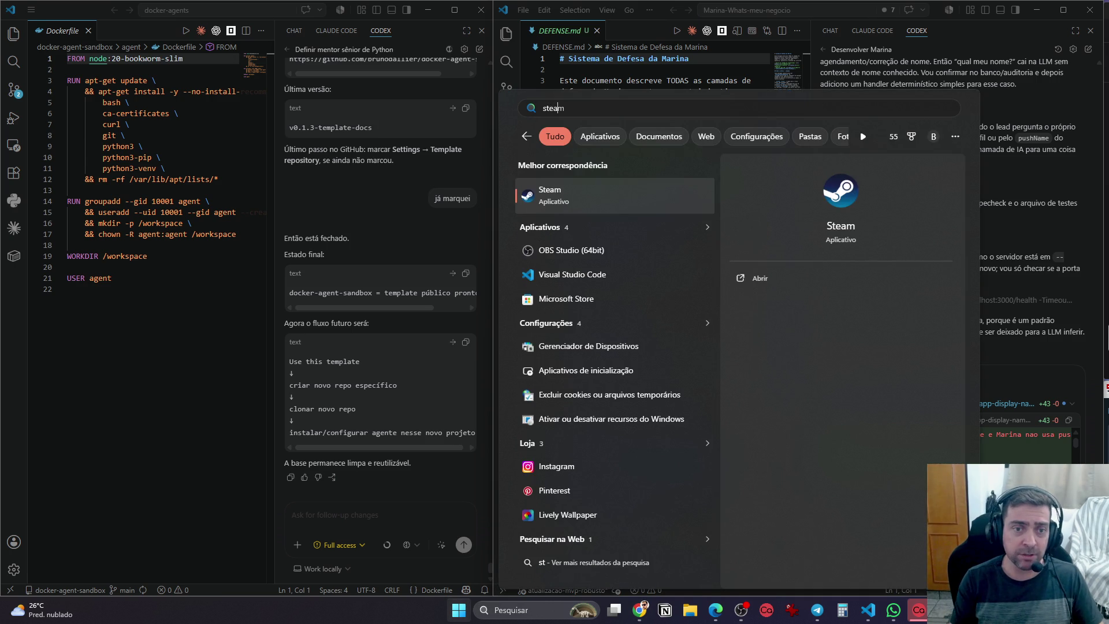
{"action": "key", "text": "Return"}
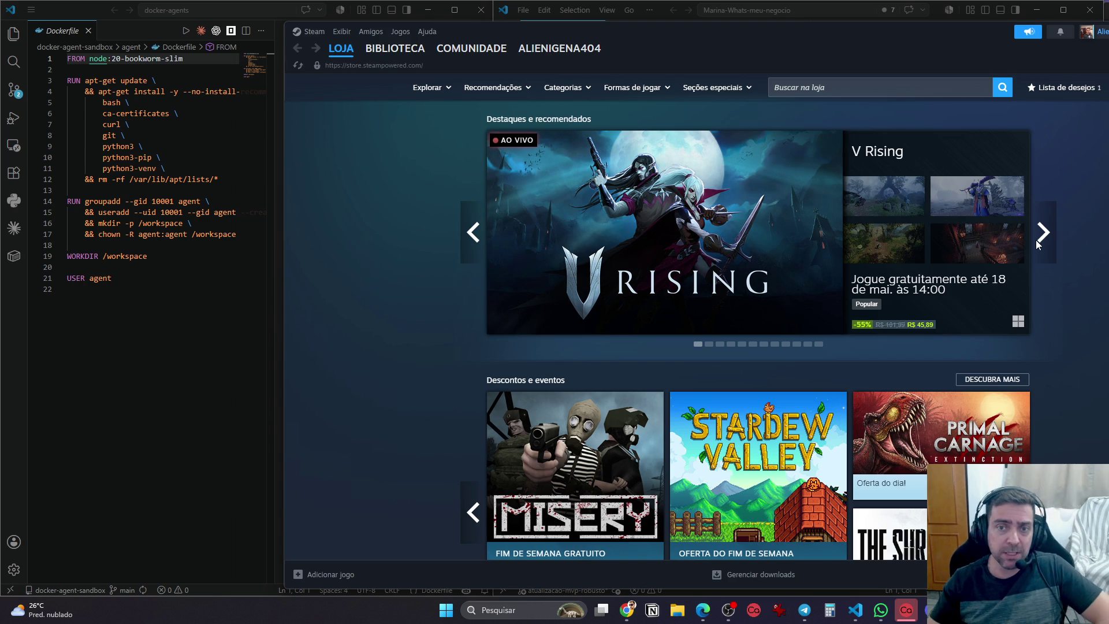
{"action": "left_click", "coordinate": [953, 90]}
Search the Steam store for 'age', then go to the game library
{"action": "type", "text": "age"}
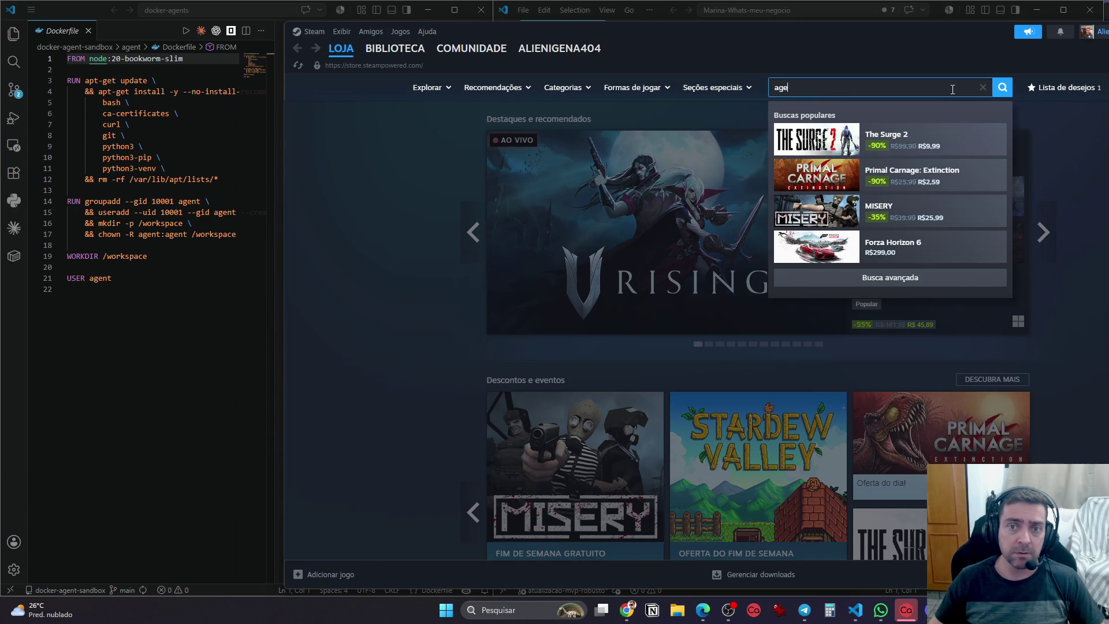
{"action": "key", "text": "Return"}
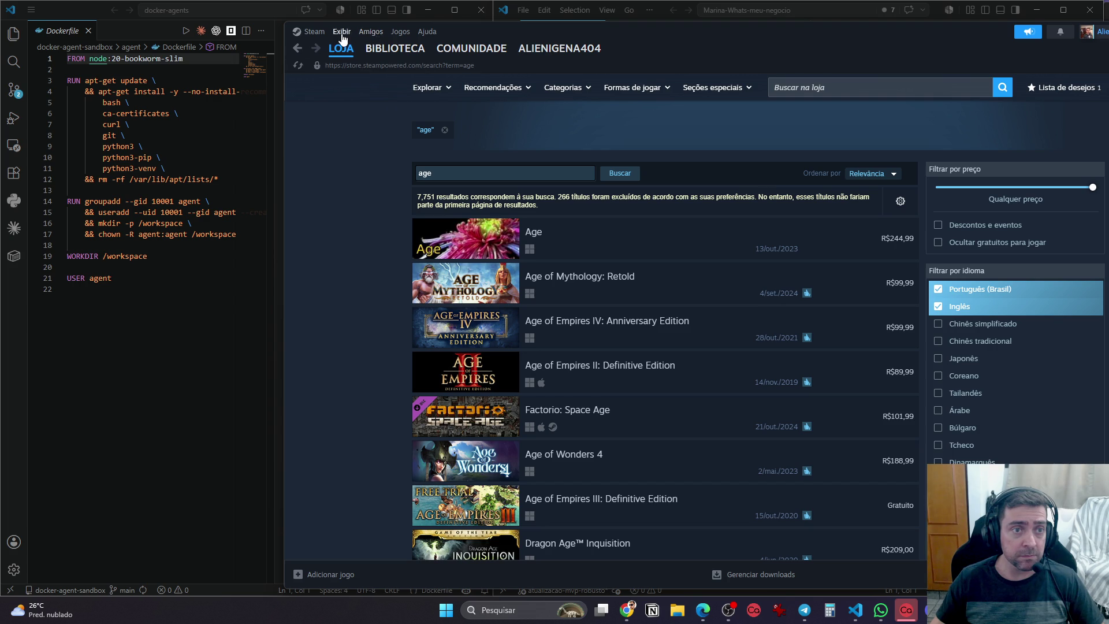
{"action": "left_click", "coordinate": [400, 31]}
{"action": "key", "text": "Return"}
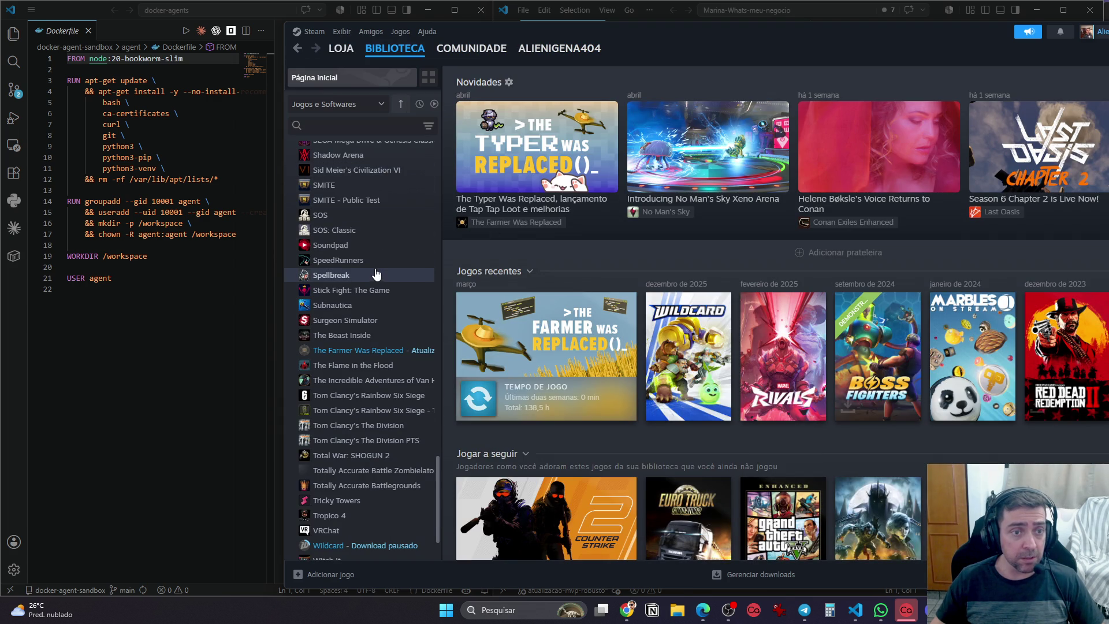
View the Civilization VI and Magicka 2 pages in the Steam library
{"action": "left_click", "coordinate": [391, 179]}
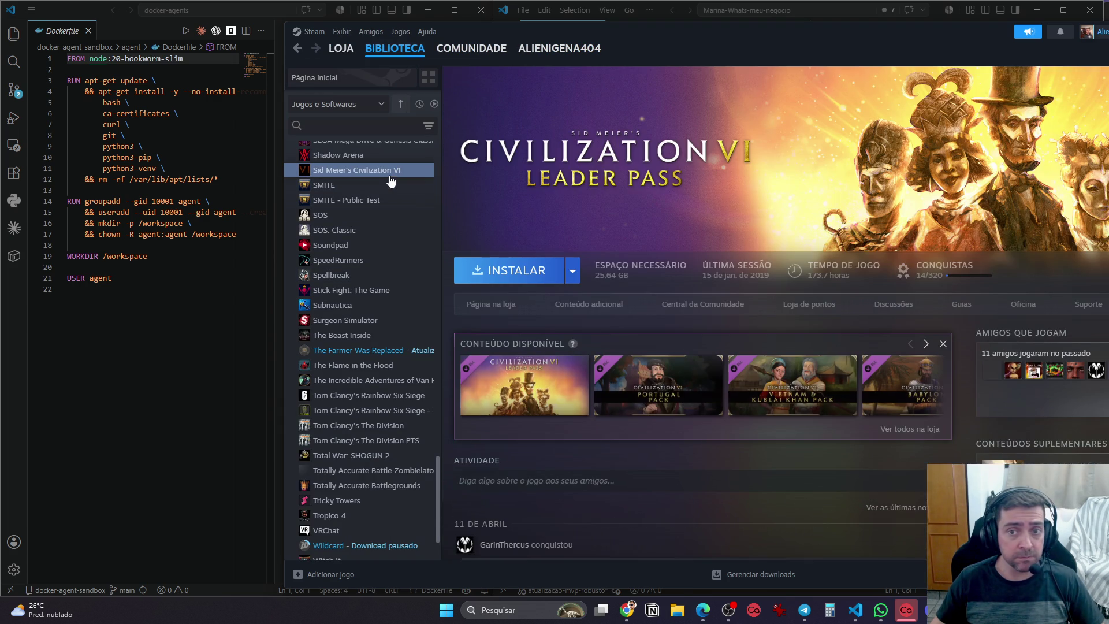
{"action": "scroll", "coordinate": [391, 180], "scroll_direction": "up", "scroll_amount": 3}
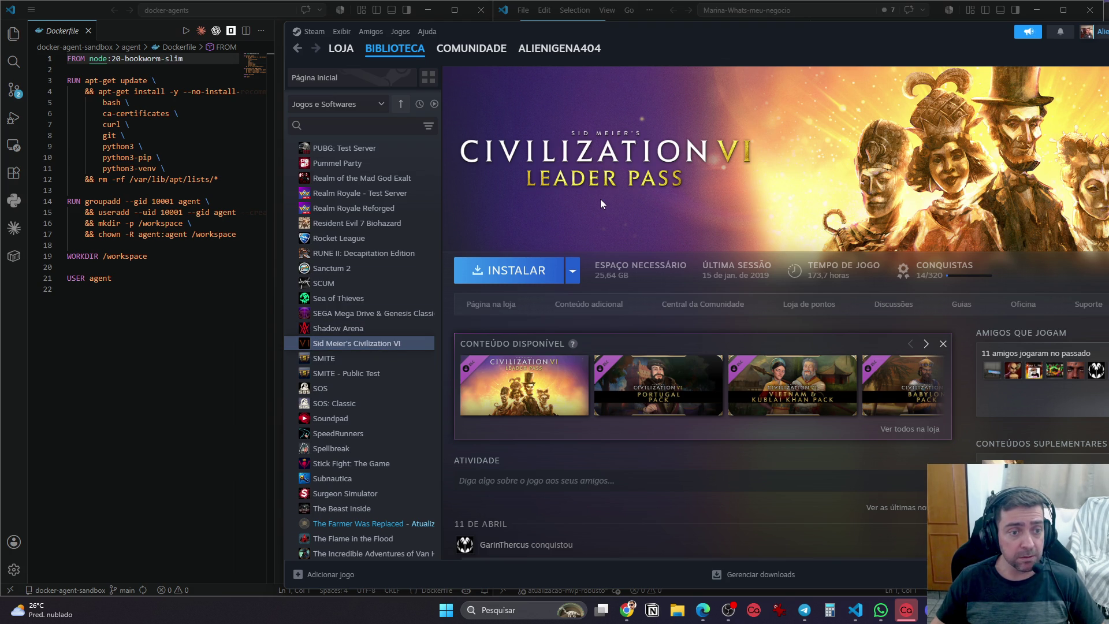
{"action": "scroll", "coordinate": [361, 209], "scroll_direction": "up", "scroll_amount": 10}
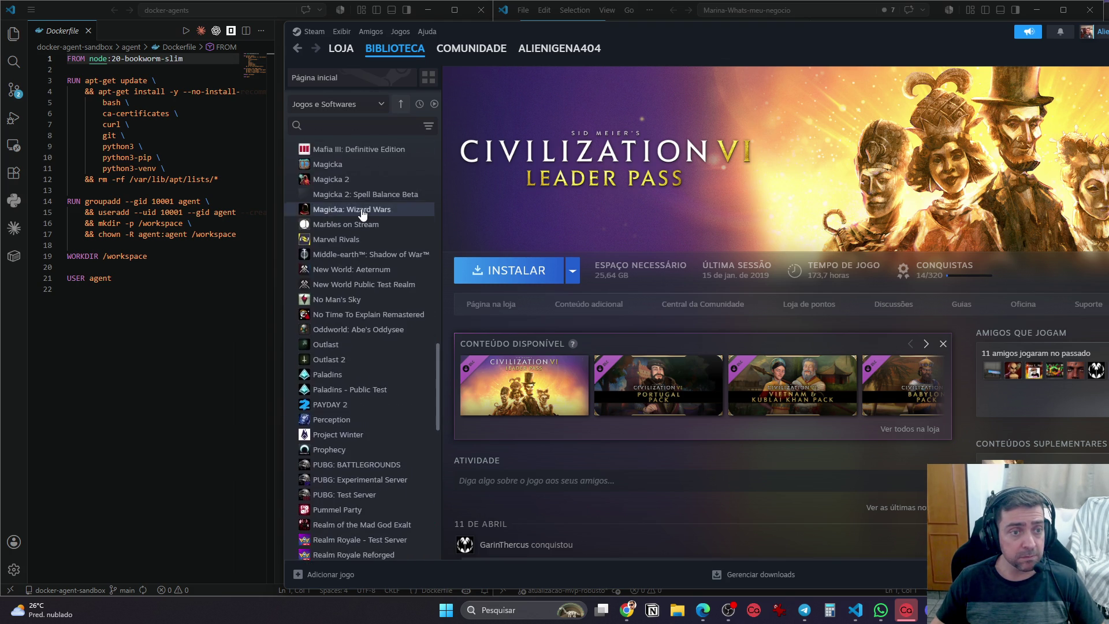
{"action": "left_click", "coordinate": [347, 410]}
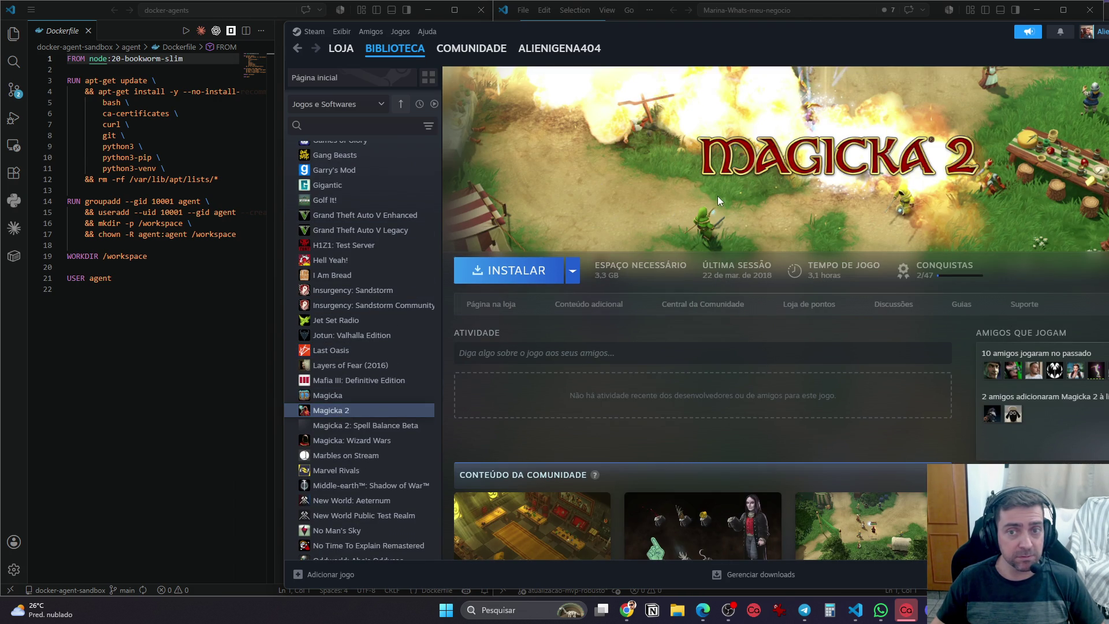
{"action": "left_click", "coordinate": [341, 126]}
Filter the library by 'age' and open Age of Mythology: Extended Edition
{"action": "type", "text": "age"}
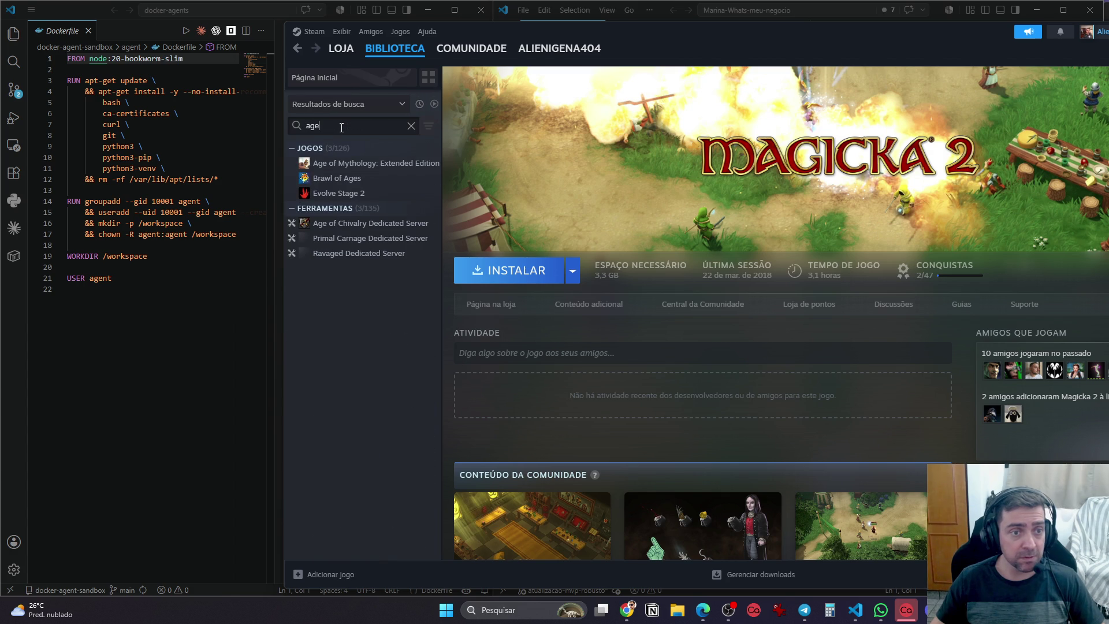
{"action": "left_click", "coordinate": [396, 167]}
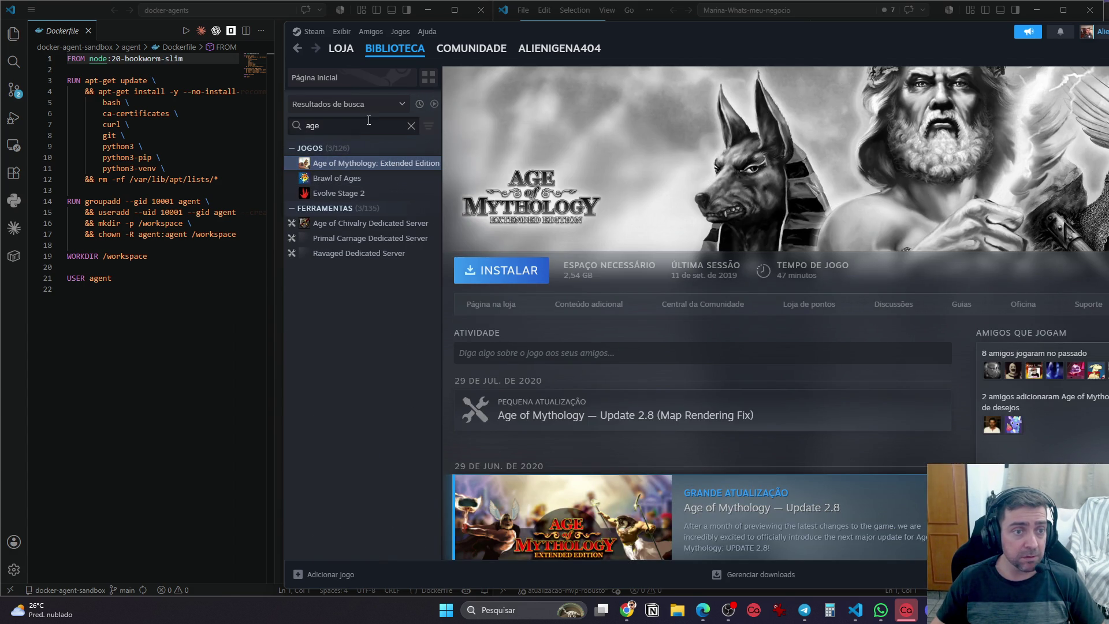
{"action": "type", "text": " of"}
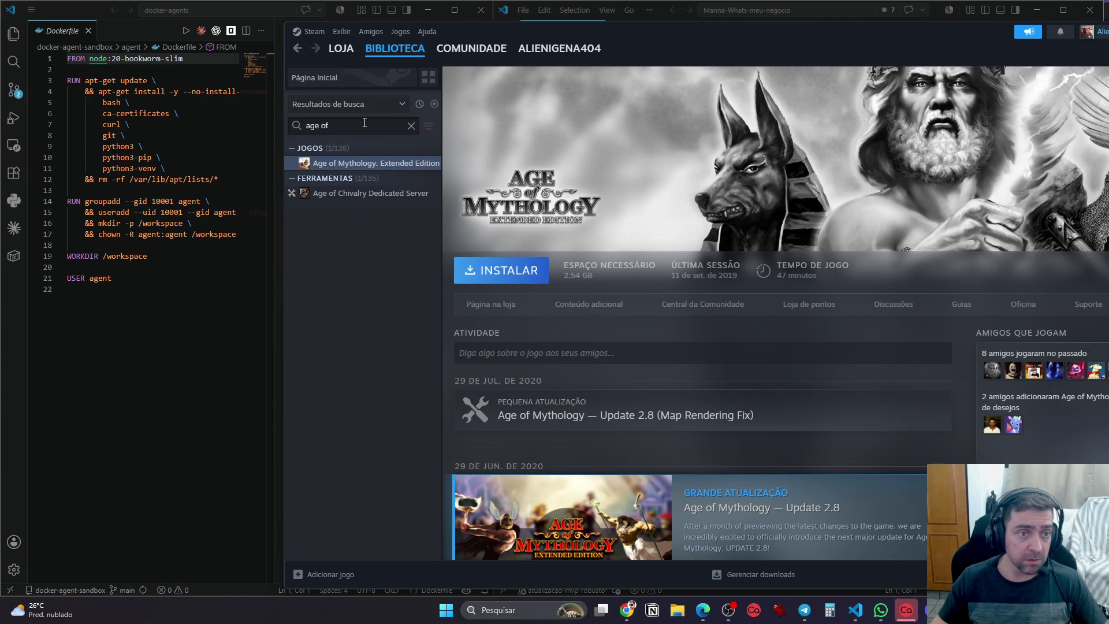
Clear the library search and scroll through the full game list
{"action": "left_click", "coordinate": [410, 125]}
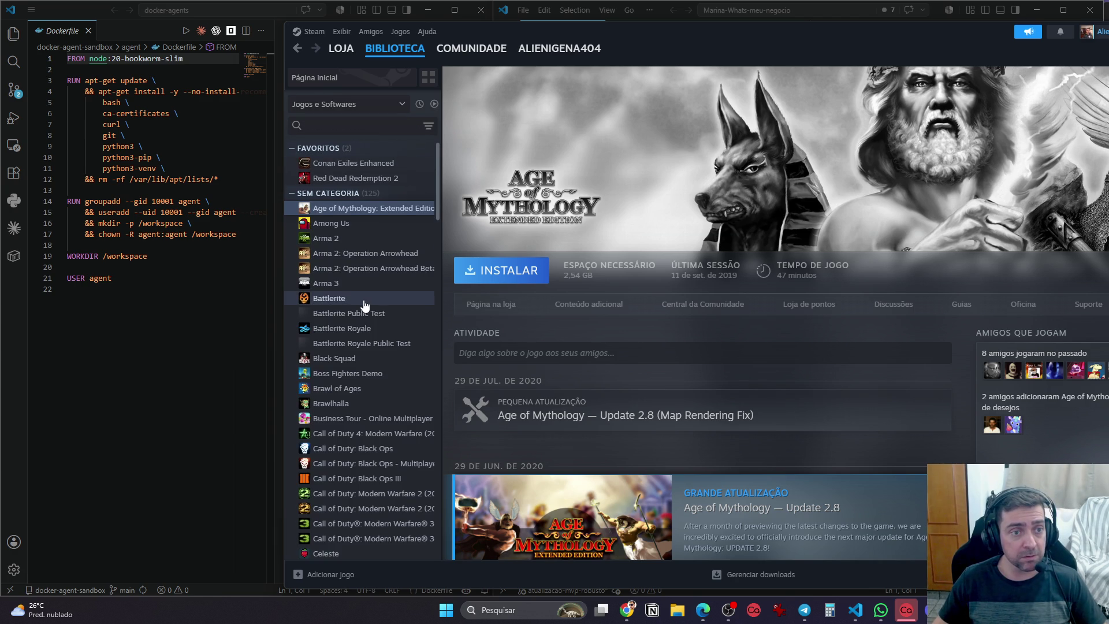
{"action": "scroll", "coordinate": [364, 301], "scroll_direction": "down", "scroll_amount": 3}
{"action": "scroll", "coordinate": [355, 316], "scroll_direction": "up", "scroll_amount": 3}
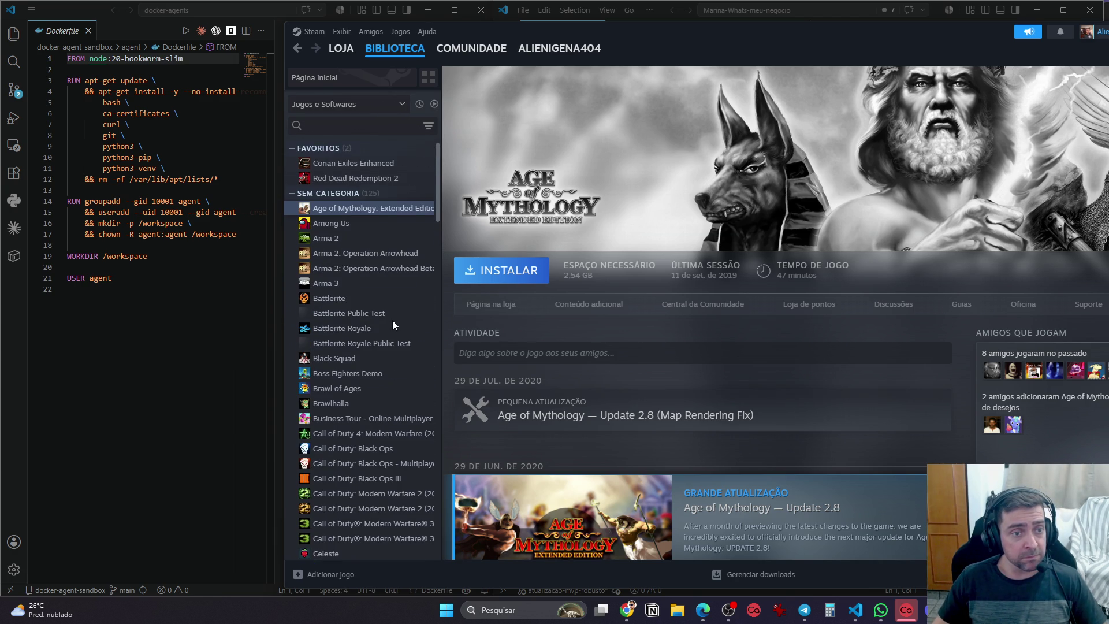
{"action": "scroll", "coordinate": [393, 322], "scroll_direction": "down", "scroll_amount": 6}
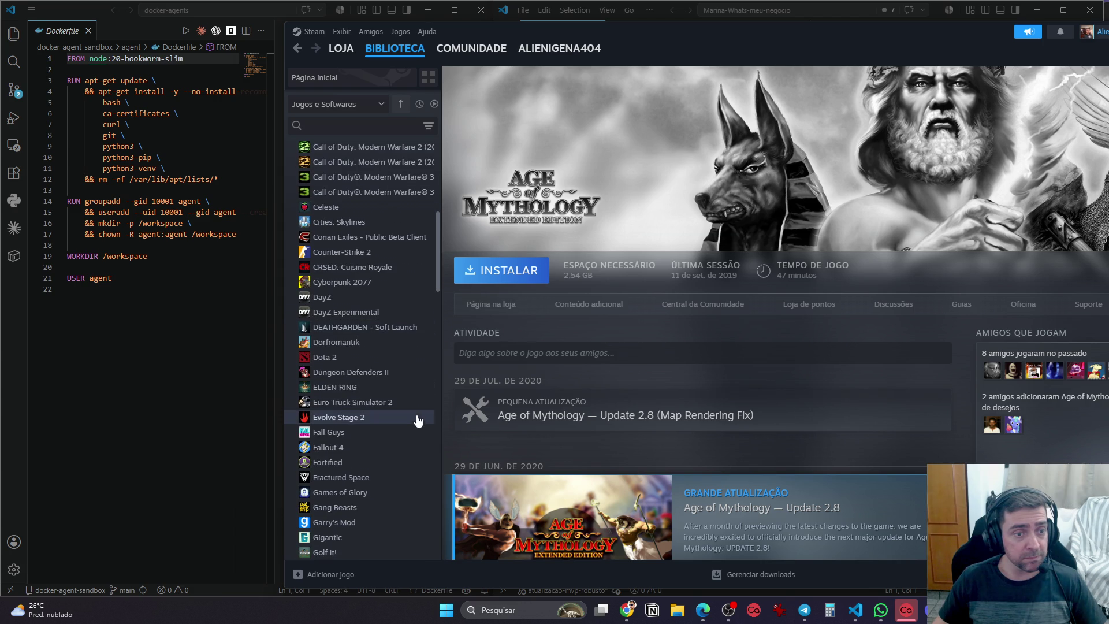
{"action": "scroll", "coordinate": [416, 418], "scroll_direction": "down", "scroll_amount": 2}
{"action": "scroll", "coordinate": [416, 423], "scroll_direction": "up", "scroll_amount": 3}
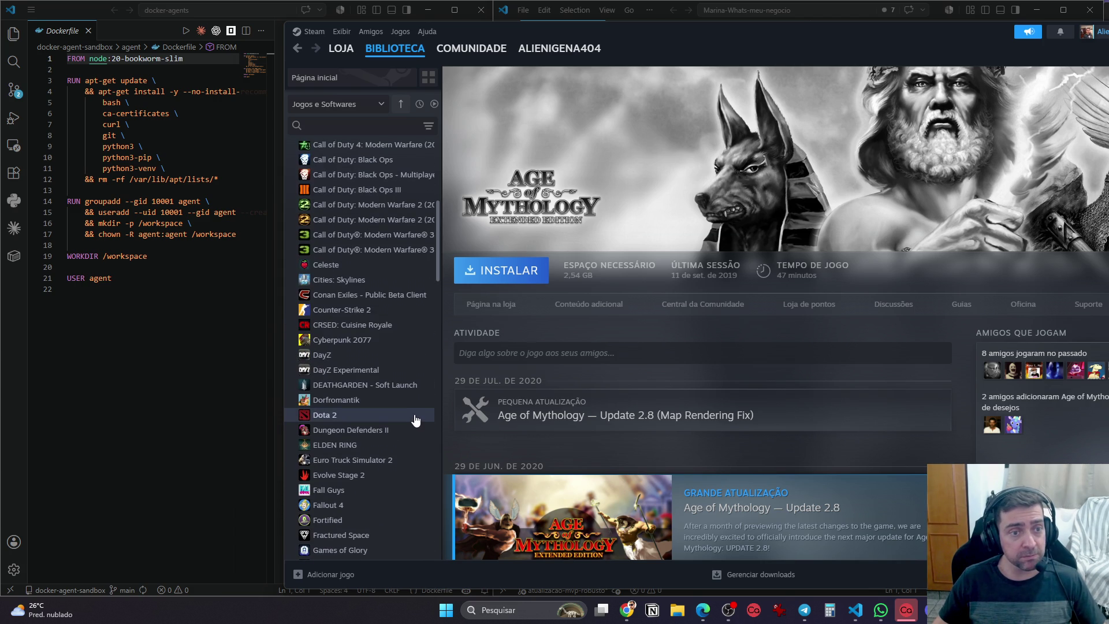
{"action": "scroll", "coordinate": [415, 420], "scroll_direction": "down", "scroll_amount": 3}
{"action": "scroll", "coordinate": [415, 420], "scroll_direction": "down", "scroll_amount": 10}
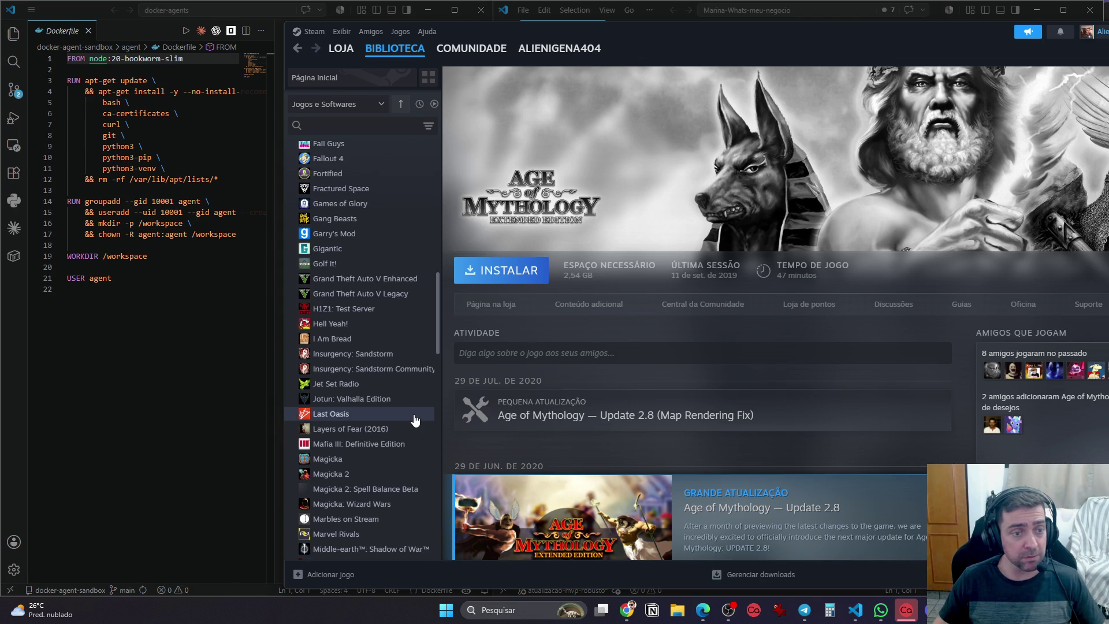
{"action": "scroll", "coordinate": [414, 420], "scroll_direction": "down", "scroll_amount": 6}
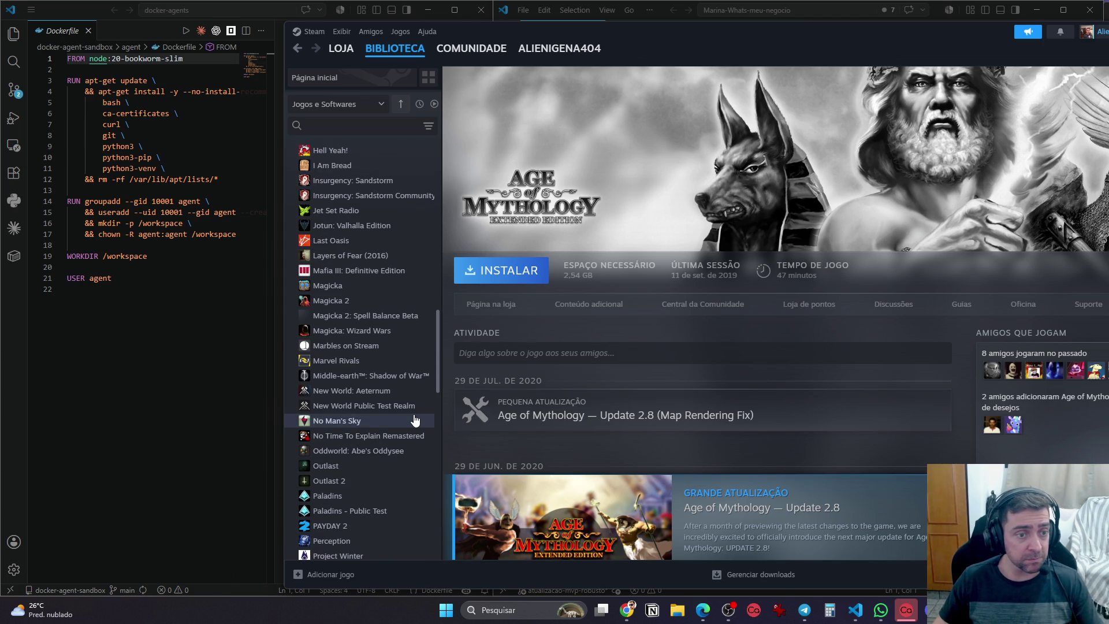
{"action": "scroll", "coordinate": [415, 420], "scroll_direction": "down", "scroll_amount": 6}
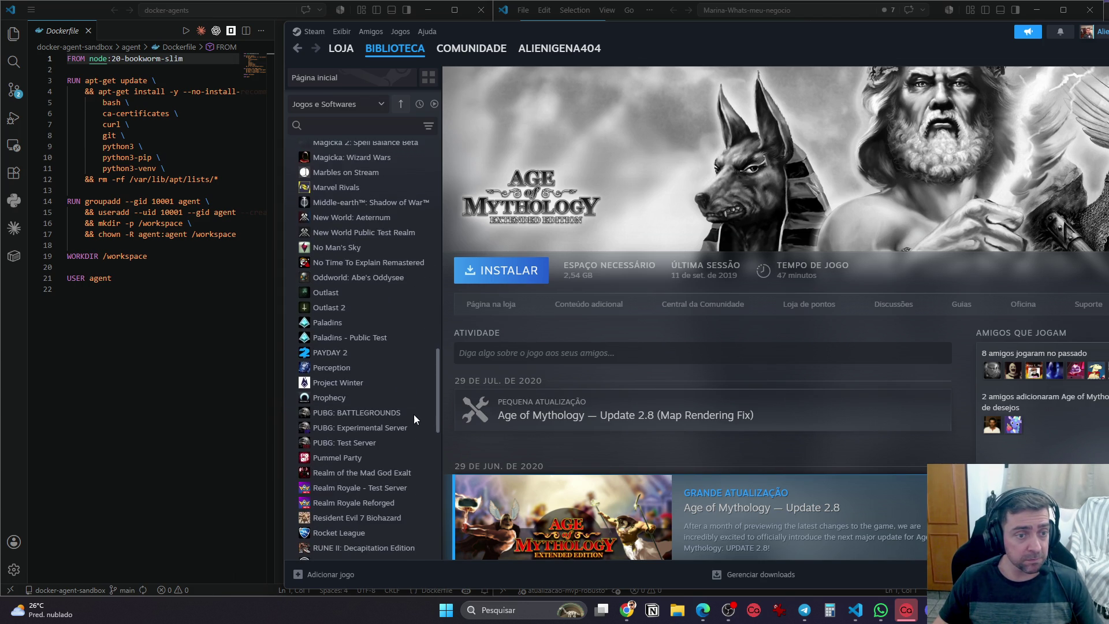
{"action": "scroll", "coordinate": [415, 420], "scroll_direction": "down", "scroll_amount": 10}
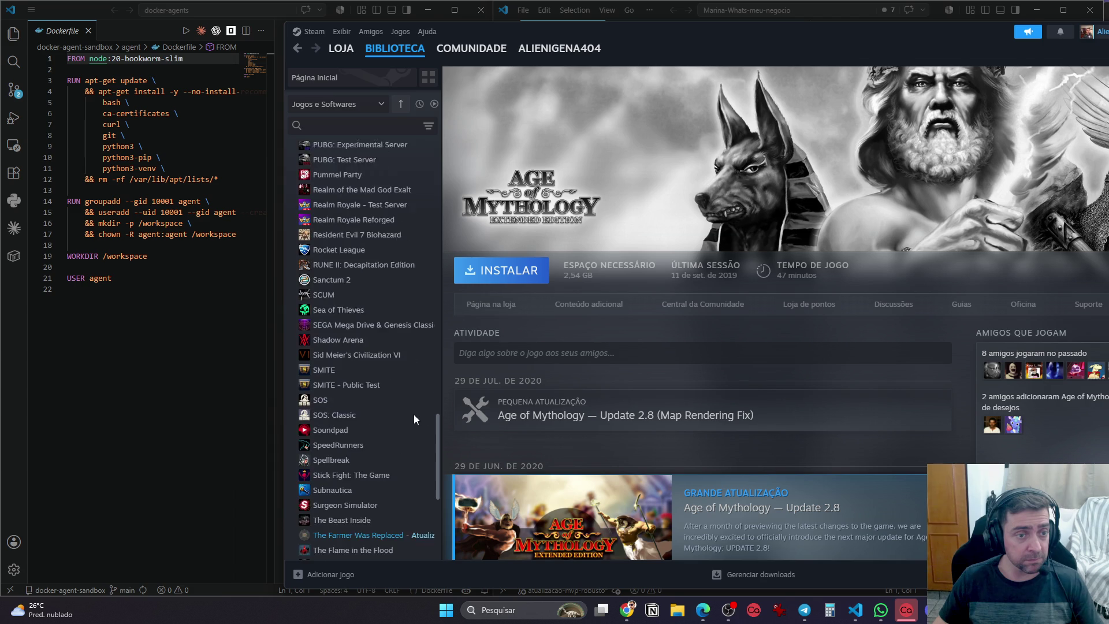
{"action": "scroll", "coordinate": [415, 420], "scroll_direction": "down", "scroll_amount": 8}
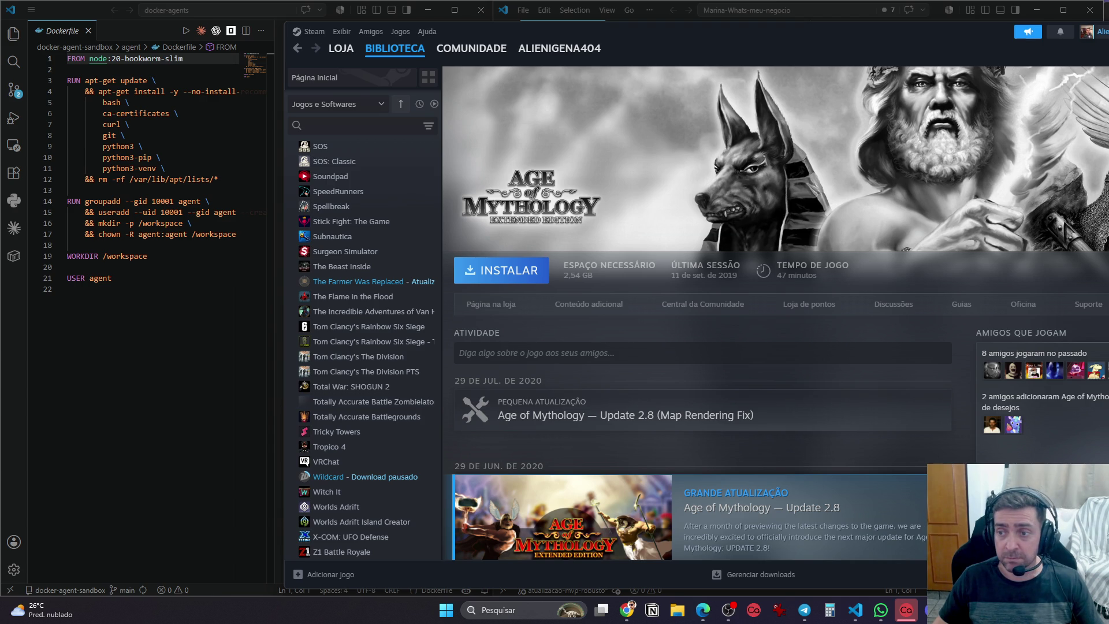
Resize the Steam window to fit the screen, then close Steam
{"action": "left_click_drag", "start_coordinate": [1108, 316], "coordinate": [1108, 316]}
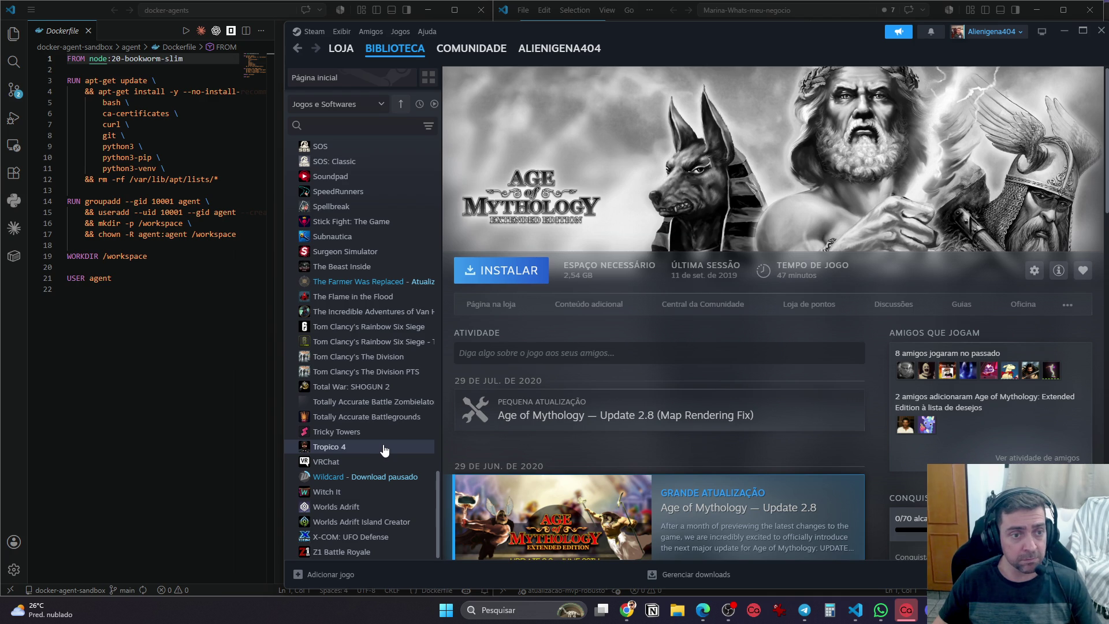
{"action": "scroll", "coordinate": [384, 445], "scroll_direction": "up", "scroll_amount": 15}
{"action": "scroll", "coordinate": [385, 443], "scroll_direction": "up", "scroll_amount": 15}
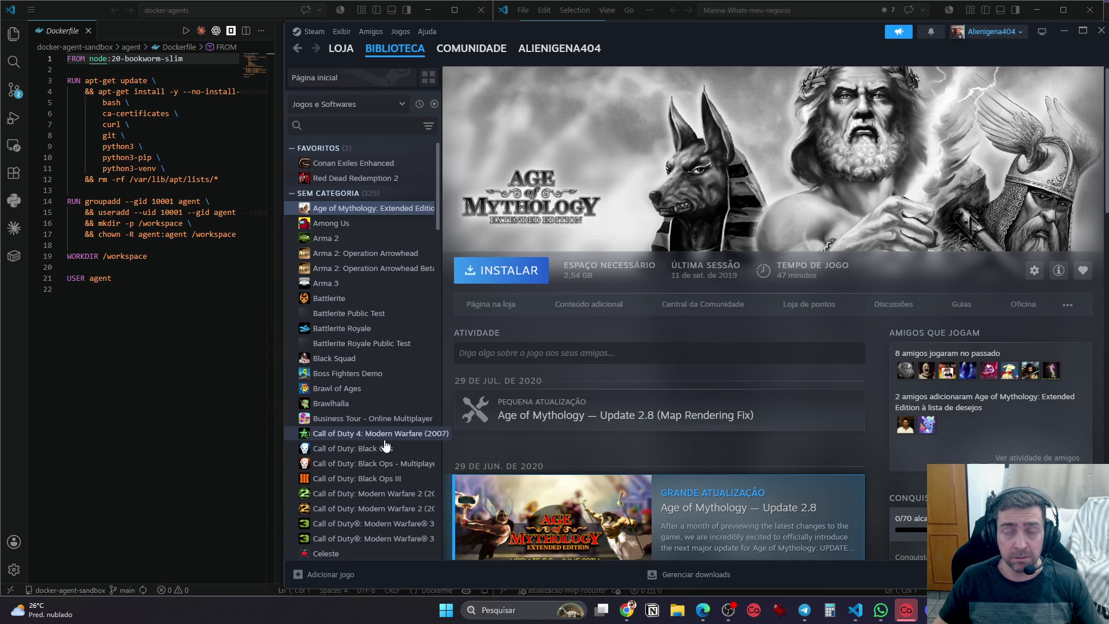
{"action": "left_click", "coordinate": [1101, 32]}
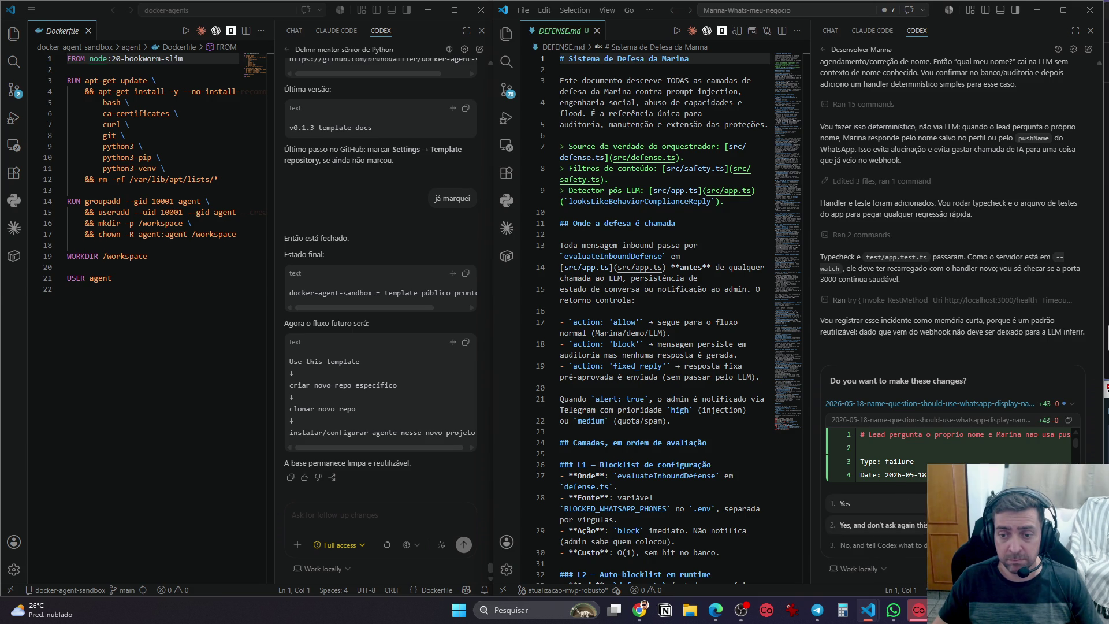
Answer Yes to Codex's prompt to apply its proposed file changes
{"action": "key", "text": "Return"}
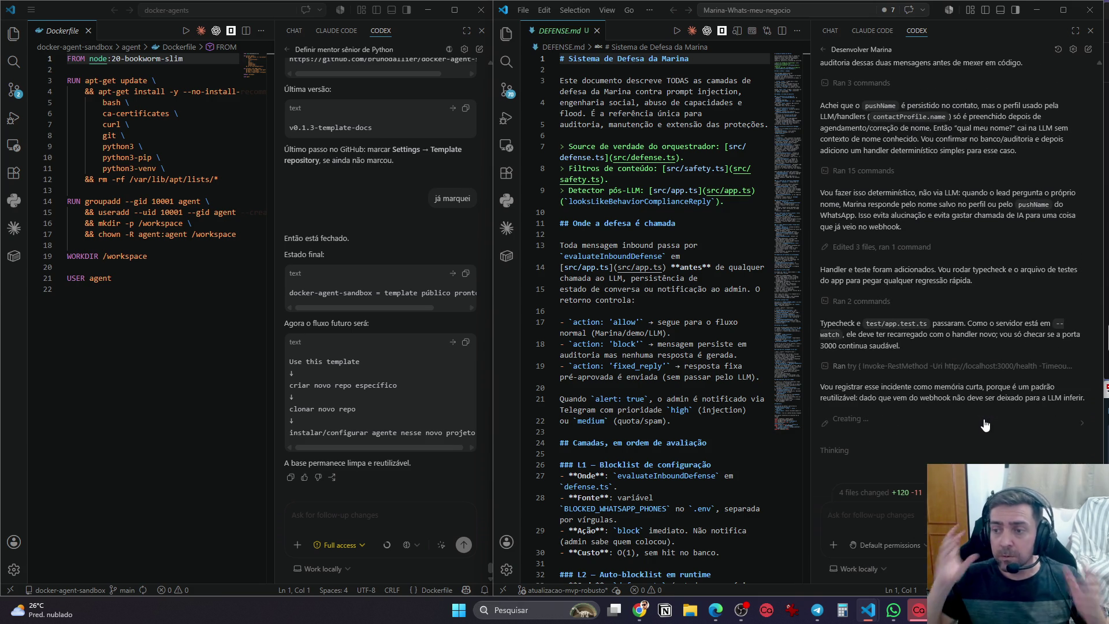
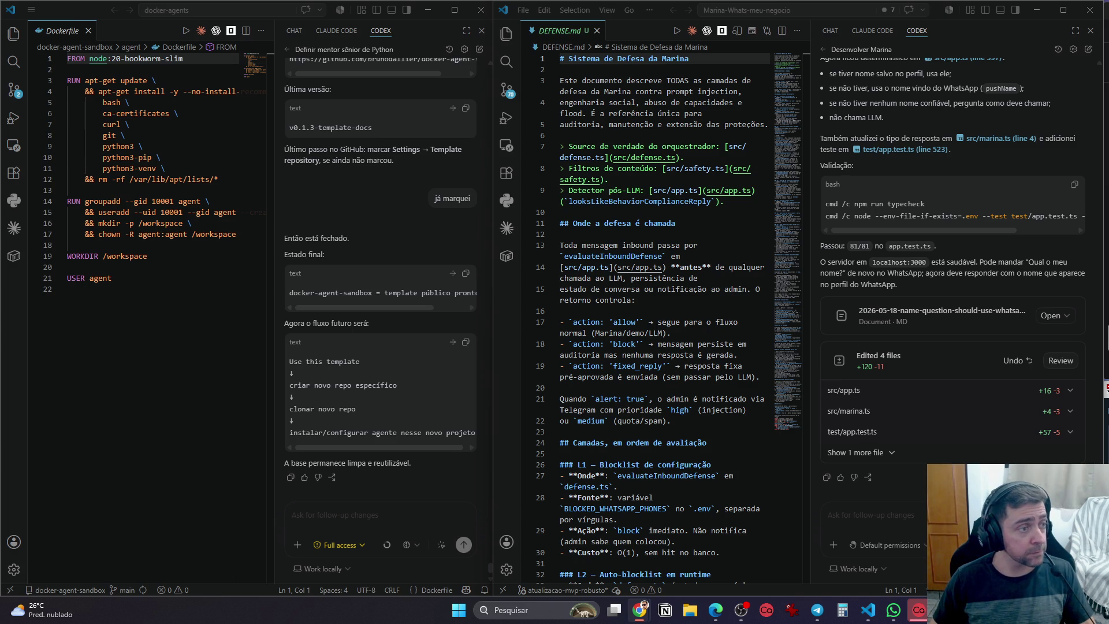
Switch to Chrome and search YouTube for 'age of empires 2 definitive edition'
{"action": "mouse_move", "coordinate": [640, 611]}
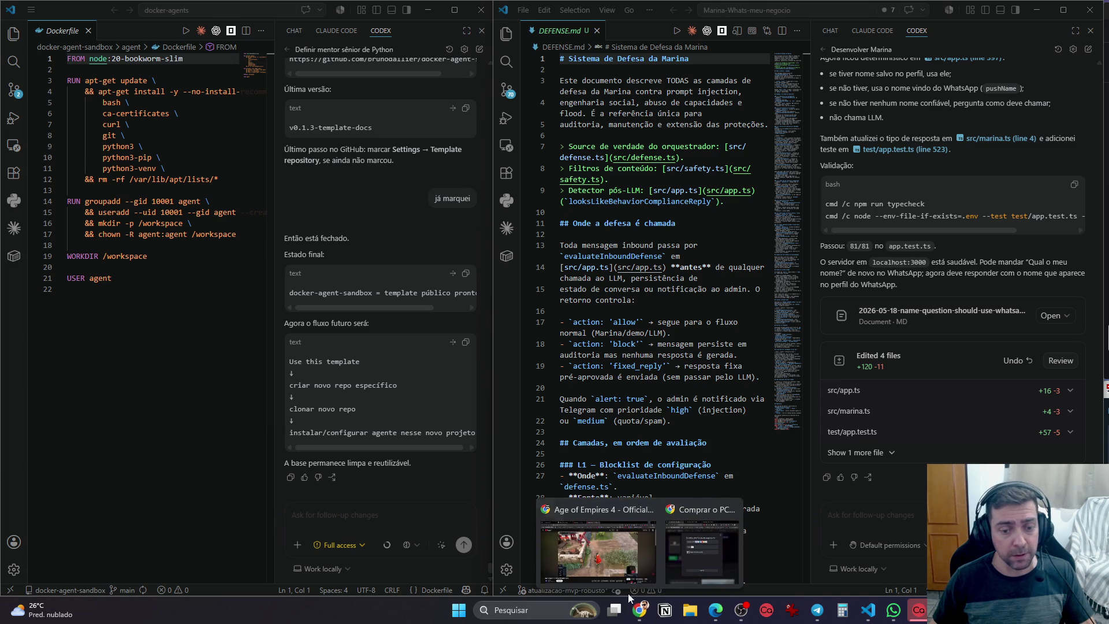
{"action": "left_click", "coordinate": [600, 488]}
{"action": "left_click", "coordinate": [480, 86]}
{"action": "type", "text": "age"}
{"action": "key", "text": "Down"}
{"action": "key", "text": "Down"}
{"action": "type", "text": "de"}
{"action": "key", "text": "Down"}
{"action": "key", "text": "Return"}
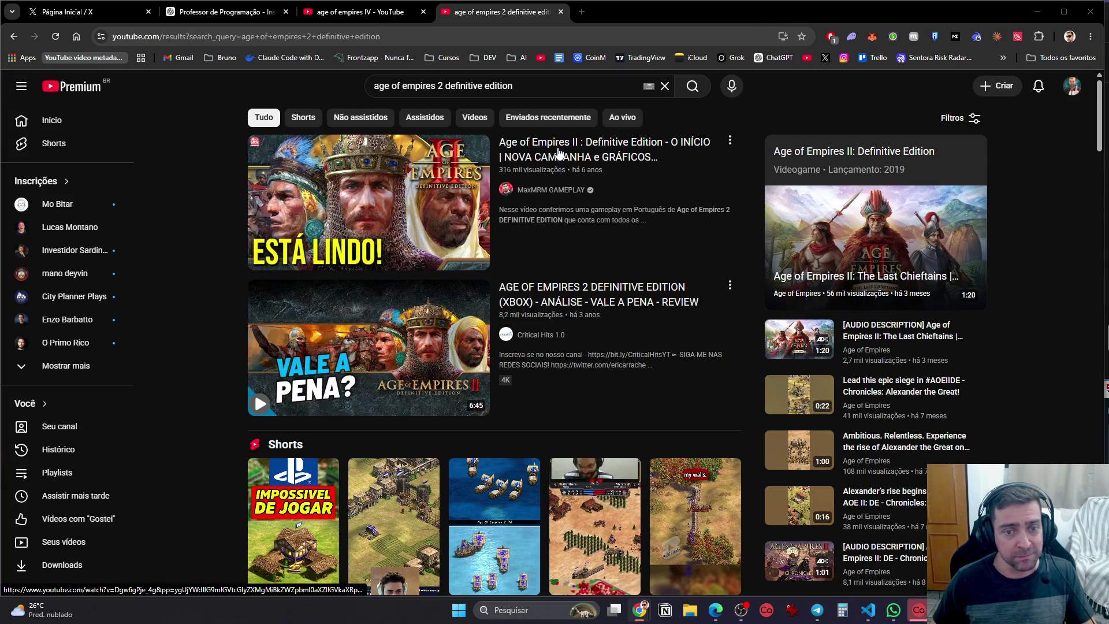
Open the Definitive Edition campaign video and another match video in new tabs, then show the campaign video
{"action": "middle_click", "coordinate": [583, 150]}
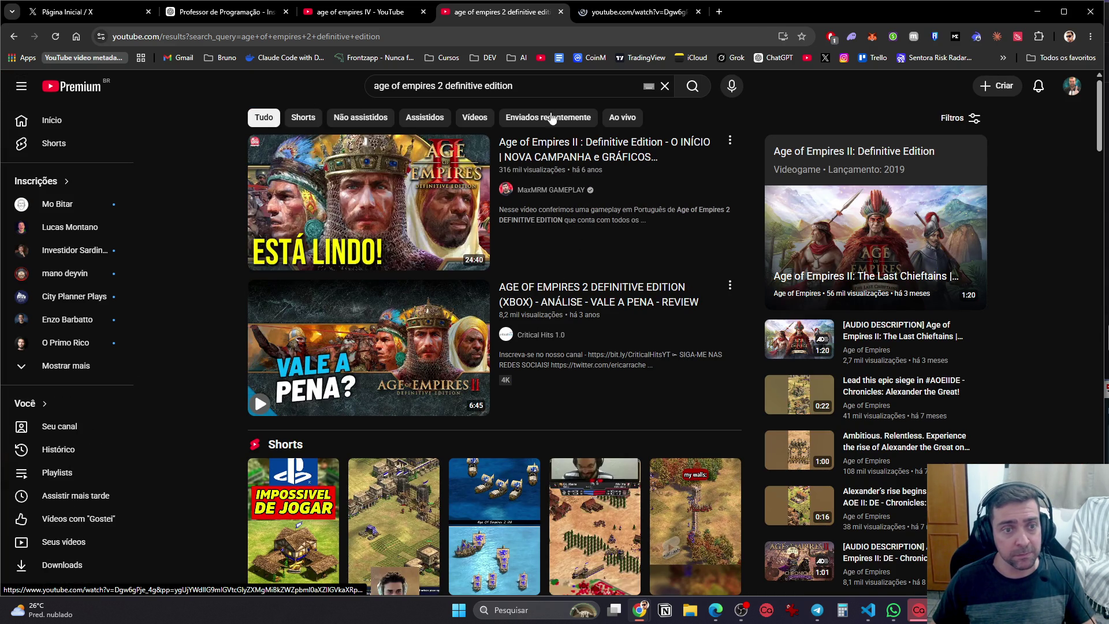
{"action": "scroll", "coordinate": [576, 356], "scroll_direction": "down", "scroll_amount": 8}
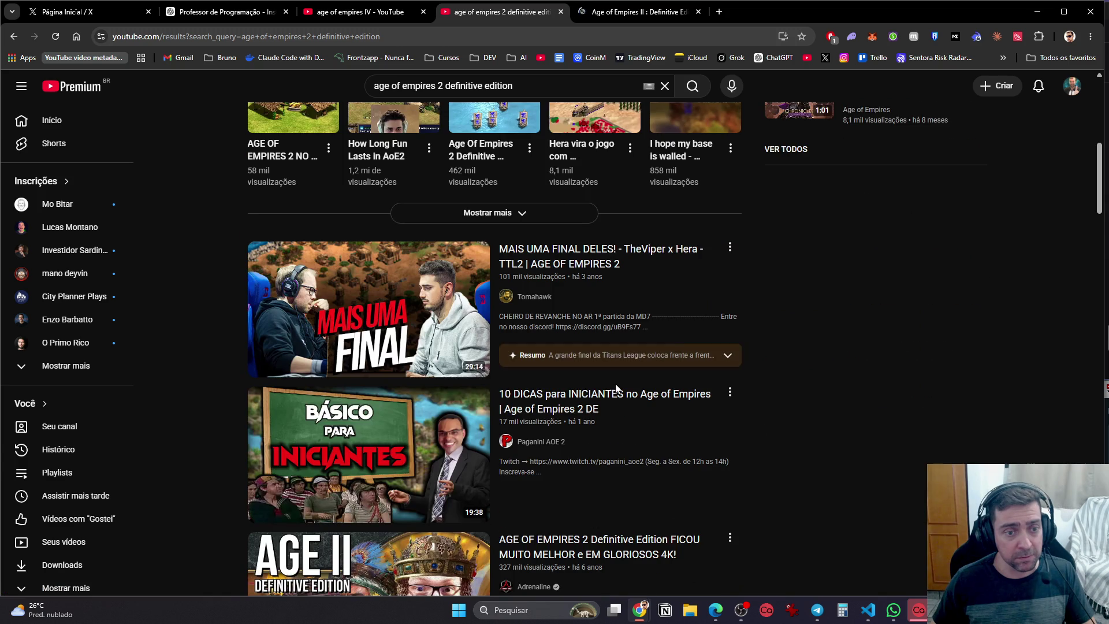
{"action": "middle_click", "coordinate": [605, 278]}
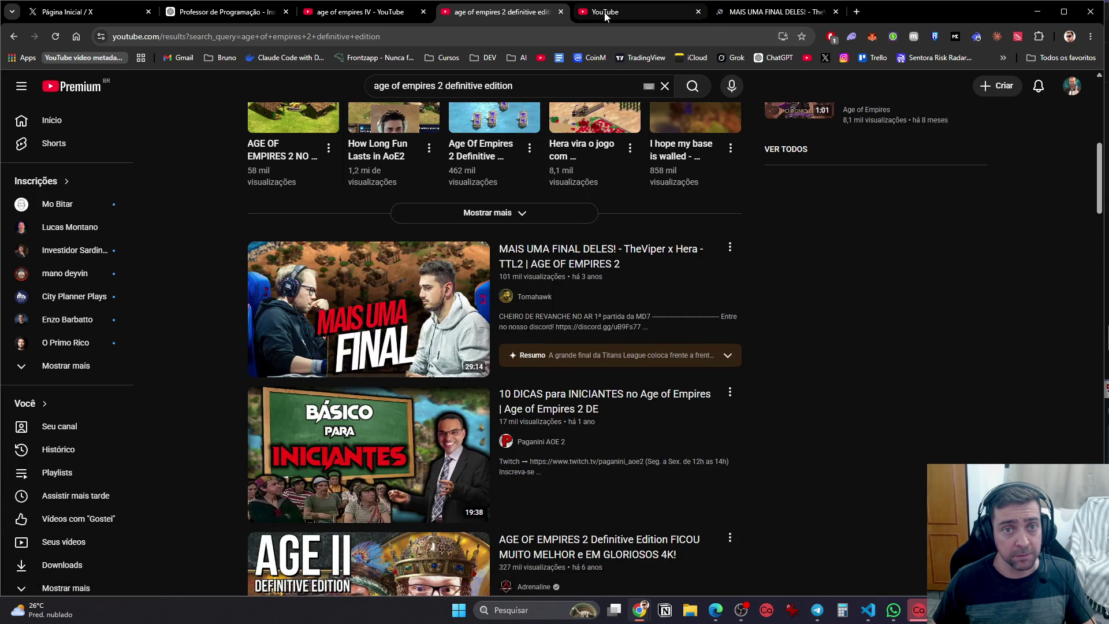
{"action": "key", "text": "ctrl+Tab"}
Skip the campaign video ahead to 6:47, then watch it with brief pauses, including at 7:23
{"action": "left_click", "coordinate": [118, 496]}
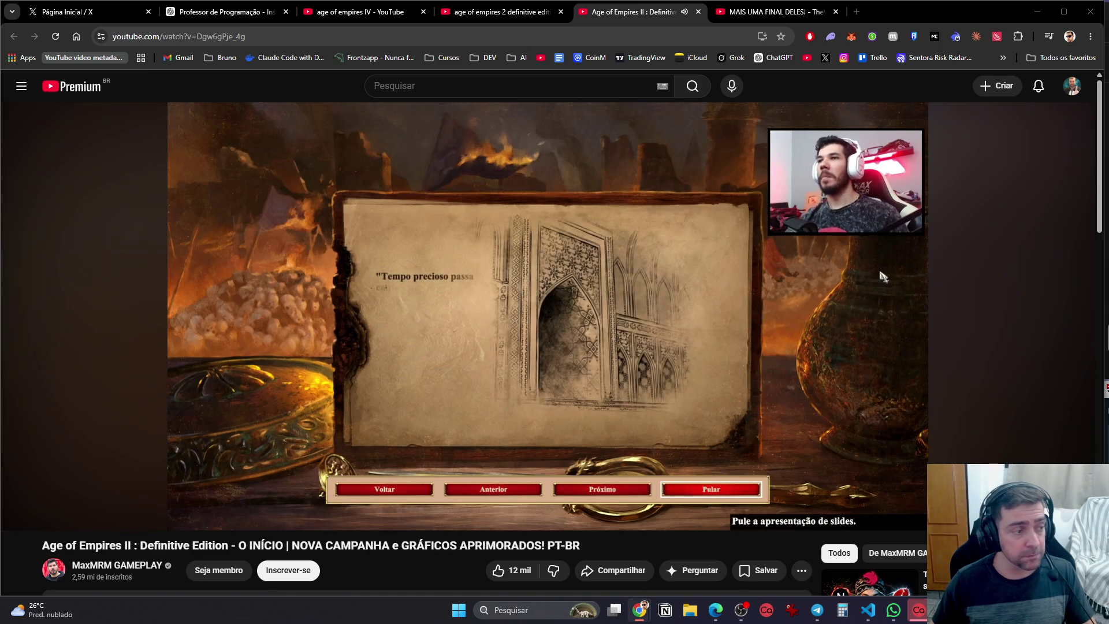
{"action": "left_click", "coordinate": [373, 429]}
{"action": "left_click_drag", "start_coordinate": [168, 496], "coordinate": [306, 498]}
{"action": "left_click", "coordinate": [538, 439]}
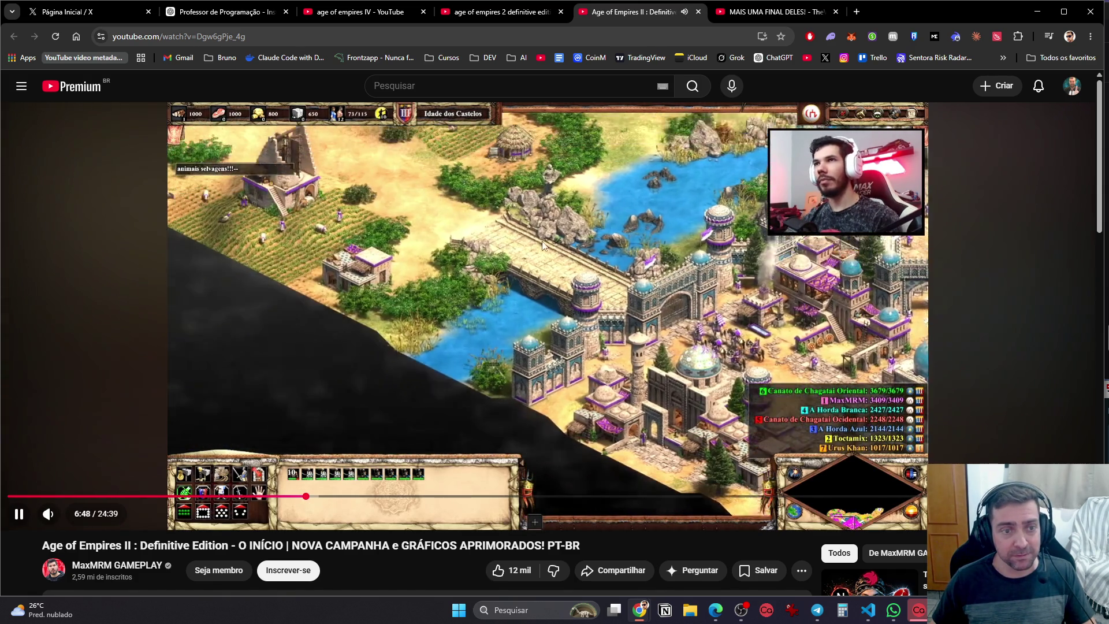
{"action": "left_click", "coordinate": [527, 372]}
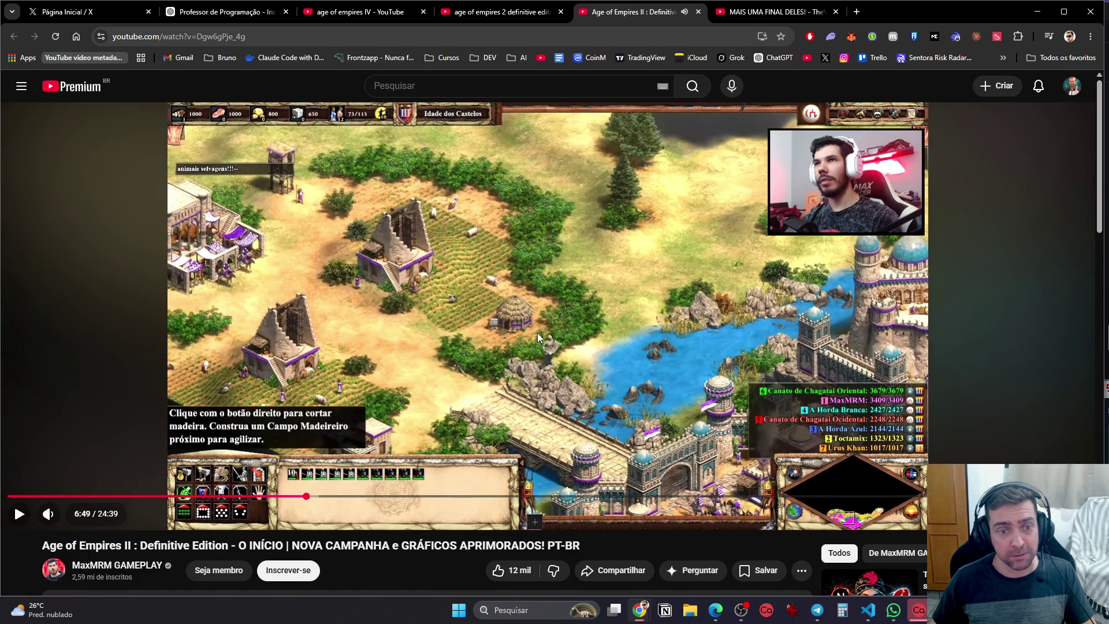
{"action": "left_click", "coordinate": [591, 327]}
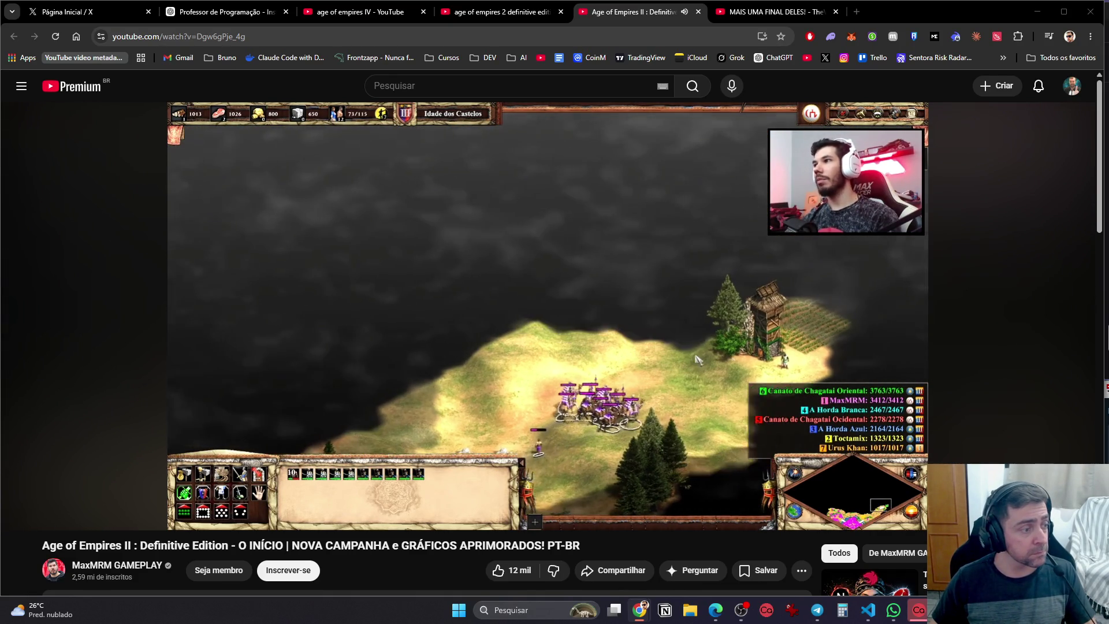
{"action": "left_click", "coordinate": [779, 386]}
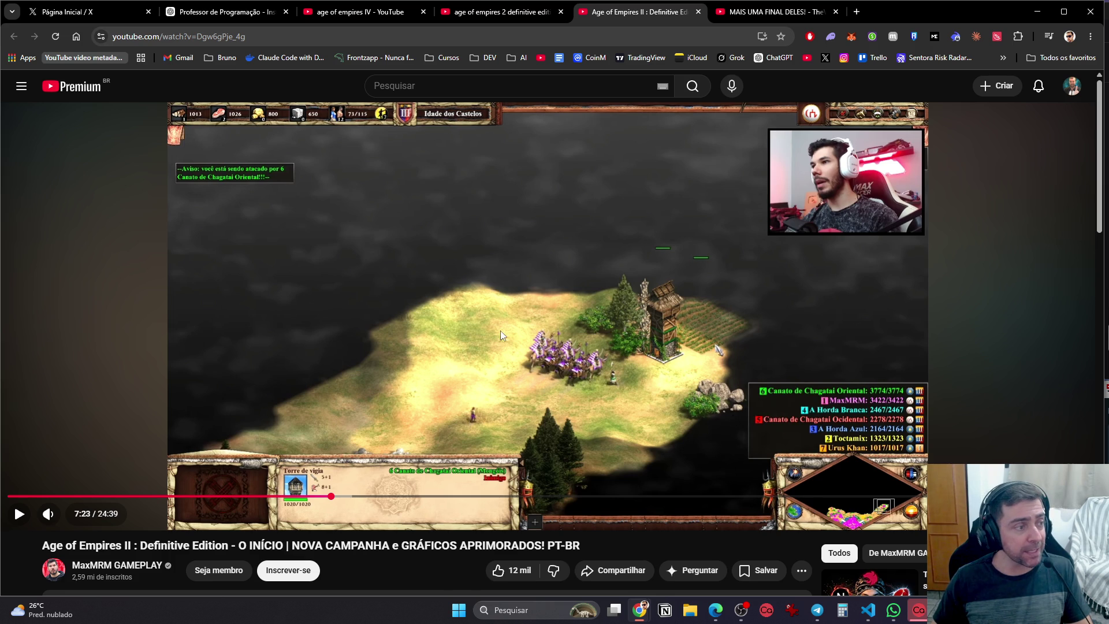
{"action": "left_click", "coordinate": [491, 350]}
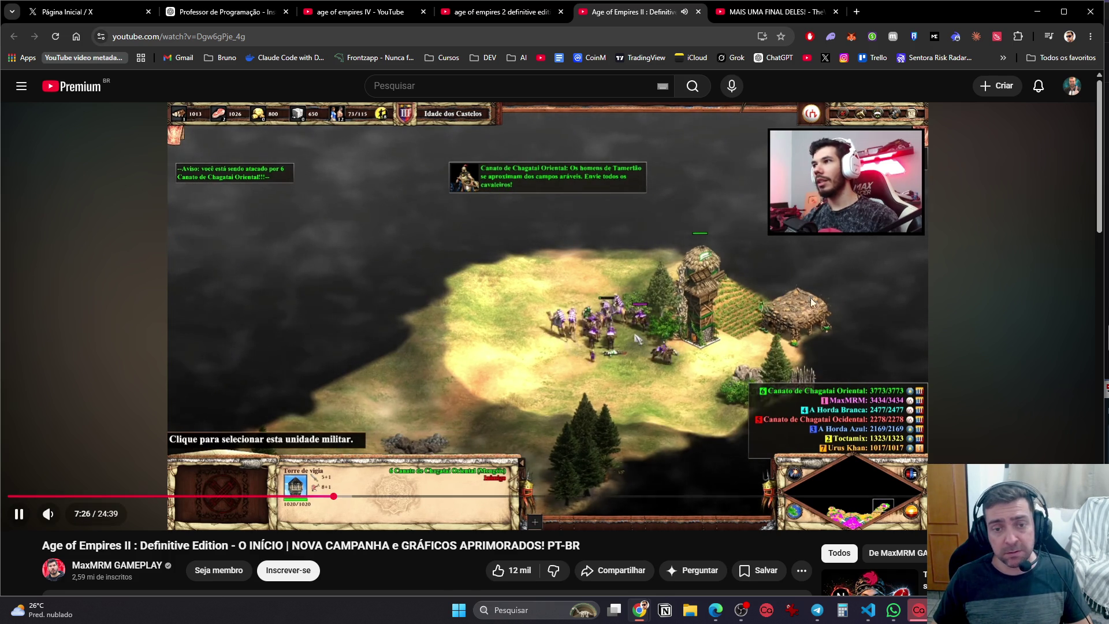
Pause and resume the campaign video, let it play into the open terrain, then pause again
{"action": "left_click", "coordinate": [809, 296]}
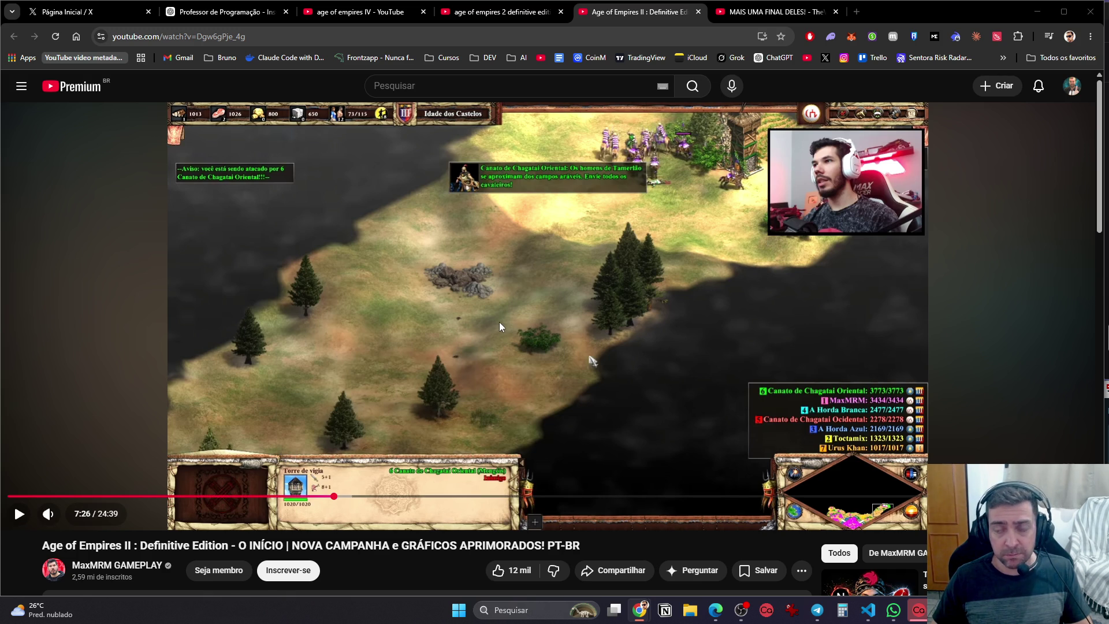
{"action": "left_click", "coordinate": [564, 291]}
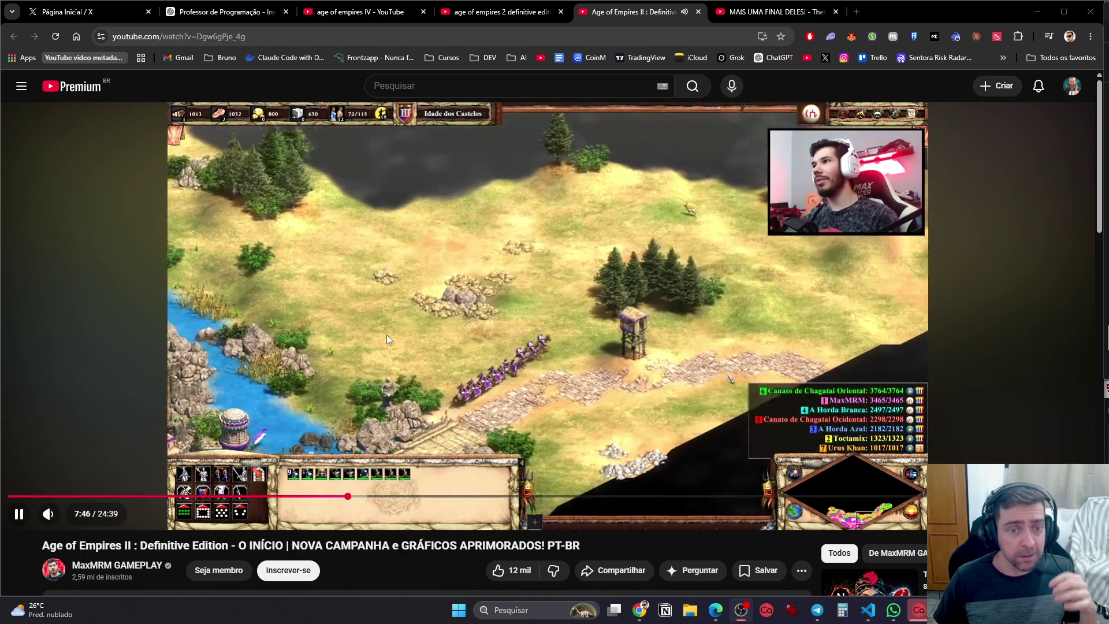
{"action": "left_click", "coordinate": [469, 289]}
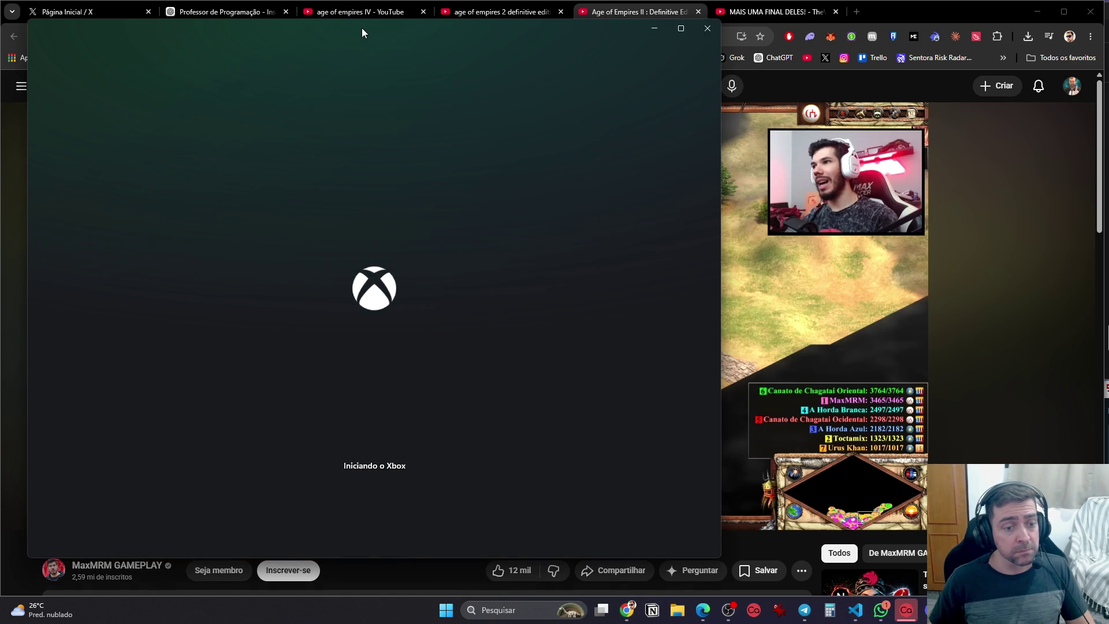
Move the Xbox startup window to the right and reposition the Battle.net login window
{"action": "mouse_move", "coordinate": [362, 27]}
{"action": "left_mouse_down"}
{"action": "mouse_move", "coordinate": [612, 34]}
{"action": "mouse_move", "coordinate": [434, 36]}
{"action": "mouse_move", "coordinate": [466, 31]}
{"action": "left_mouse_up"}
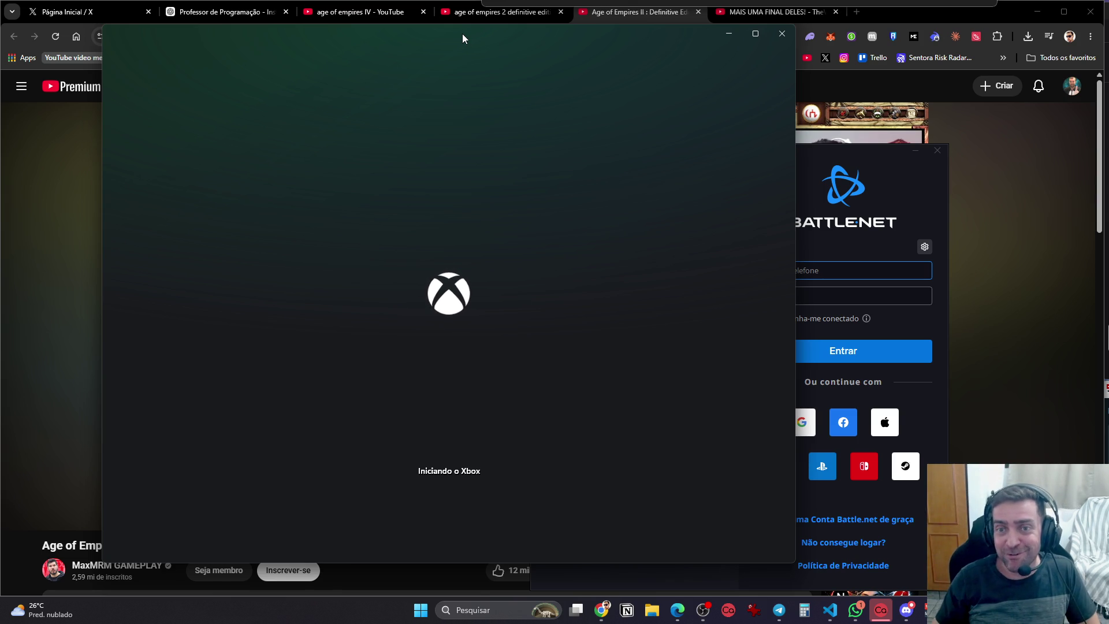
{"action": "mouse_move", "coordinate": [878, 154]}
{"action": "left_mouse_down"}
{"action": "mouse_move", "coordinate": [715, 140]}
{"action": "mouse_move", "coordinate": [708, 117]}
{"action": "left_mouse_up"}
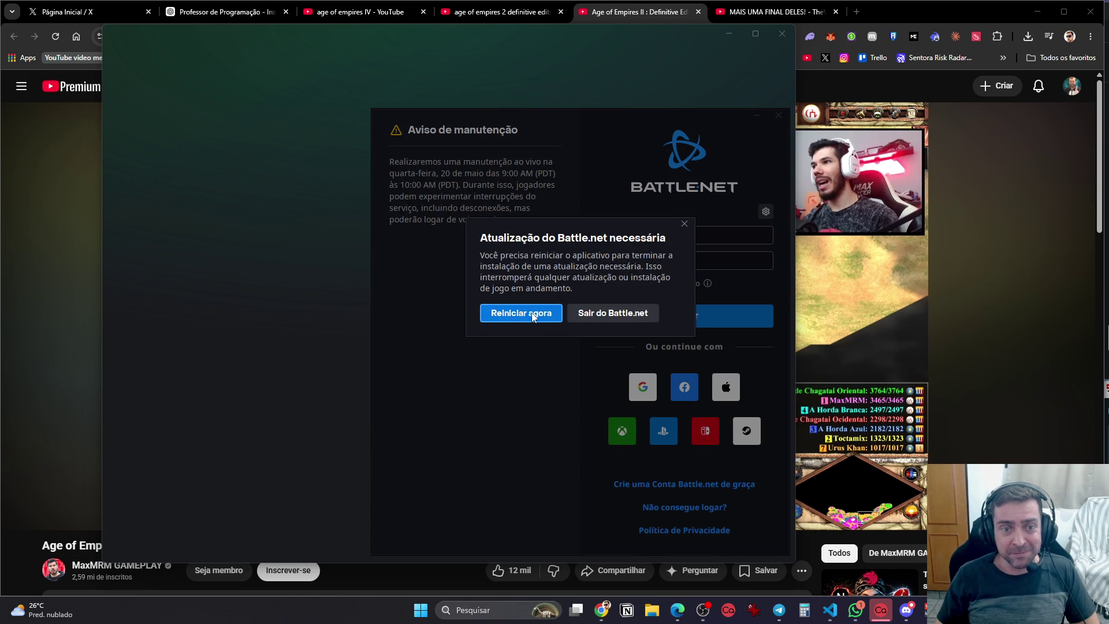
Restart Battle.net to apply its update, choose Google sign-in, and confirm the Xbox account with 'Vamos lá'
{"action": "left_click", "coordinate": [533, 316]}
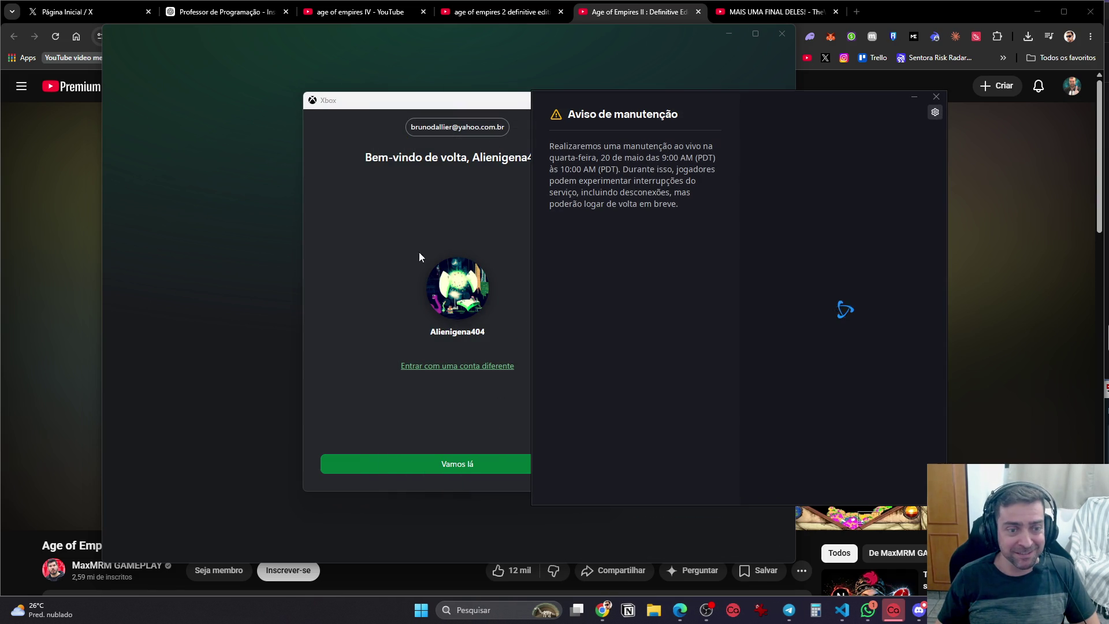
{"action": "left_click", "coordinate": [790, 422]}
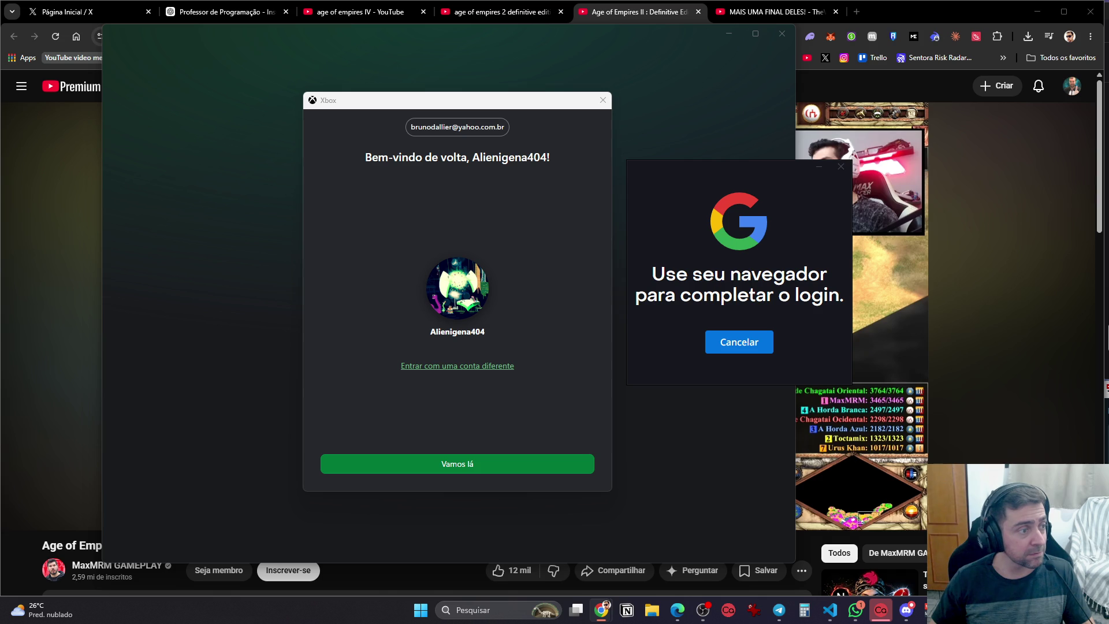
{"action": "left_click", "coordinate": [439, 454]}
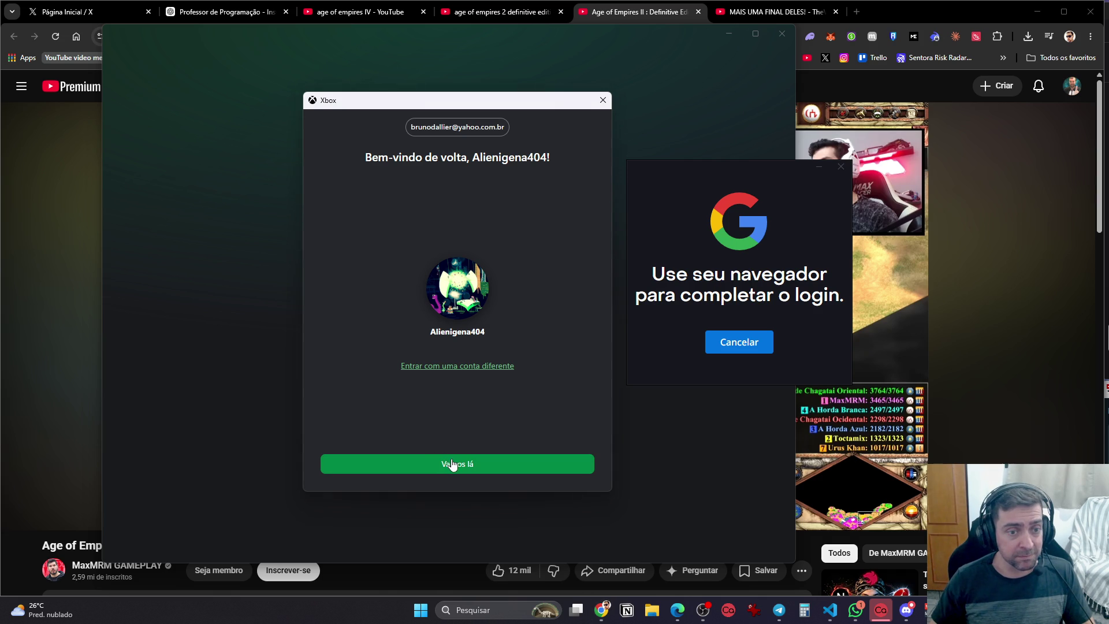
{"action": "left_click", "coordinate": [602, 100]}
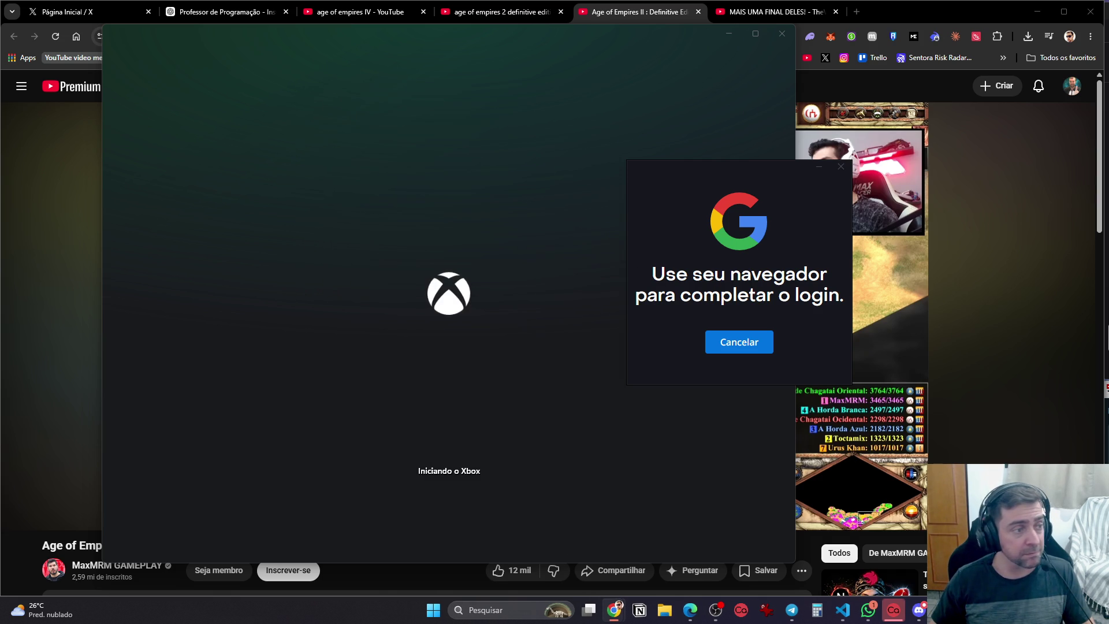